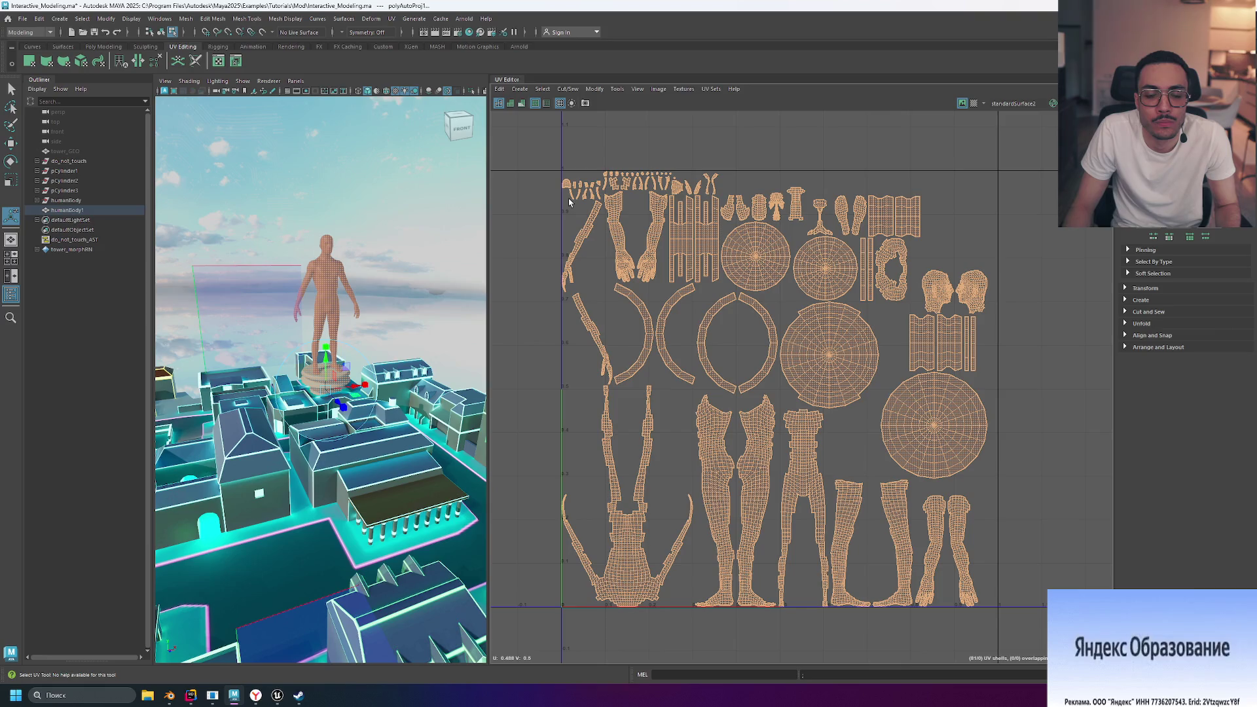
# Apply camera-based, cylindrical, then planar UV projections to the human body
pyautogui.click(519, 89)
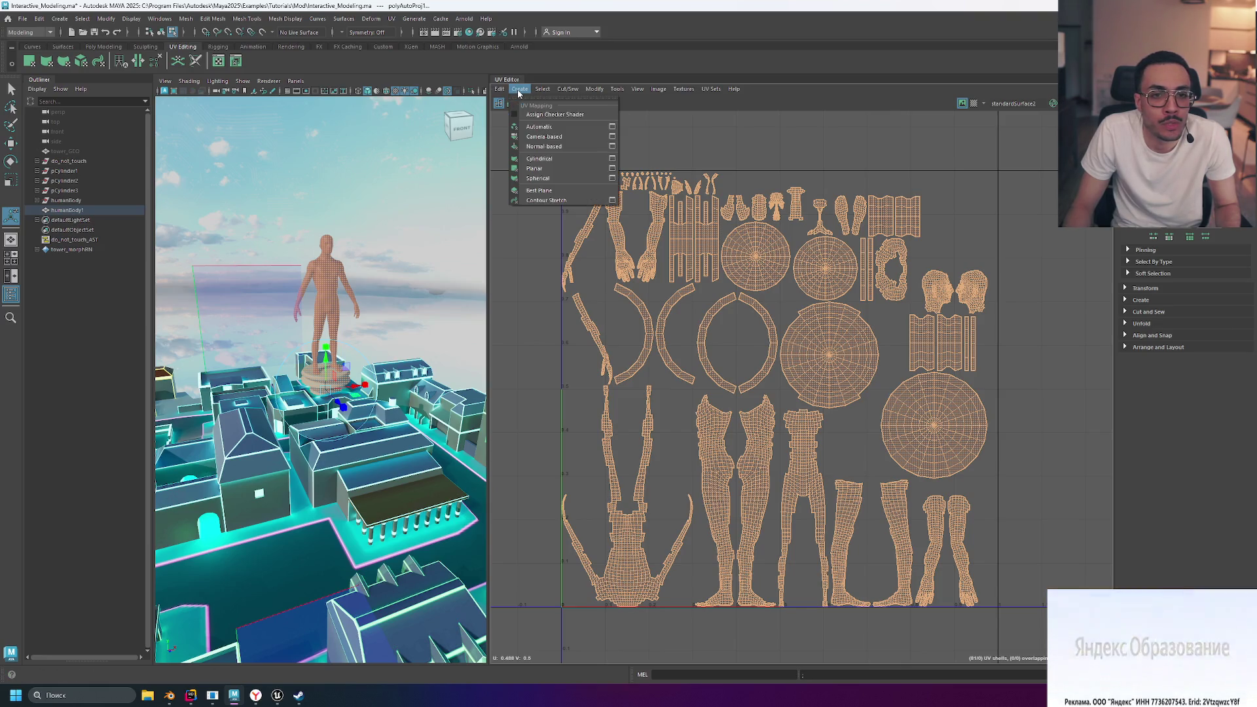
pyautogui.click(582, 137)
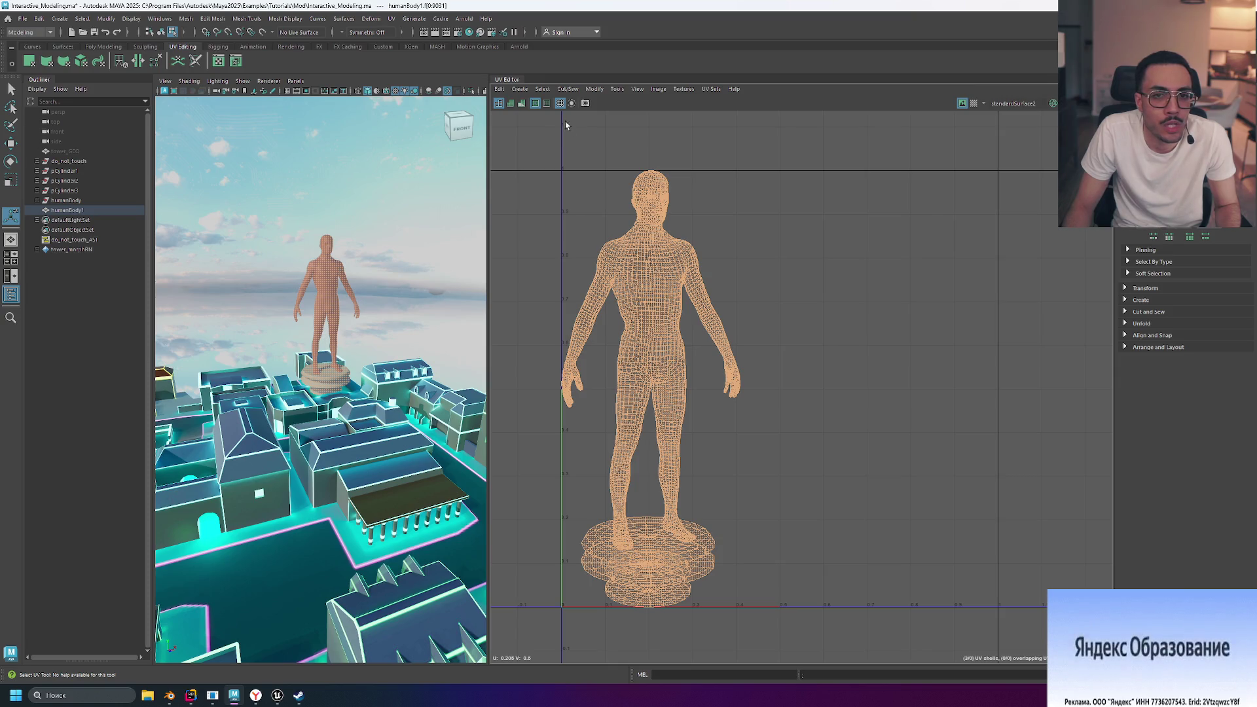
pyautogui.click(521, 90)
pyautogui.click(540, 159)
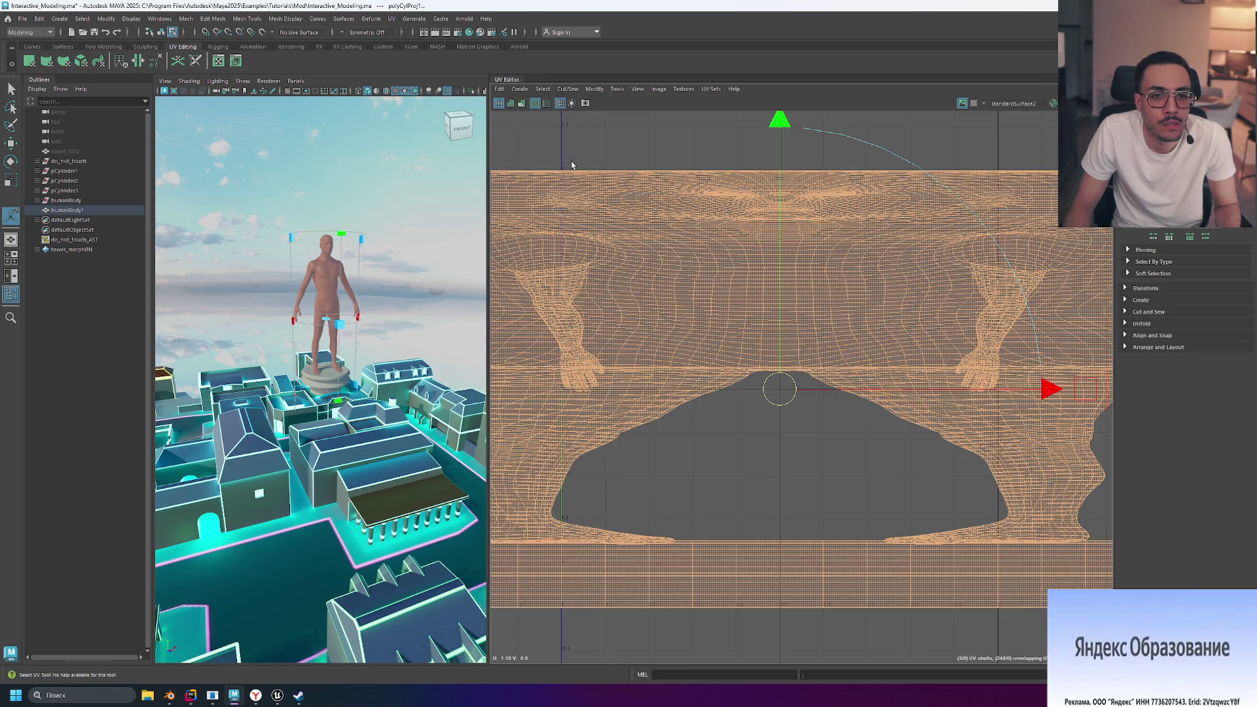
pyautogui.scroll(3, 756, 228)
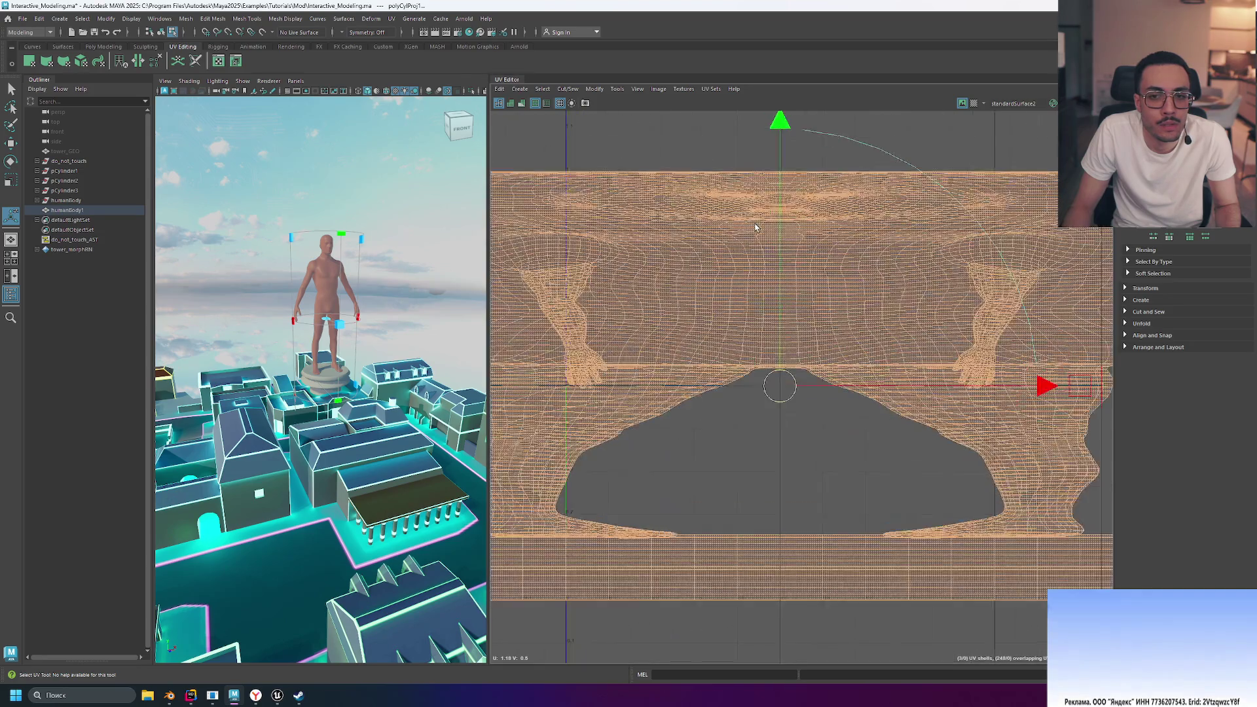
pyautogui.click(520, 91)
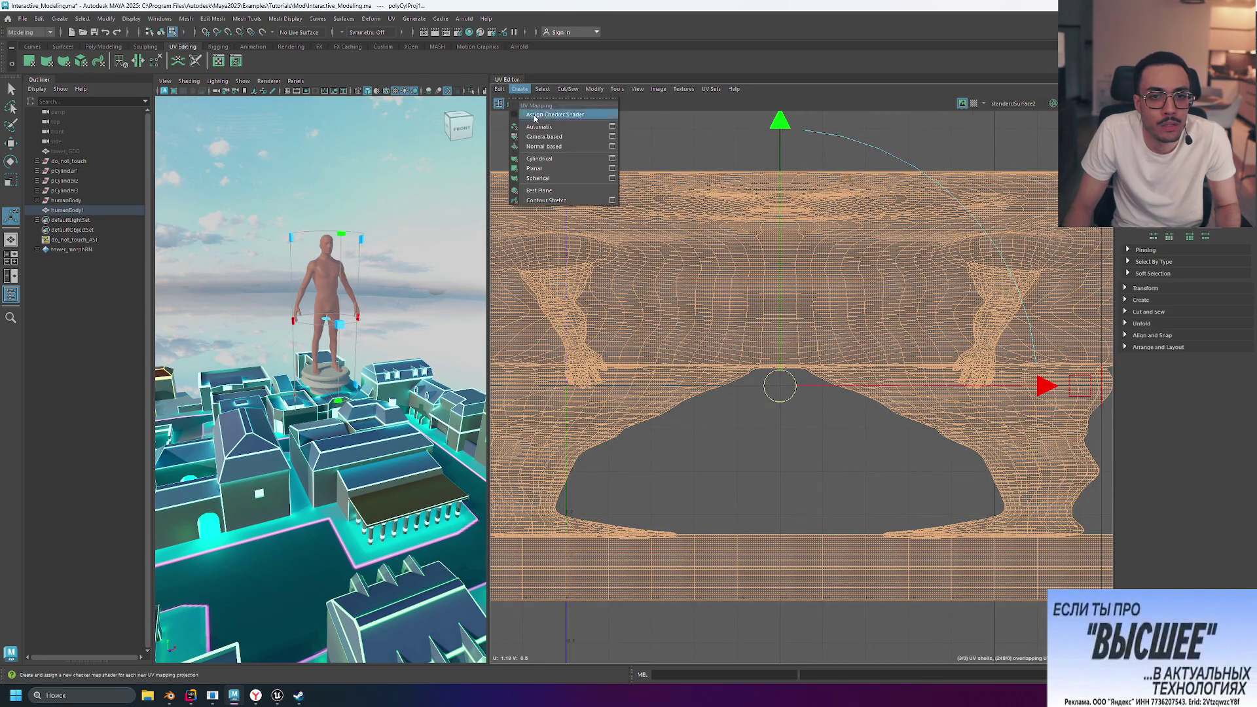
pyautogui.click(567, 169)
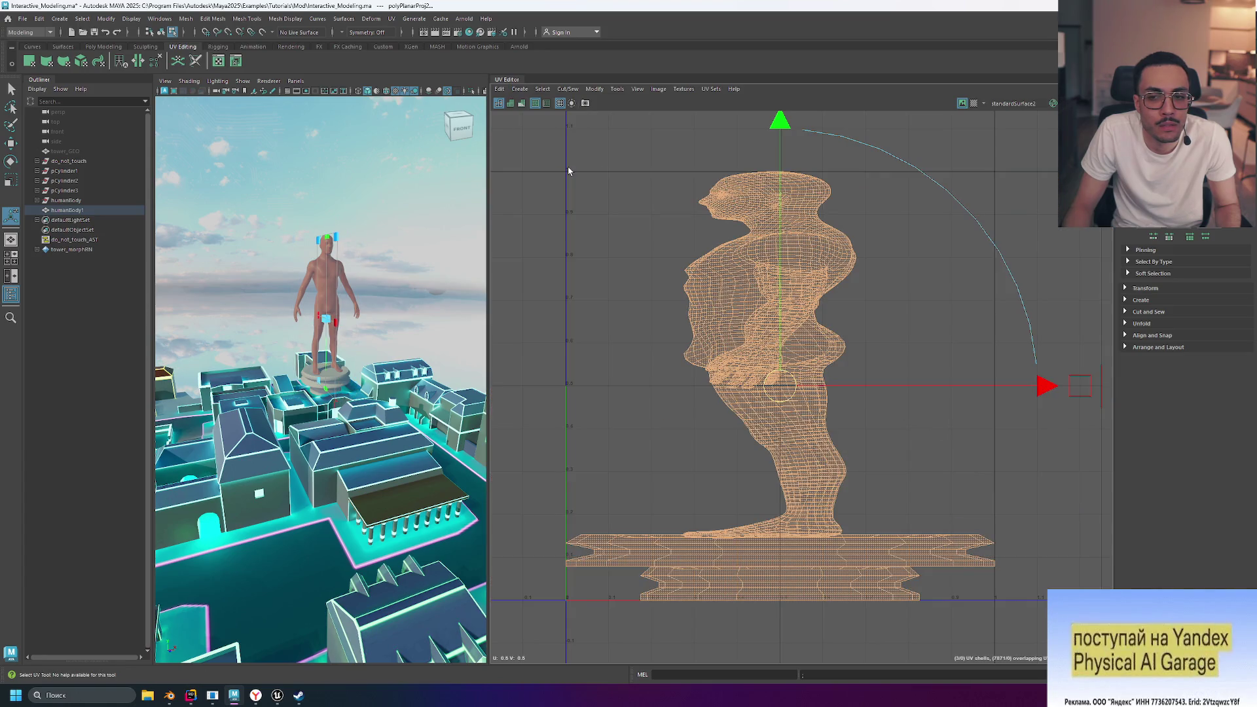
# Reproject the body's UVs spherically, then start a Best Plane projection
pyautogui.scroll(-3, 668, 215)
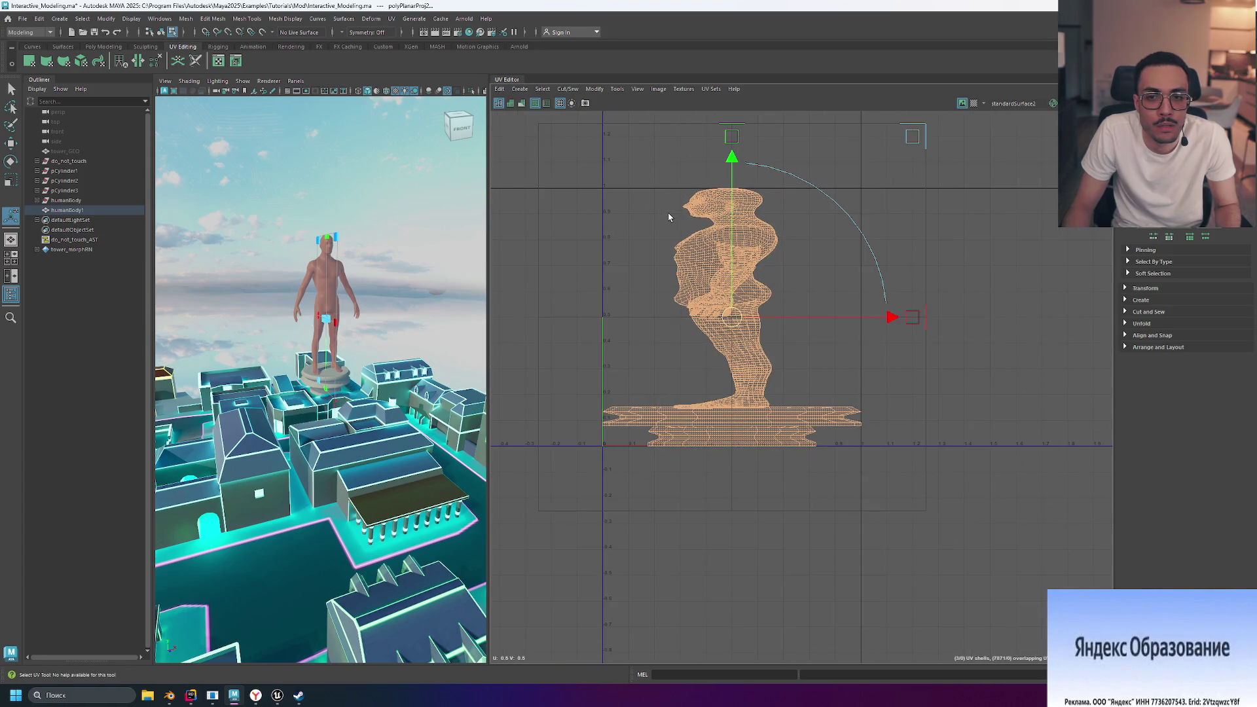
pyautogui.scroll(1, 669, 217)
pyautogui.click(521, 89)
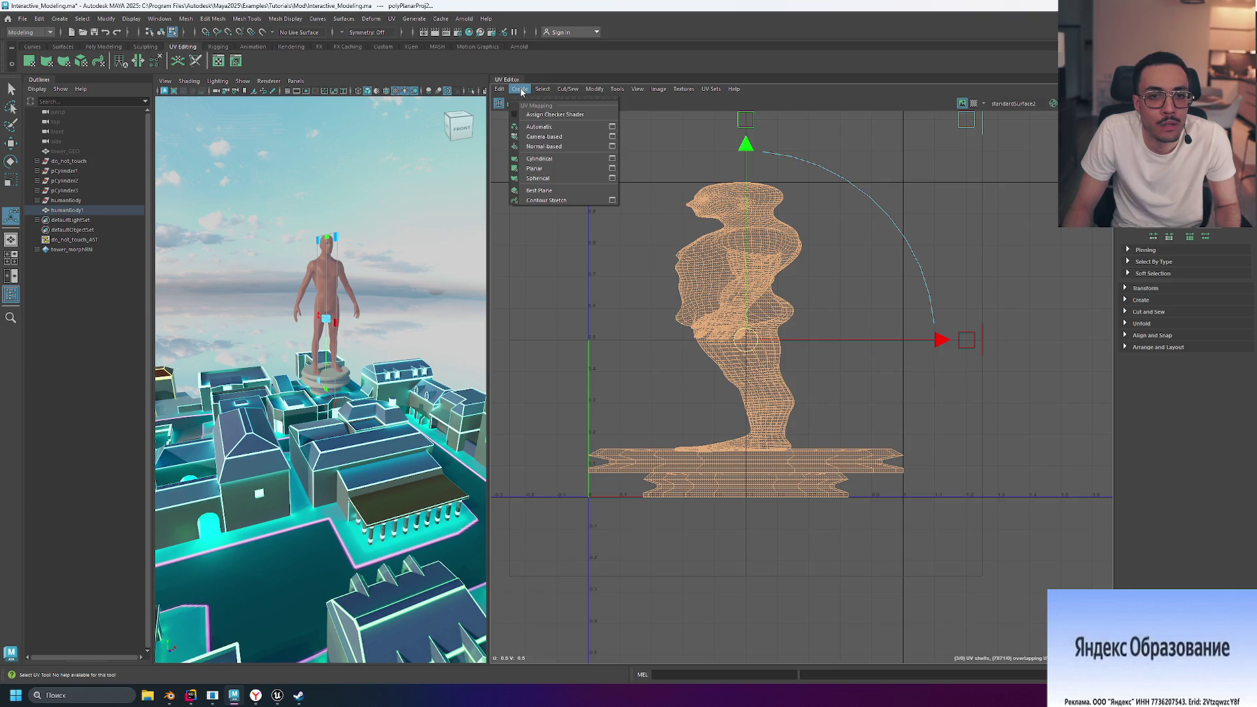
pyautogui.click(582, 178)
pyautogui.scroll(-3, 652, 202)
pyautogui.scroll(1, 652, 202)
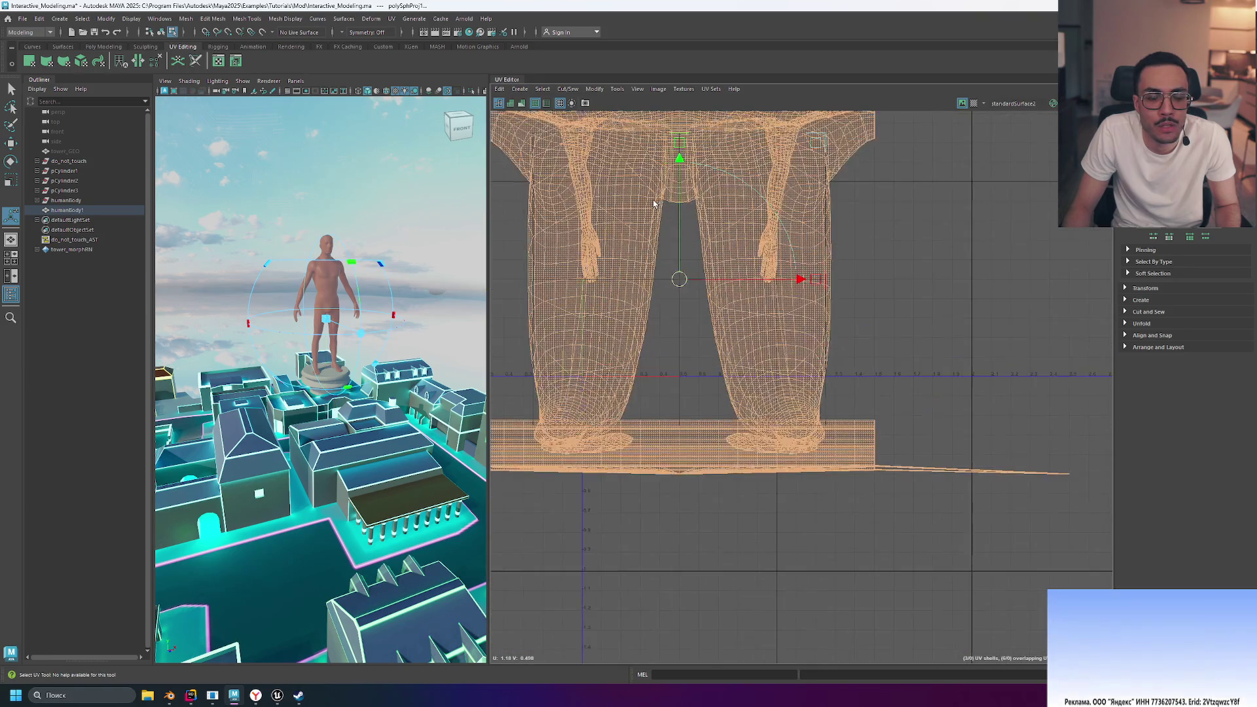
pyautogui.click(521, 89)
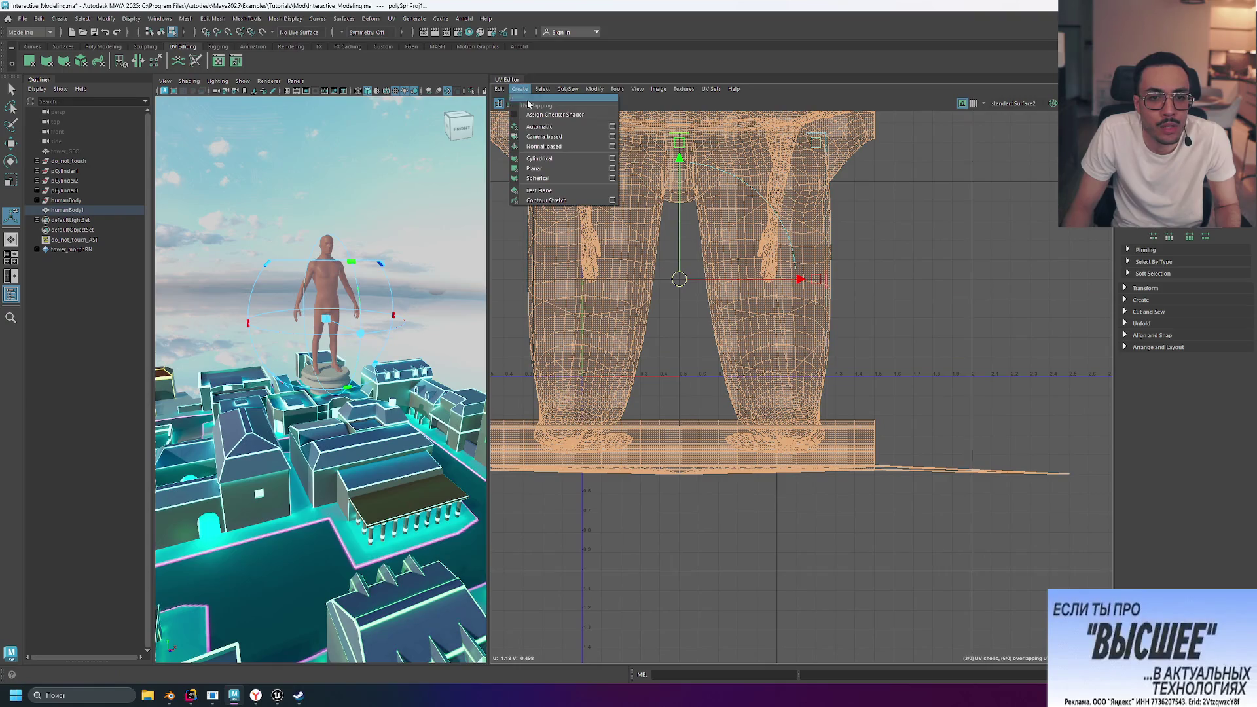
pyautogui.click(576, 190)
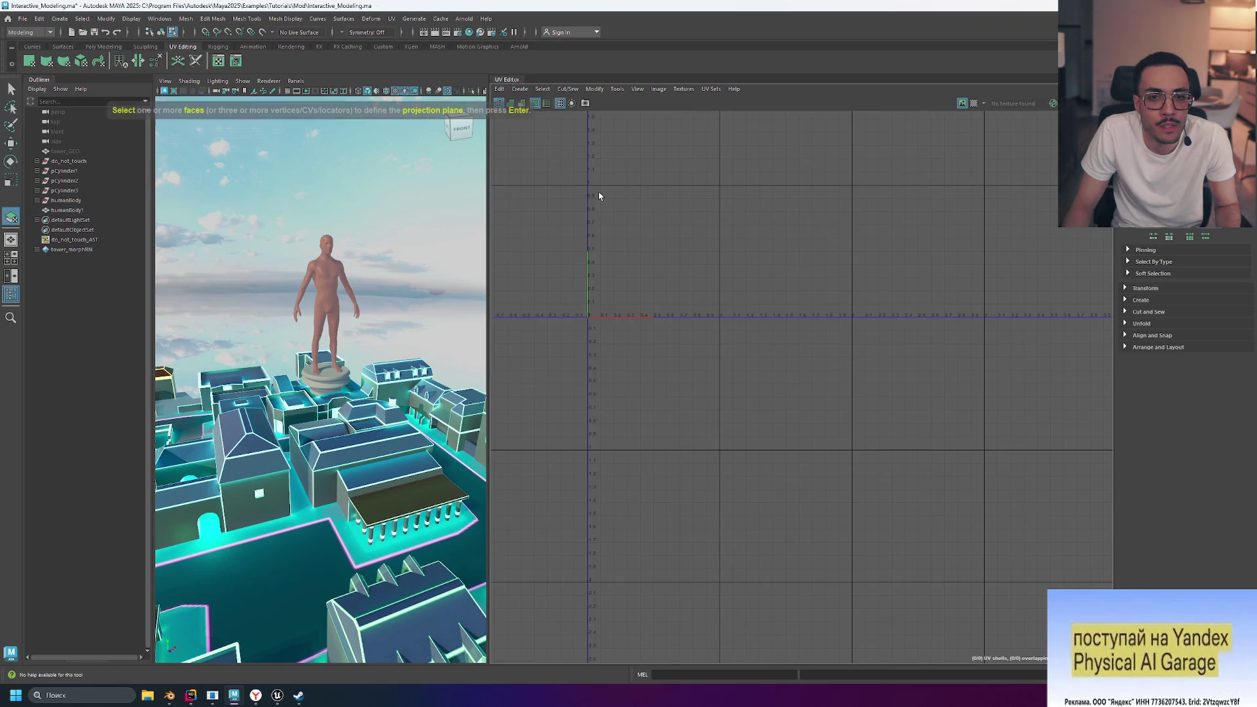
pyautogui.click(521, 89)
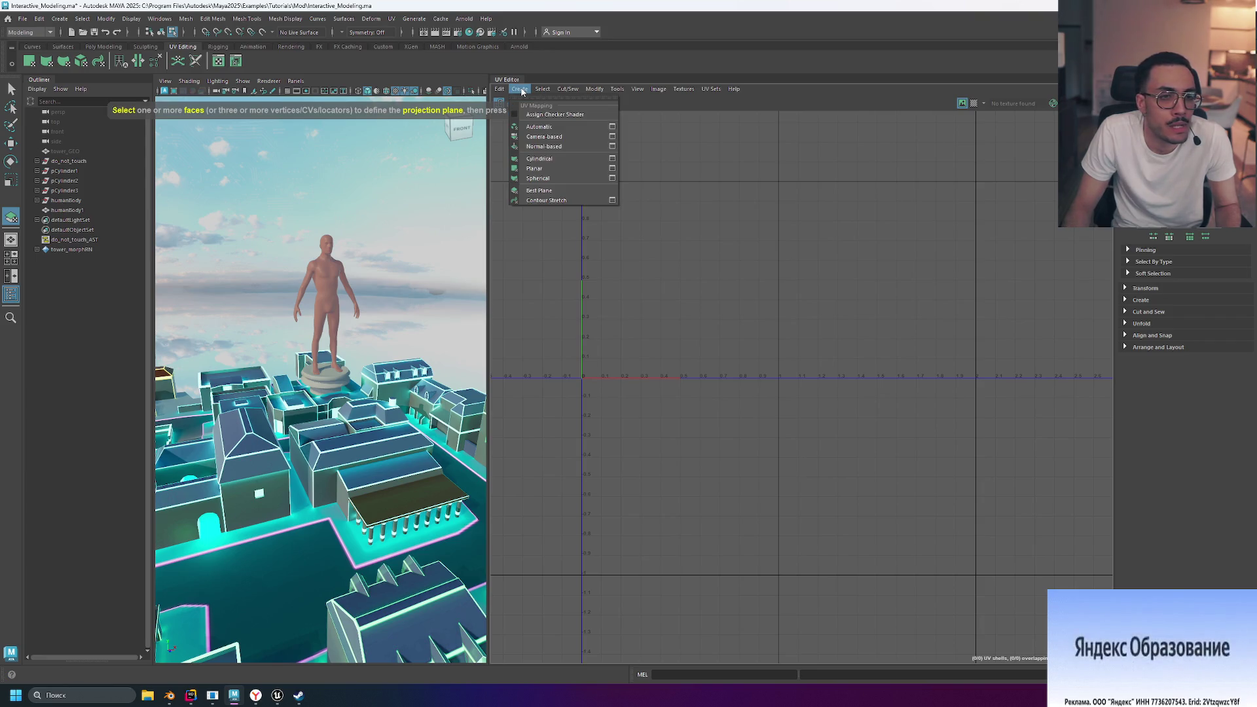
pyautogui.click(580, 204)
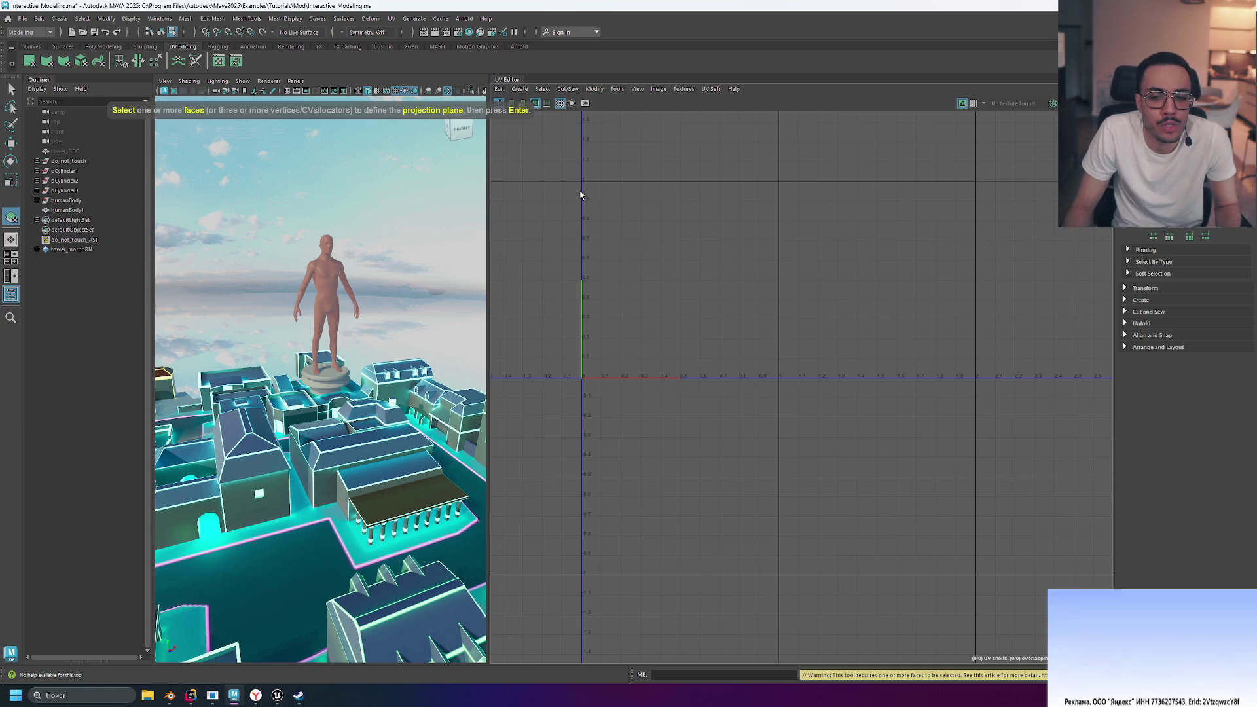
pyautogui.click(522, 90)
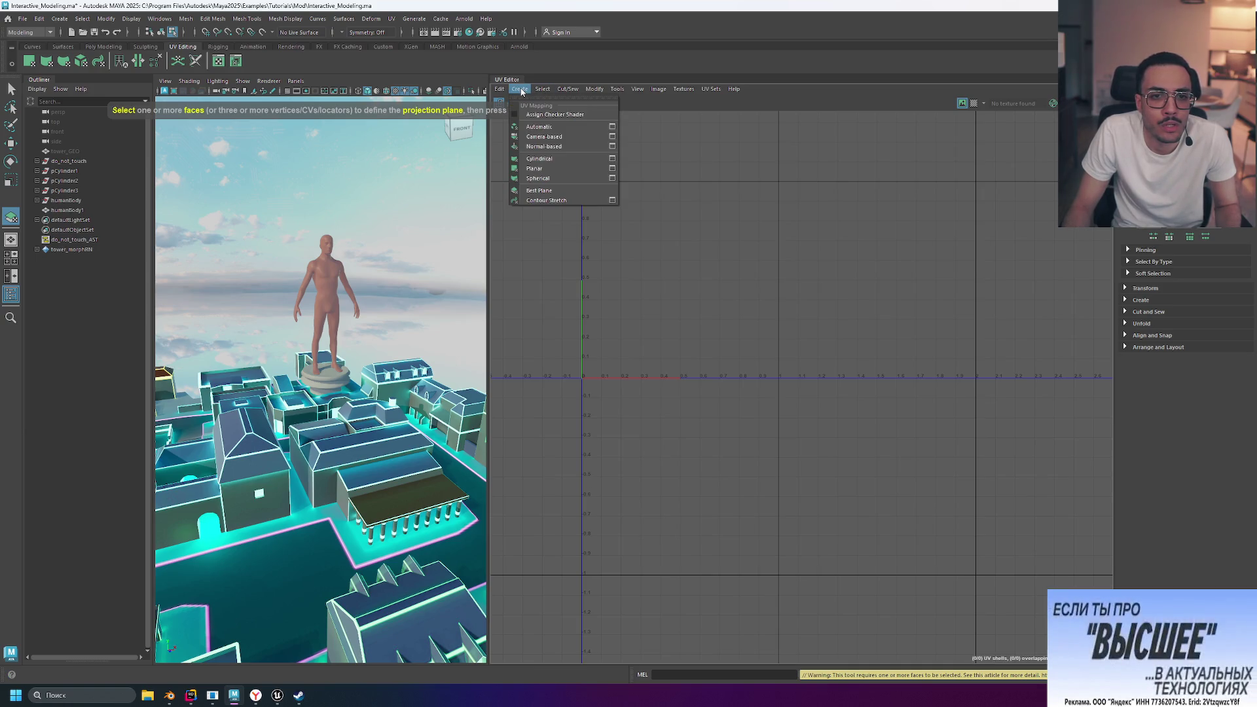
pyautogui.click(564, 140)
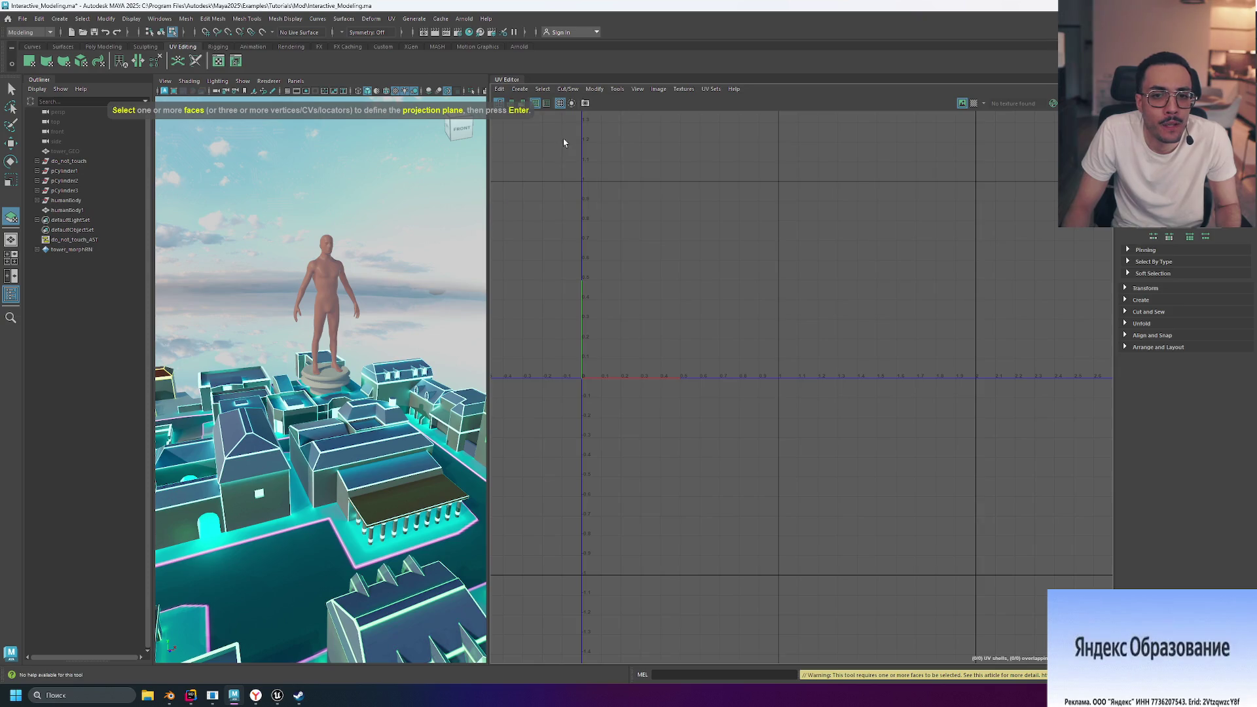
pyautogui.scroll(-3, 692, 255)
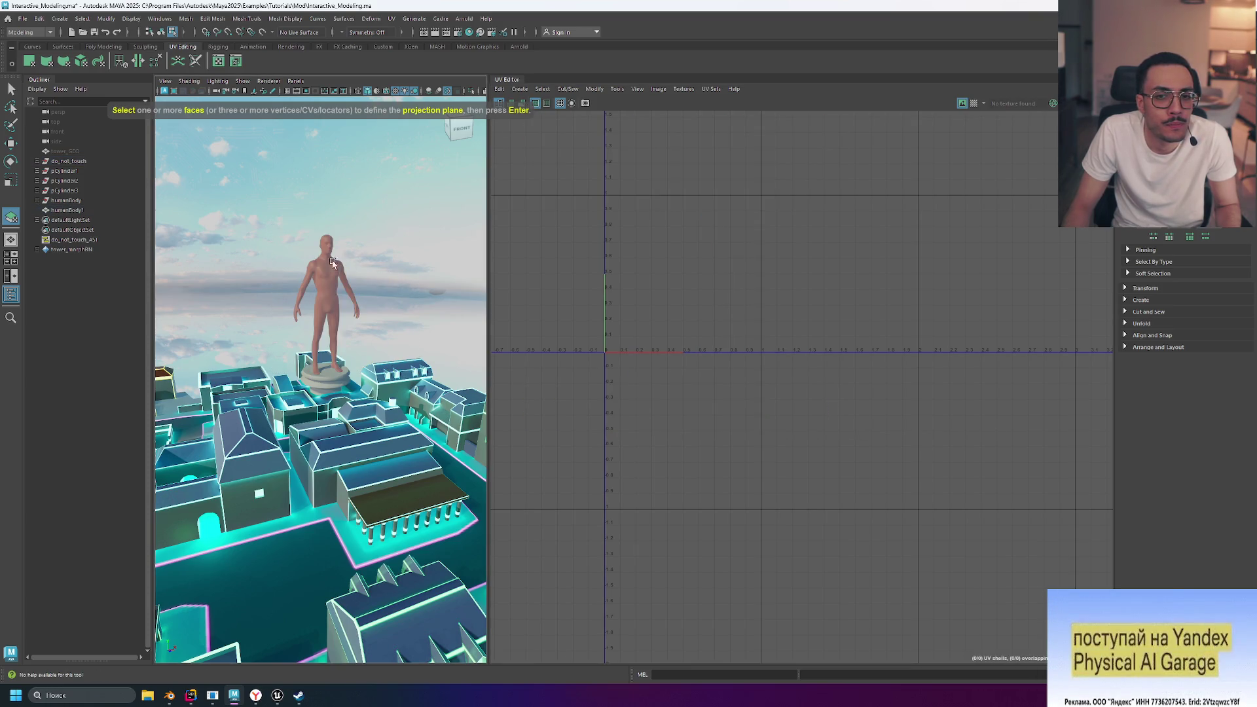
pyautogui.moveTo(364, 316); pyautogui.dragTo(368, 316)
# Reapply the spherical projection, add contour stretch mapping, and assign a checker shader to the body
pyautogui.press('Return')
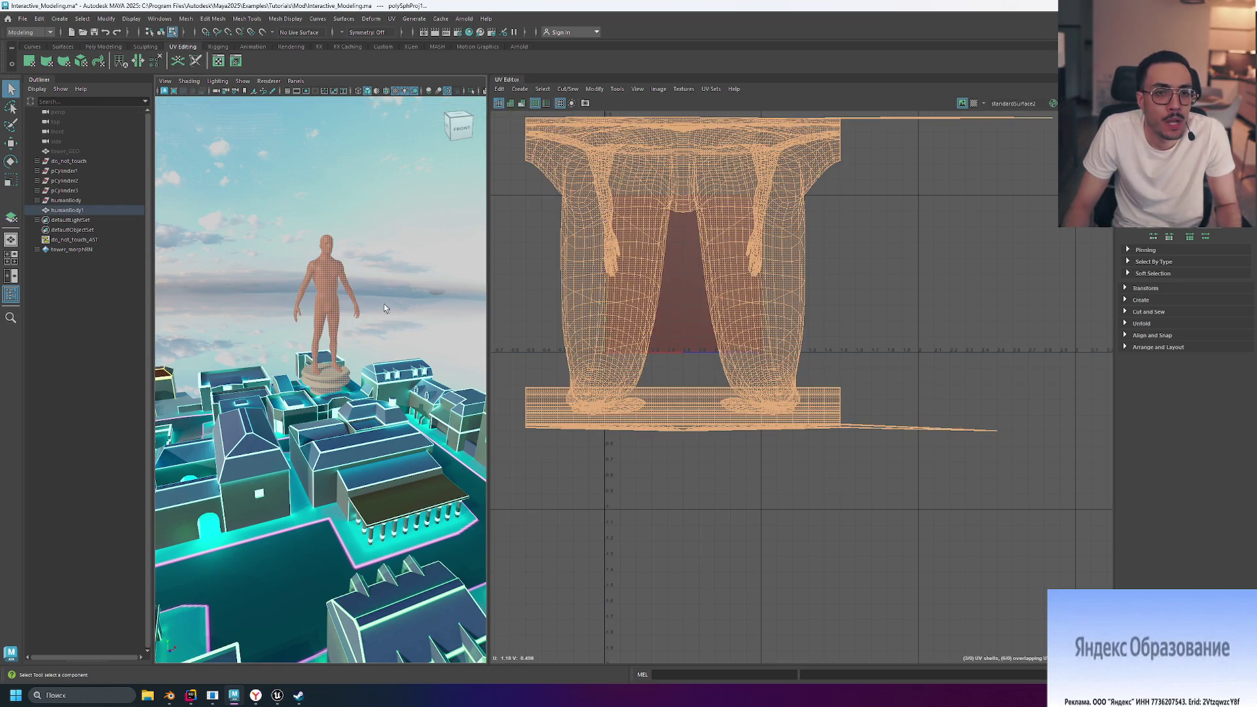
pyautogui.click(520, 89)
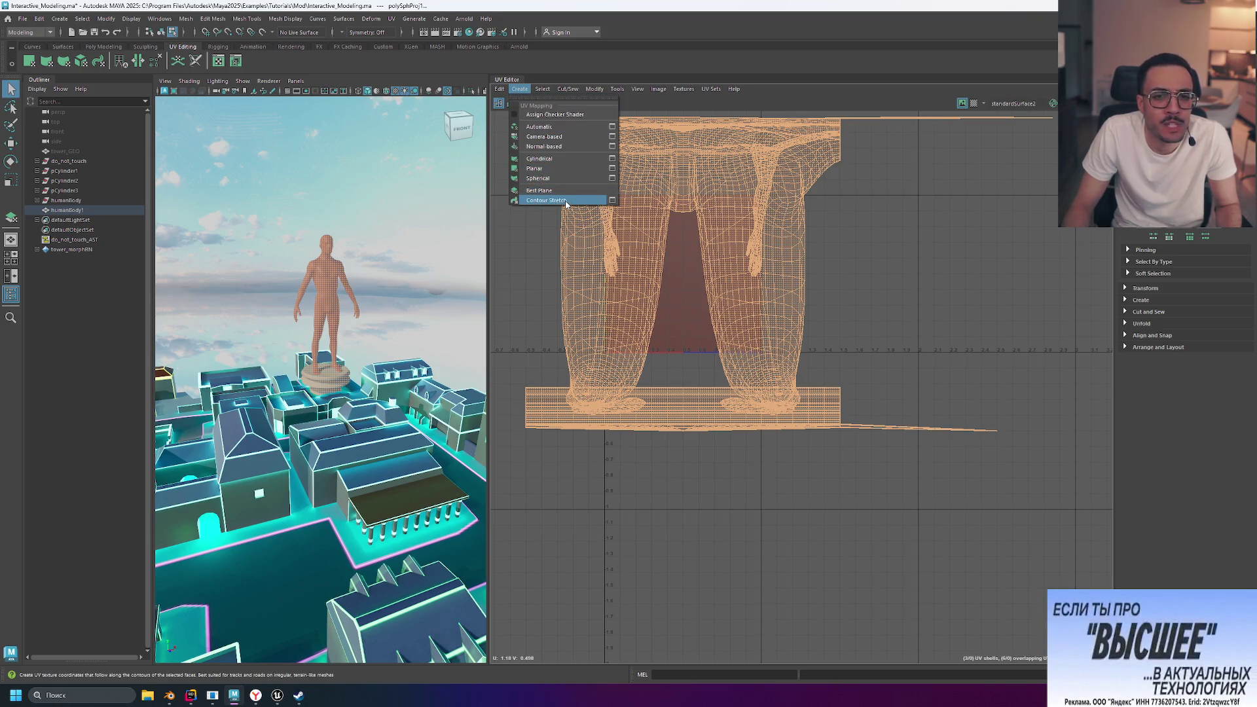
pyautogui.click(562, 201)
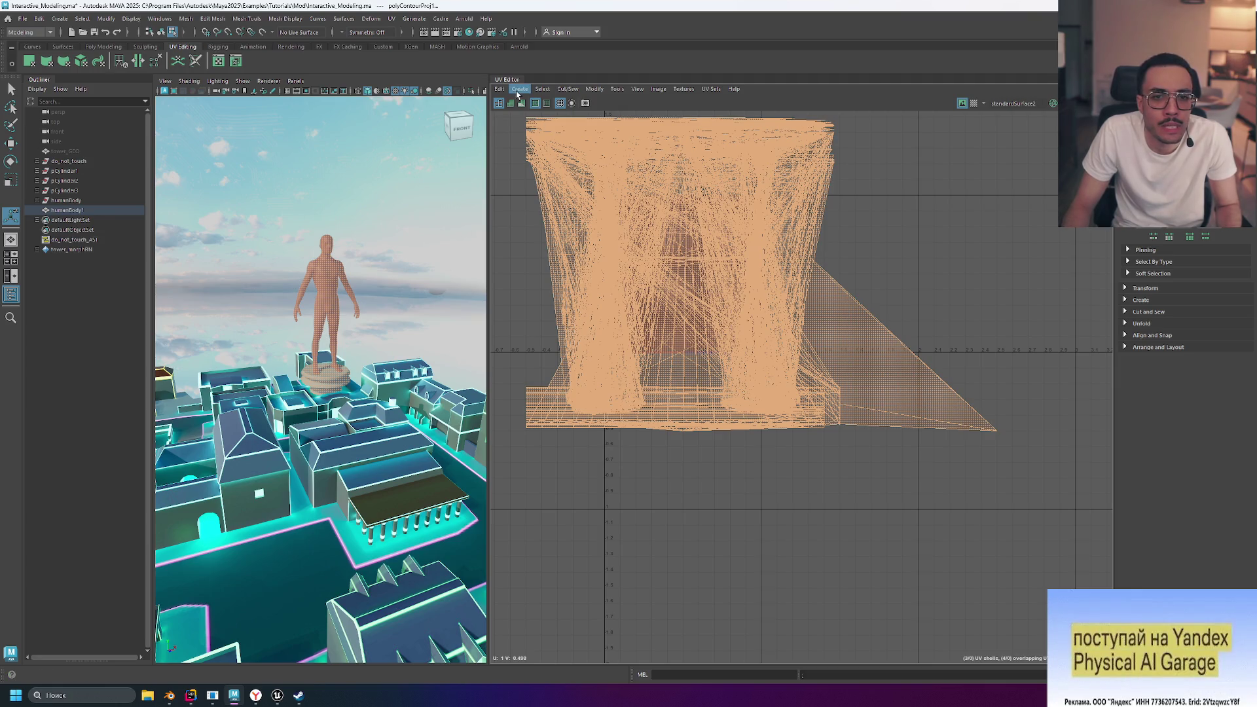
pyautogui.click(518, 89)
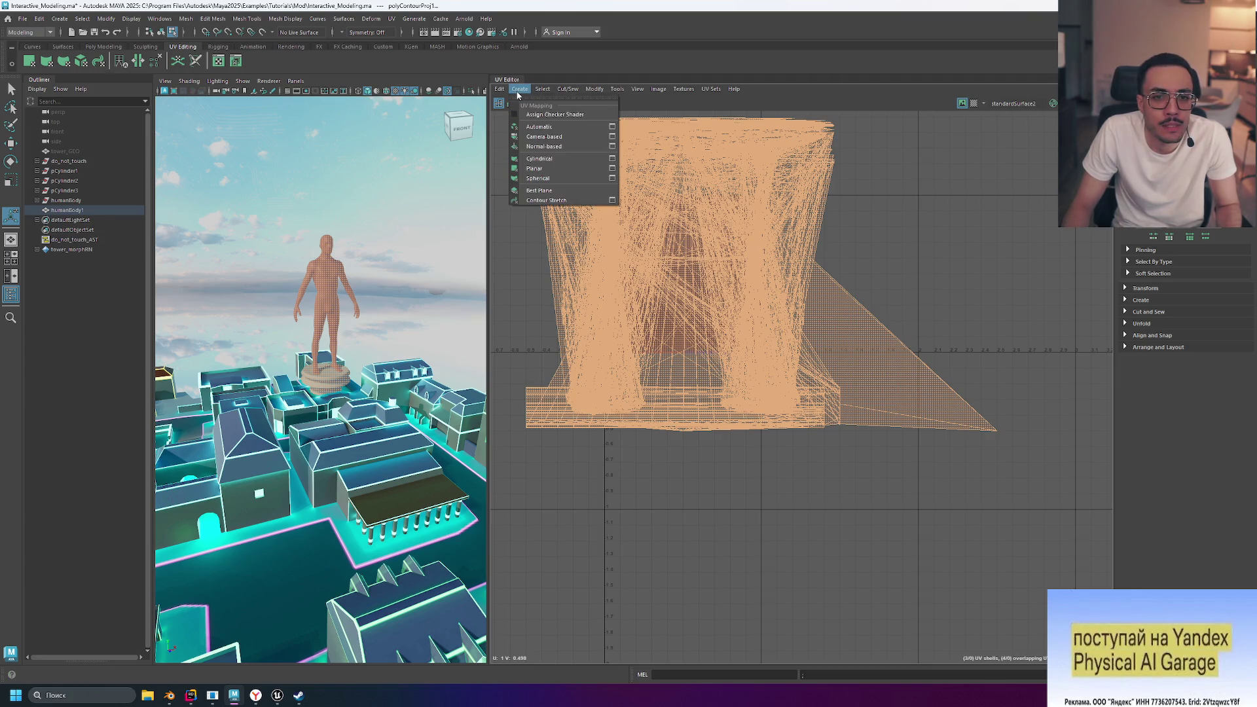
pyautogui.click(561, 116)
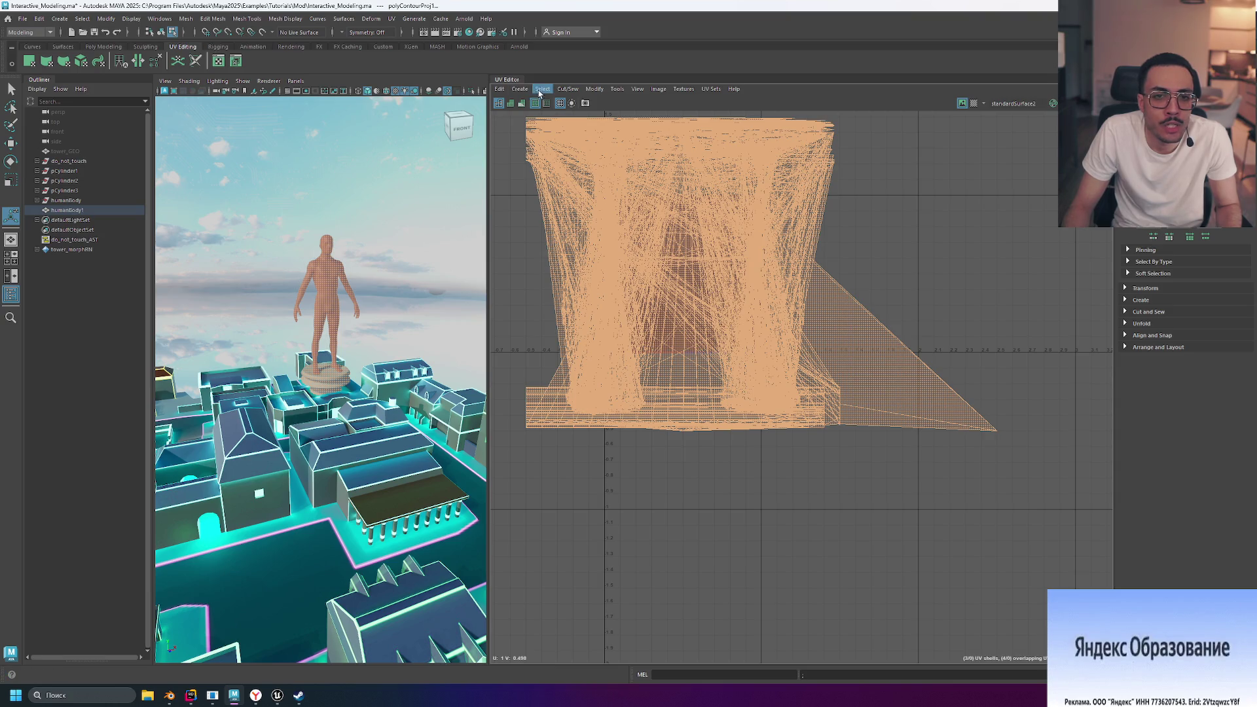
# Lay out the body's UVs with an Automatic projection, then deselect the body
pyautogui.click(519, 89)
pyautogui.click(549, 127)
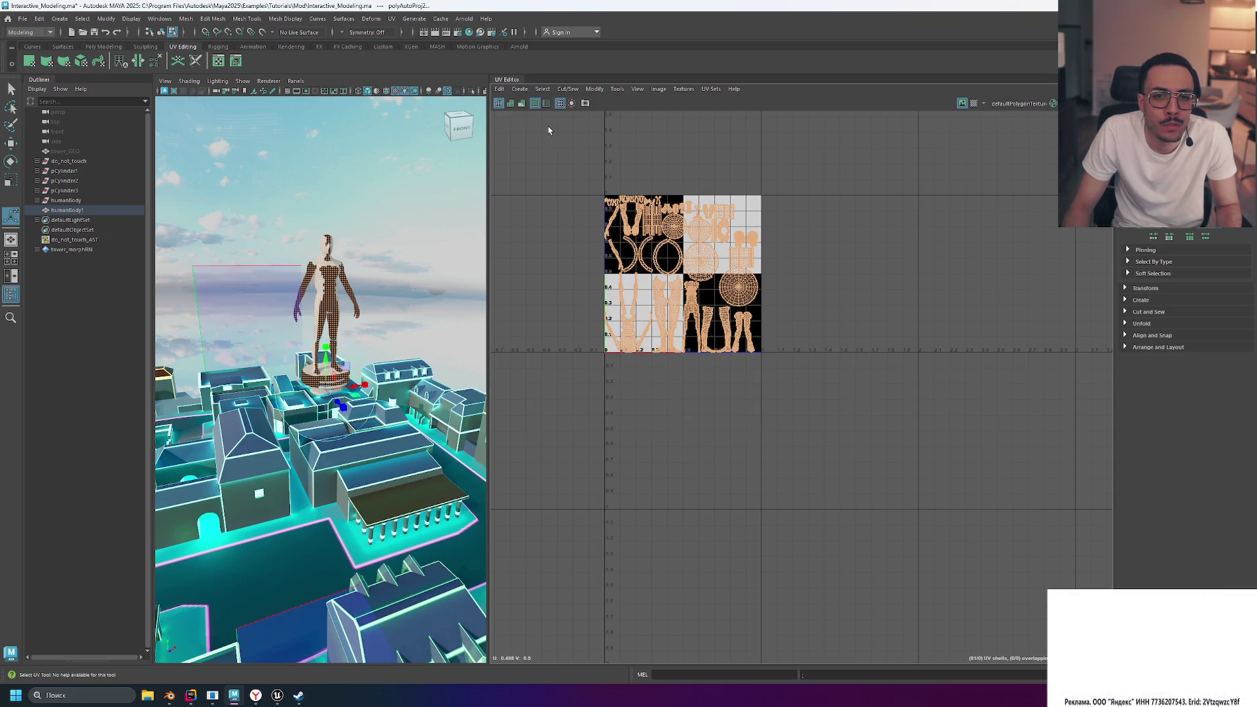
pyautogui.scroll(5, 671, 257)
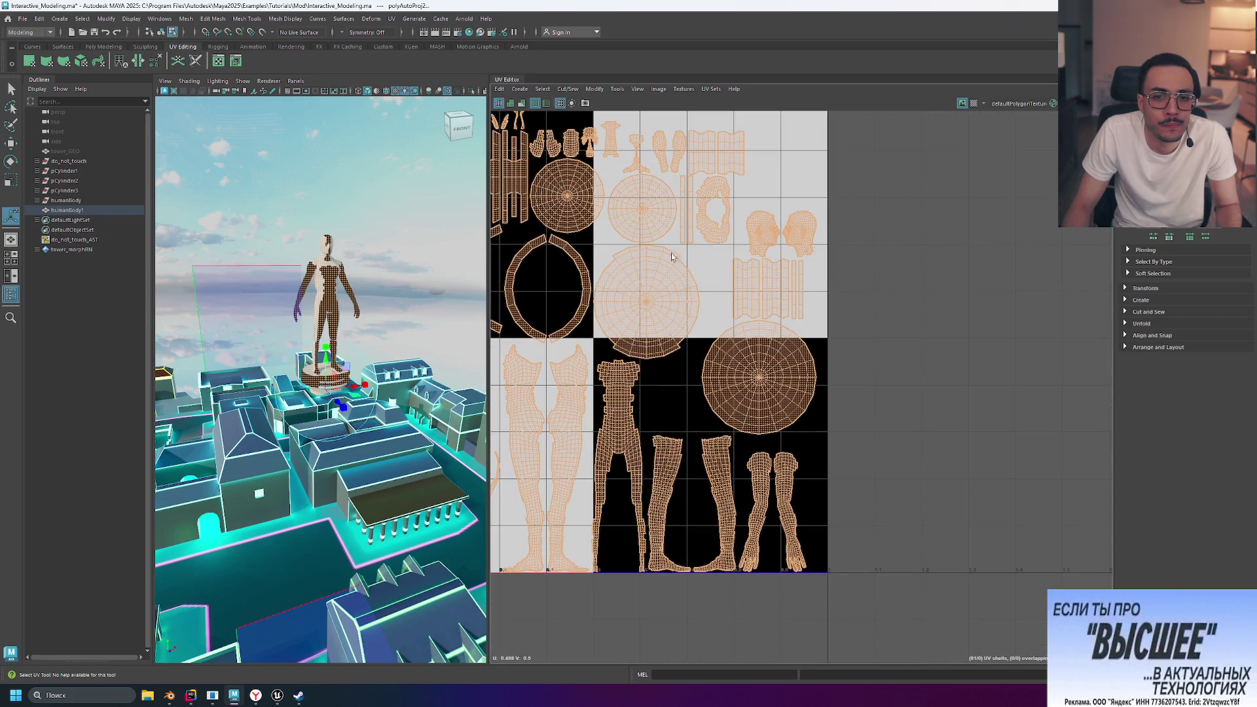
pyautogui.click(381, 213)
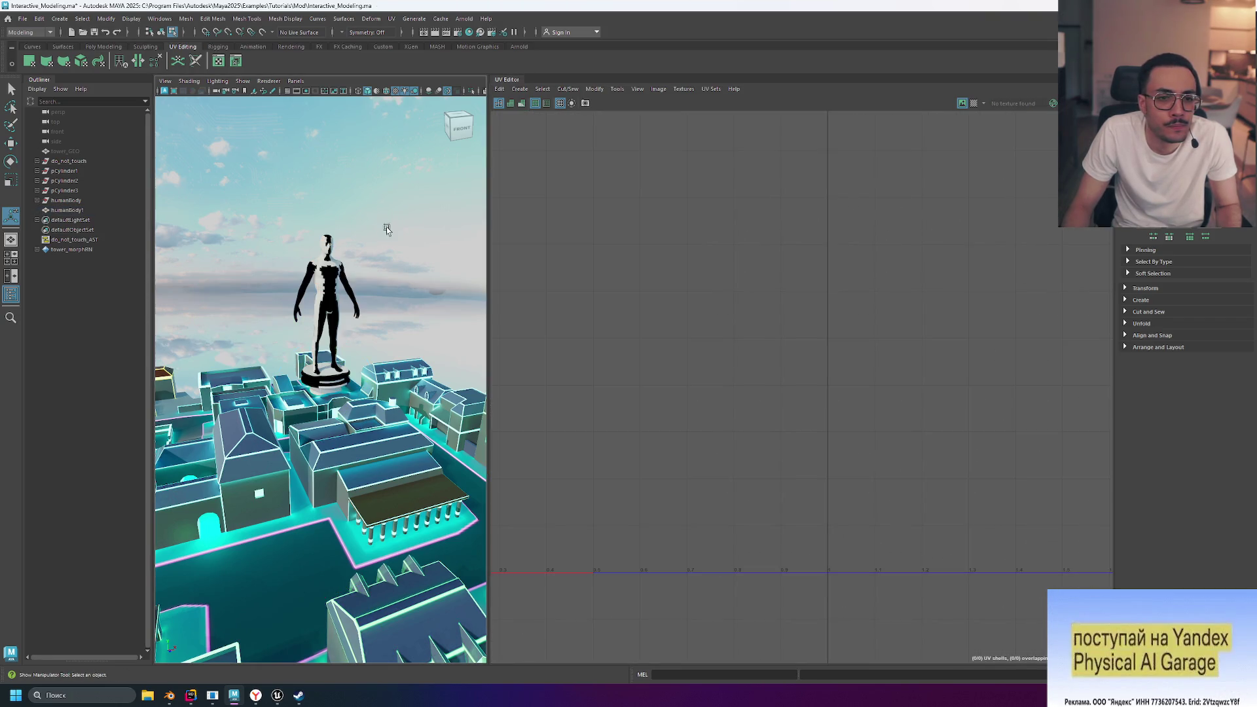
# Select most of the human body's faces to highlight their UV shells, then open humanBody1's Outliner context menu
pyautogui.moveTo(389, 237); pyautogui.dragTo(415, 273, button='right')
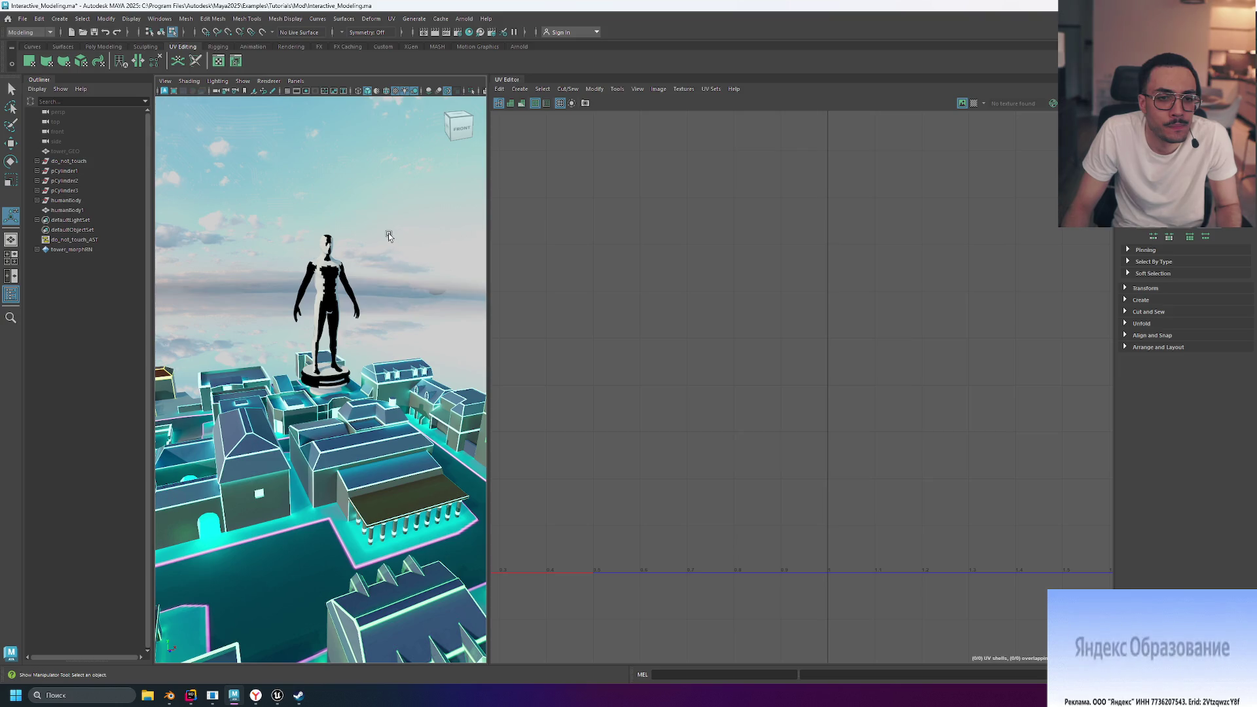
pyautogui.moveTo(415, 247)
pyautogui.keyDown('alt'); pyautogui.mouseDown()
pyautogui.moveTo(433, 220)
pyautogui.moveTo(498, 225)
pyautogui.moveTo(420, 220)
pyautogui.moveTo(393, 247)
pyautogui.mouseUp(); pyautogui.keyUp('alt')
pyautogui.click(352, 321)
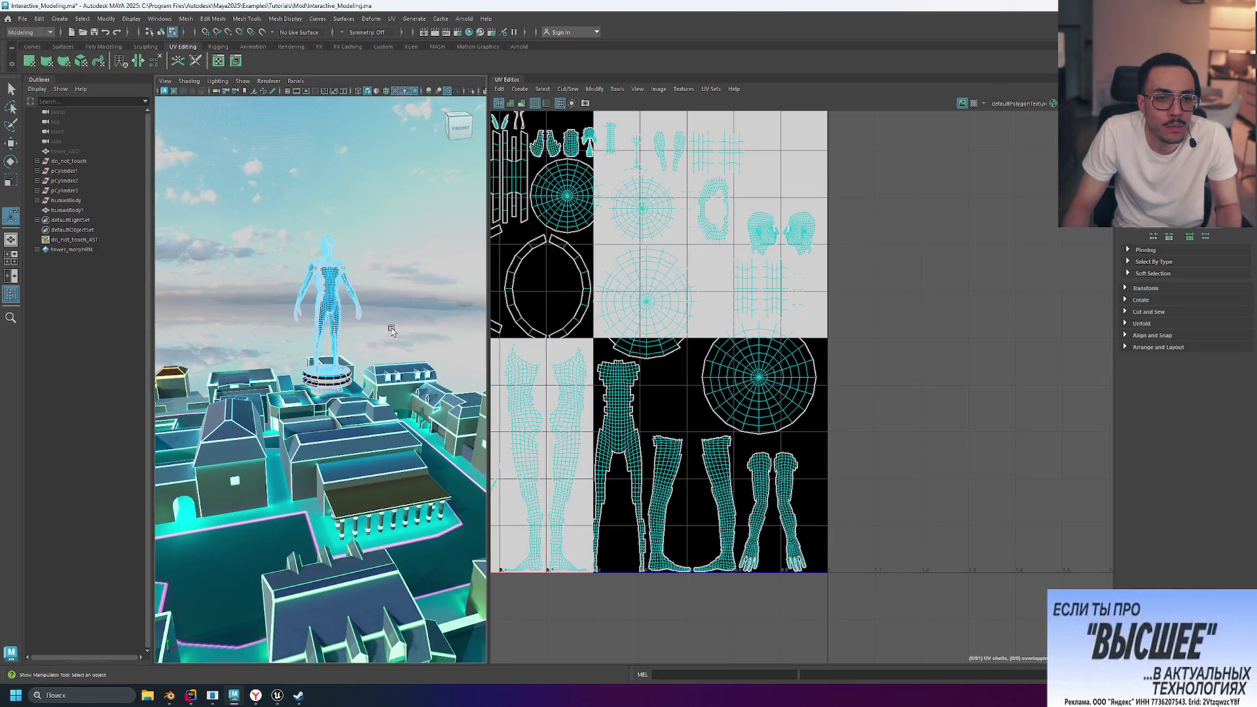
pyautogui.click(333, 282)
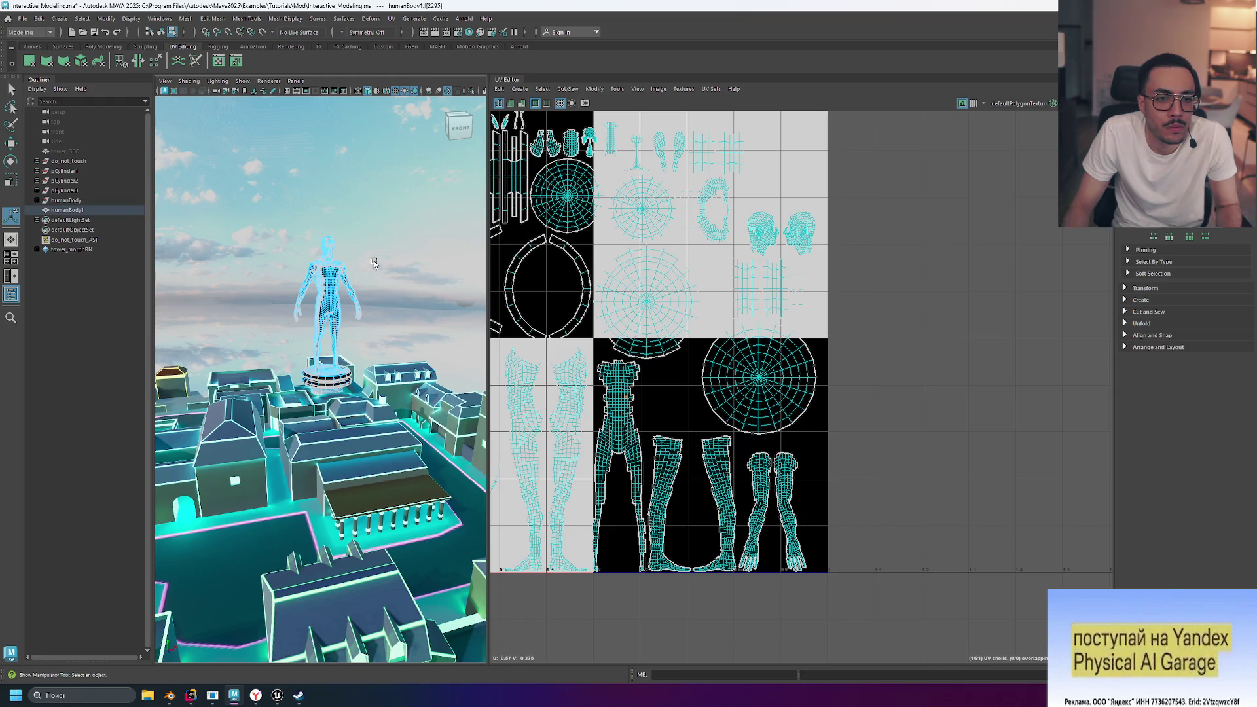
pyautogui.moveTo(377, 311)
pyautogui.mouseDown()
pyautogui.moveTo(353, 280)
pyautogui.moveTo(439, 274)
pyautogui.mouseUp()
pyautogui.scroll(5, 334, 360)
pyautogui.scroll(-2, 345, 286)
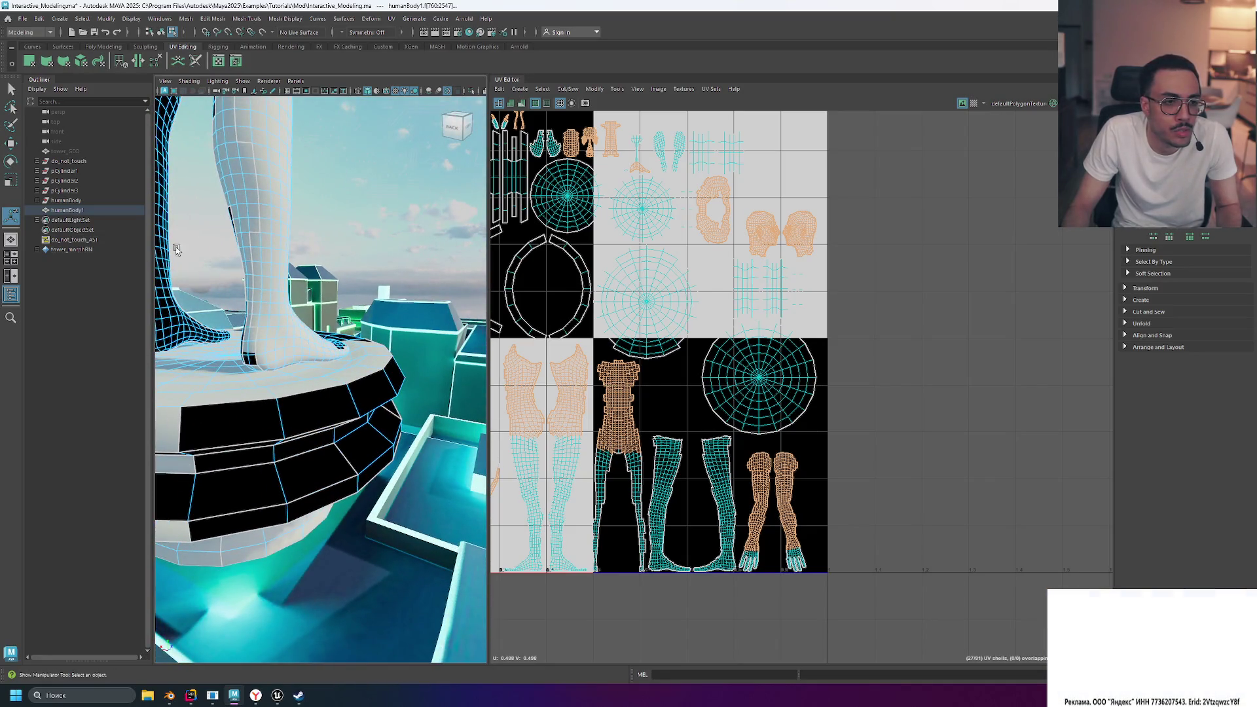
pyautogui.rightClick(72, 215)
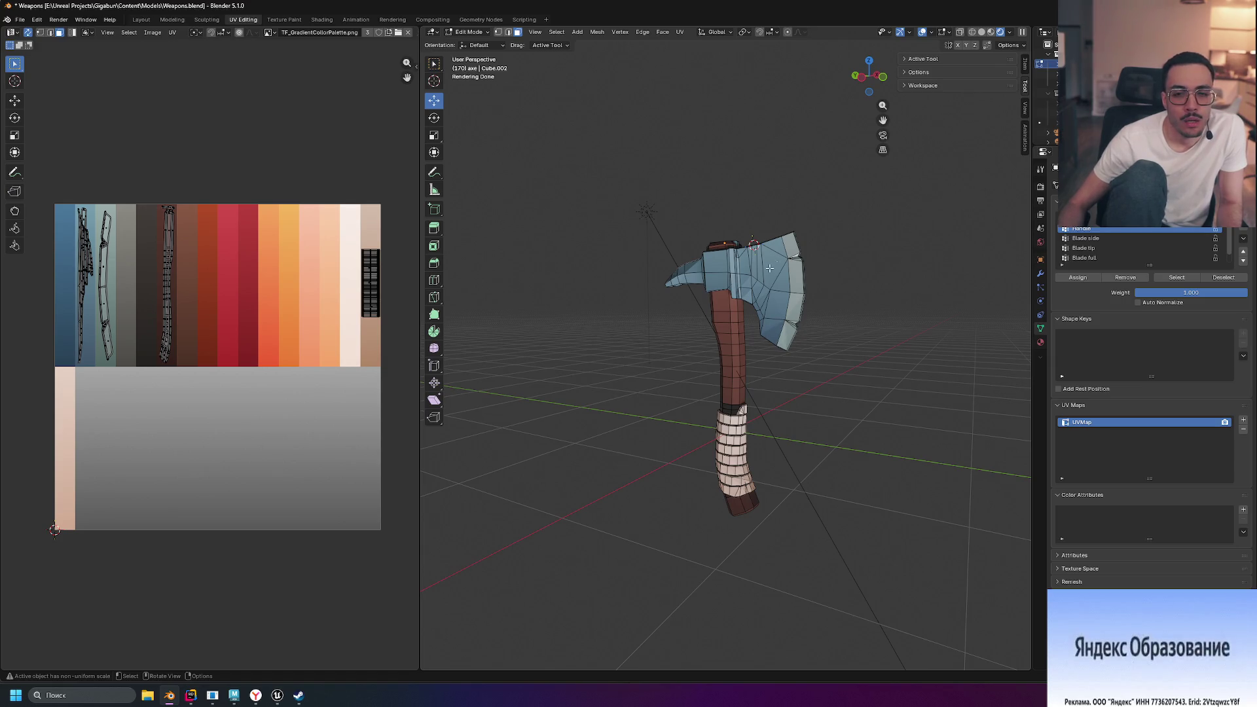
# Widen the Properties area and 3D view, expand 'axe' in the Outliner, and save Weapons.blend
pyautogui.moveTo(1034, 265); pyautogui.dragTo(981, 266)
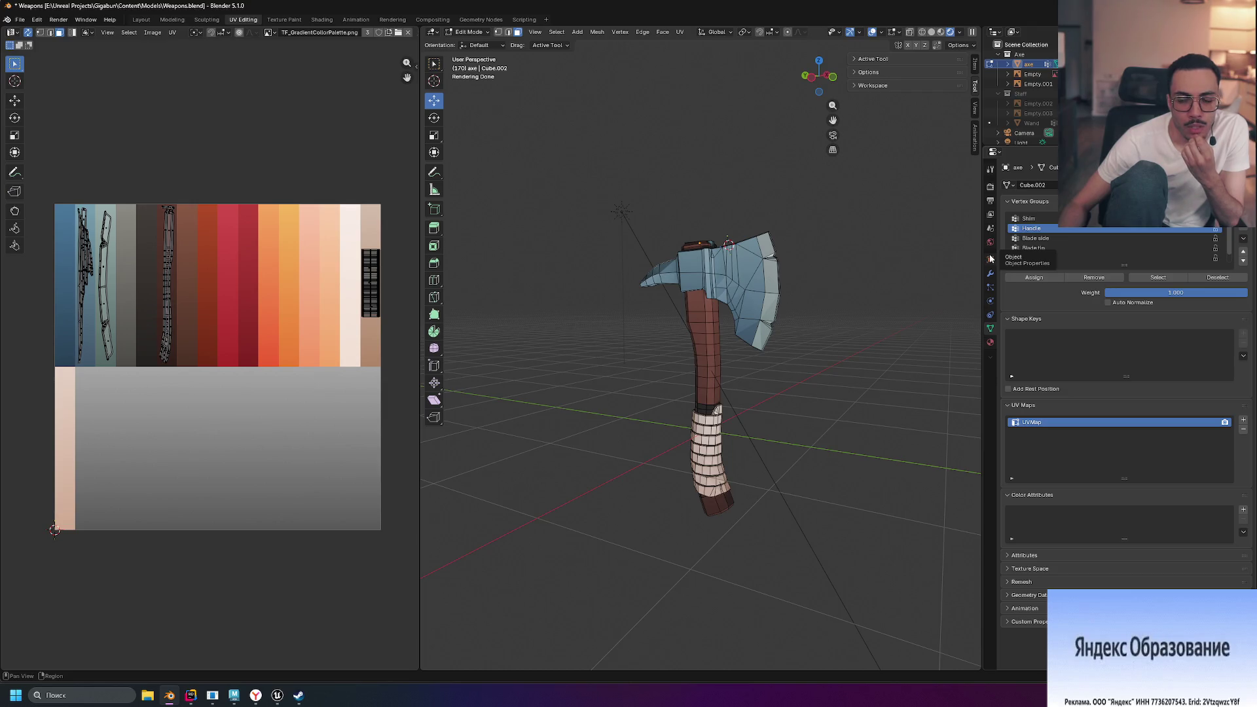
pyautogui.click(1008, 65)
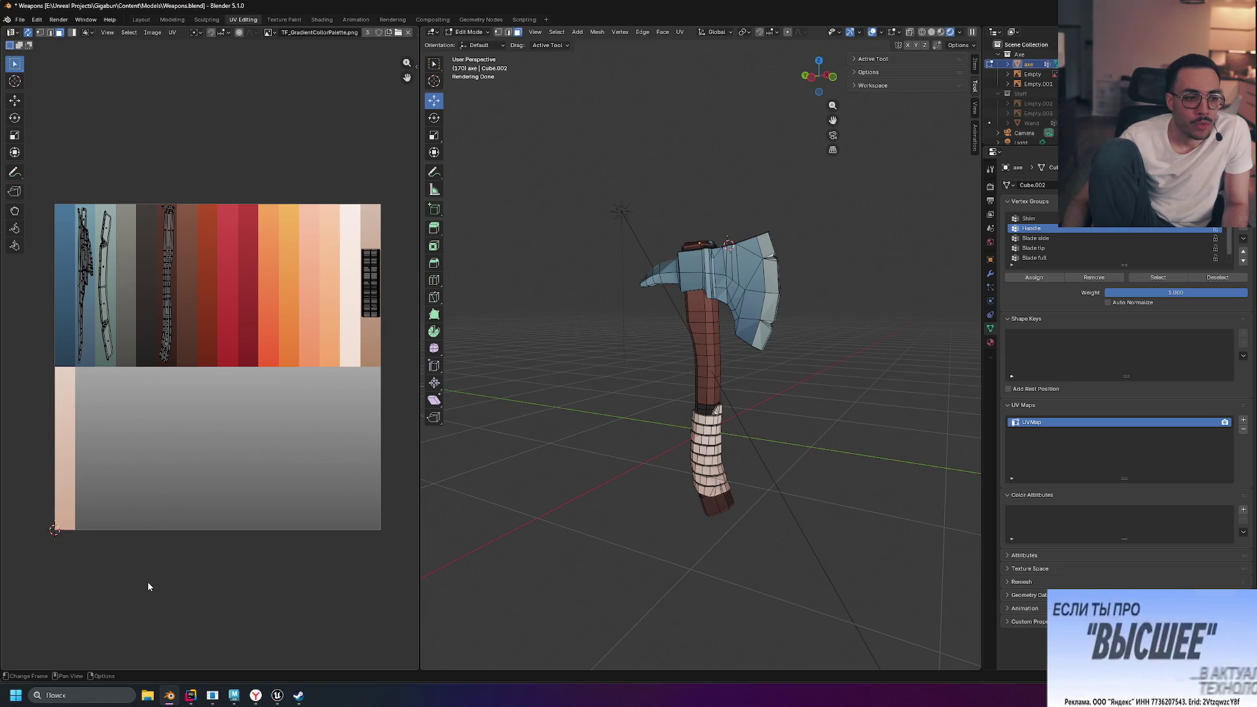
pyautogui.moveTo(298, 702)
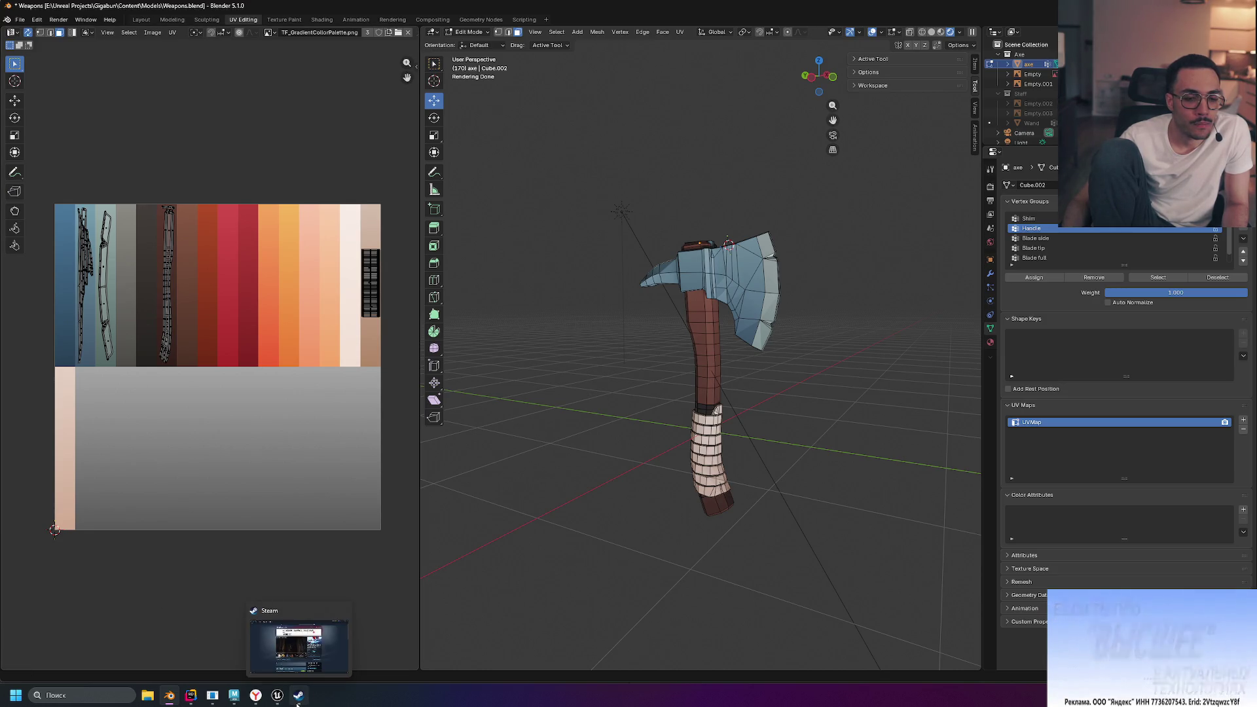
pyautogui.moveTo(234, 700)
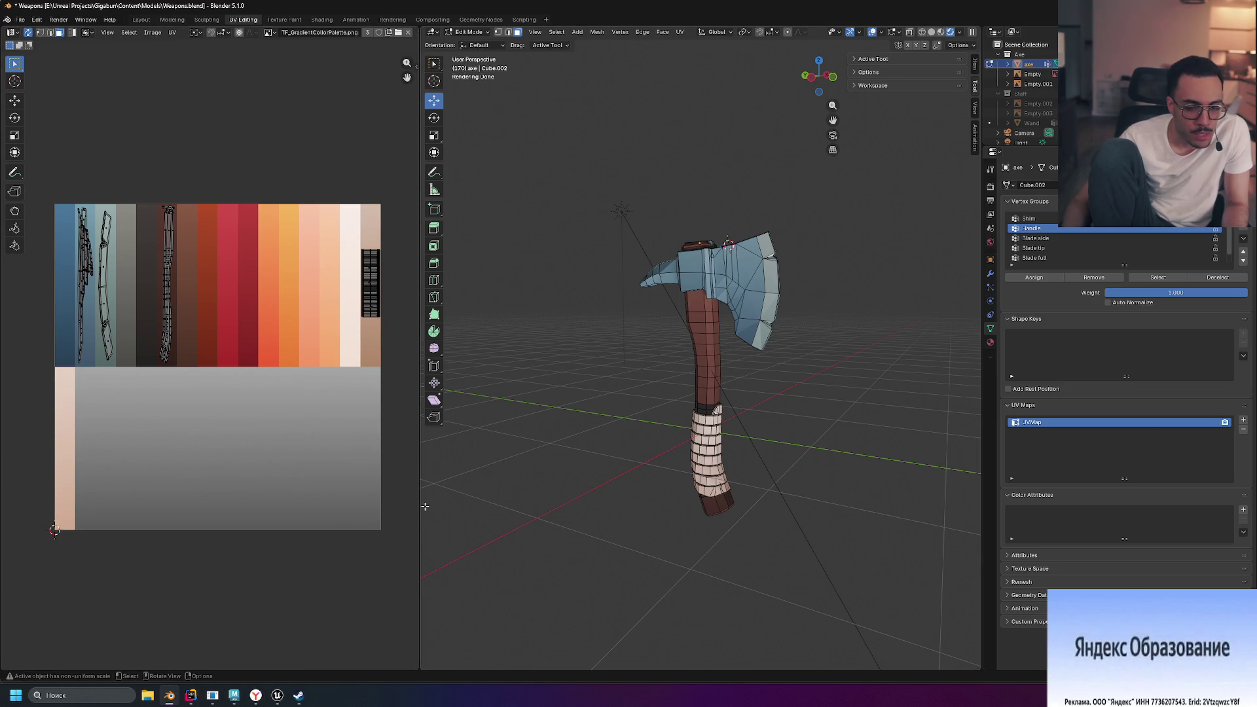
pyautogui.moveTo(419, 506); pyautogui.dragTo(372, 506)
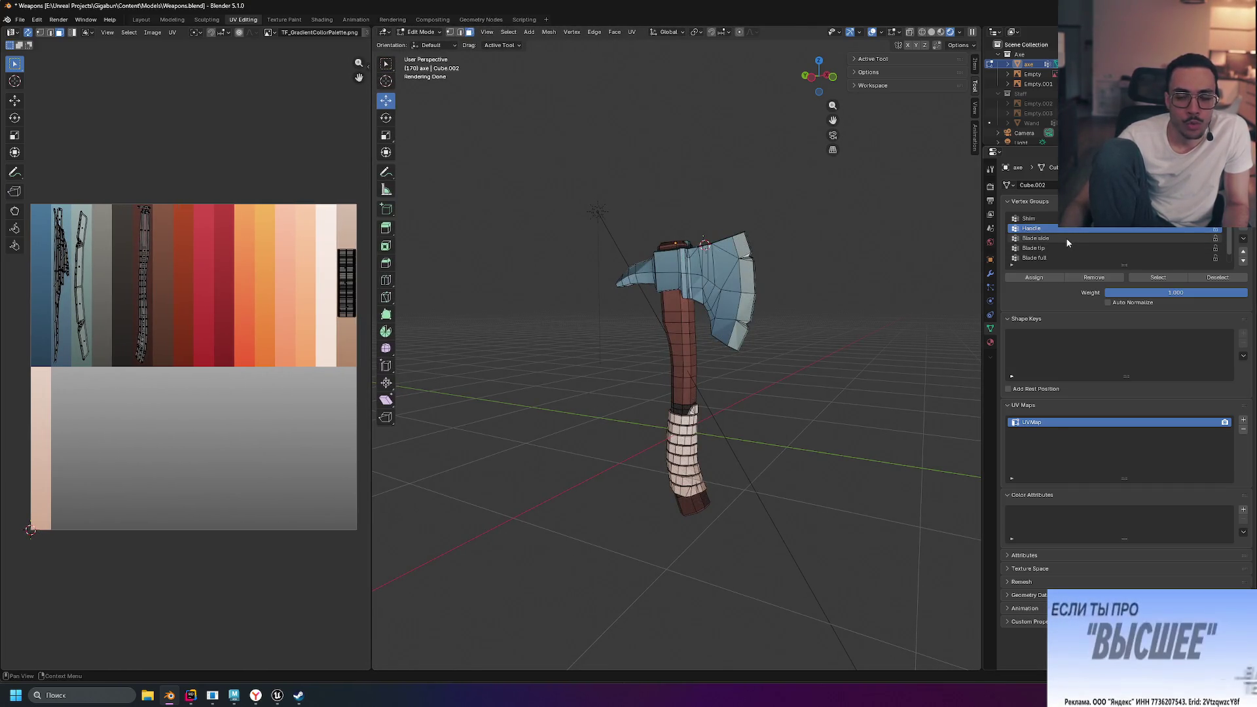
pyautogui.moveTo(272, 702)
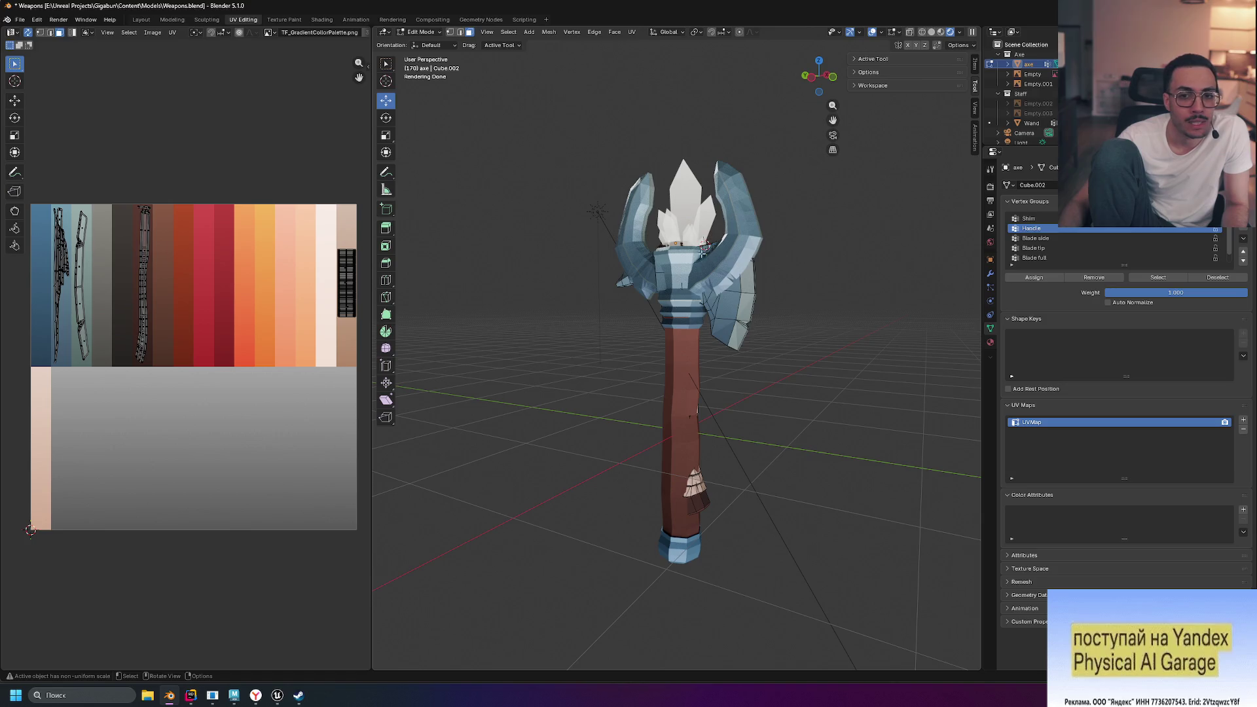
pyautogui.hotkey('ctrl', 's')
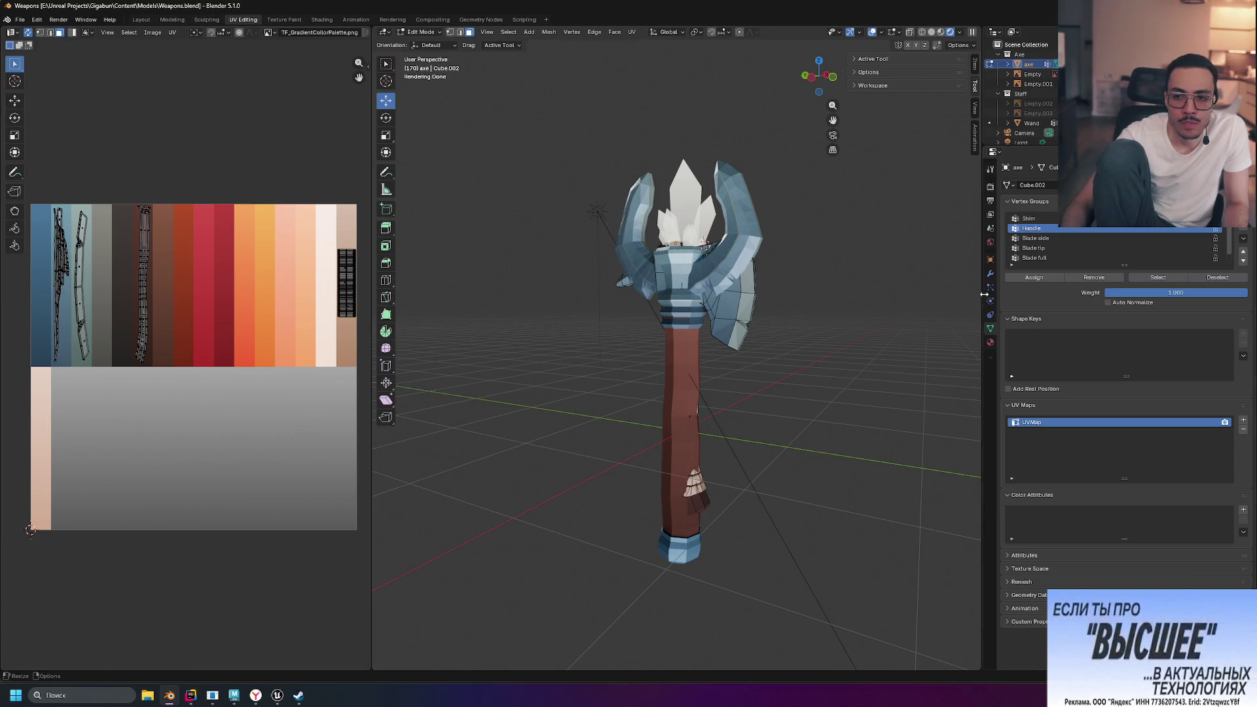
# Show the axe's material settings, with Material.Wood and Material.Iron
pyautogui.click(991, 343)
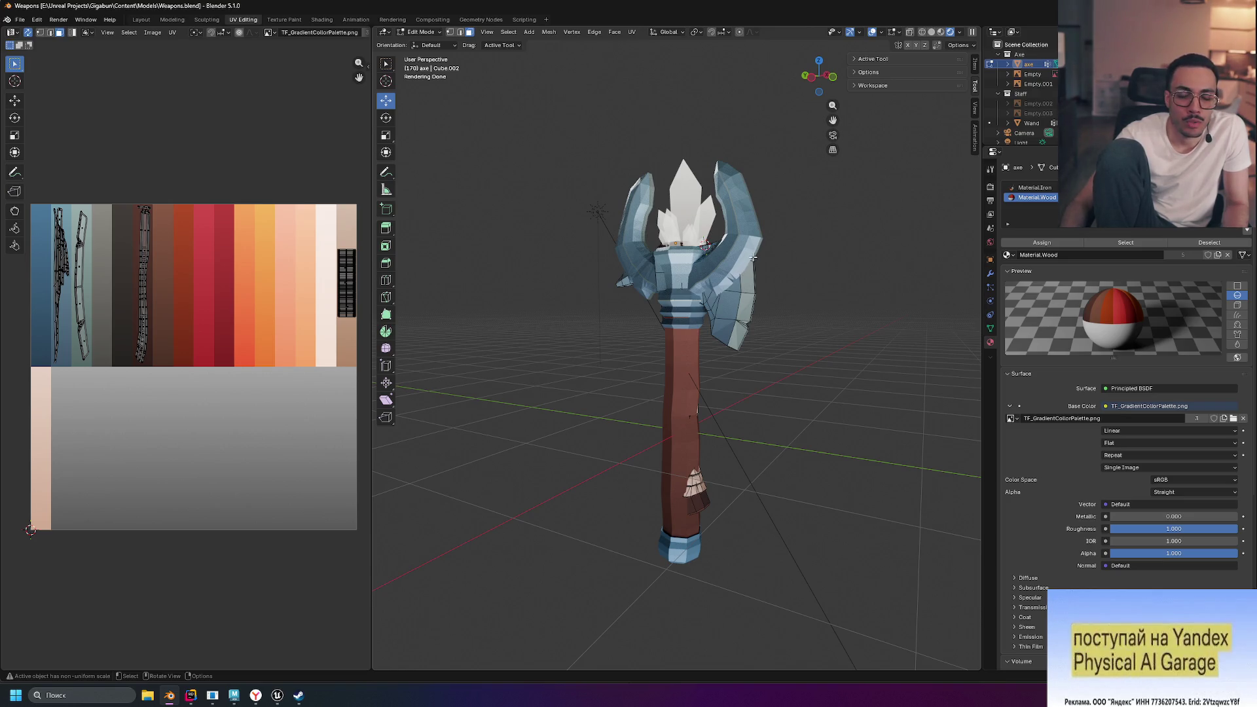
# Return to editing the axe mesh, clear its selection, and hide the Staff collection
pyautogui.press('Tab')
pyautogui.click(745, 249)
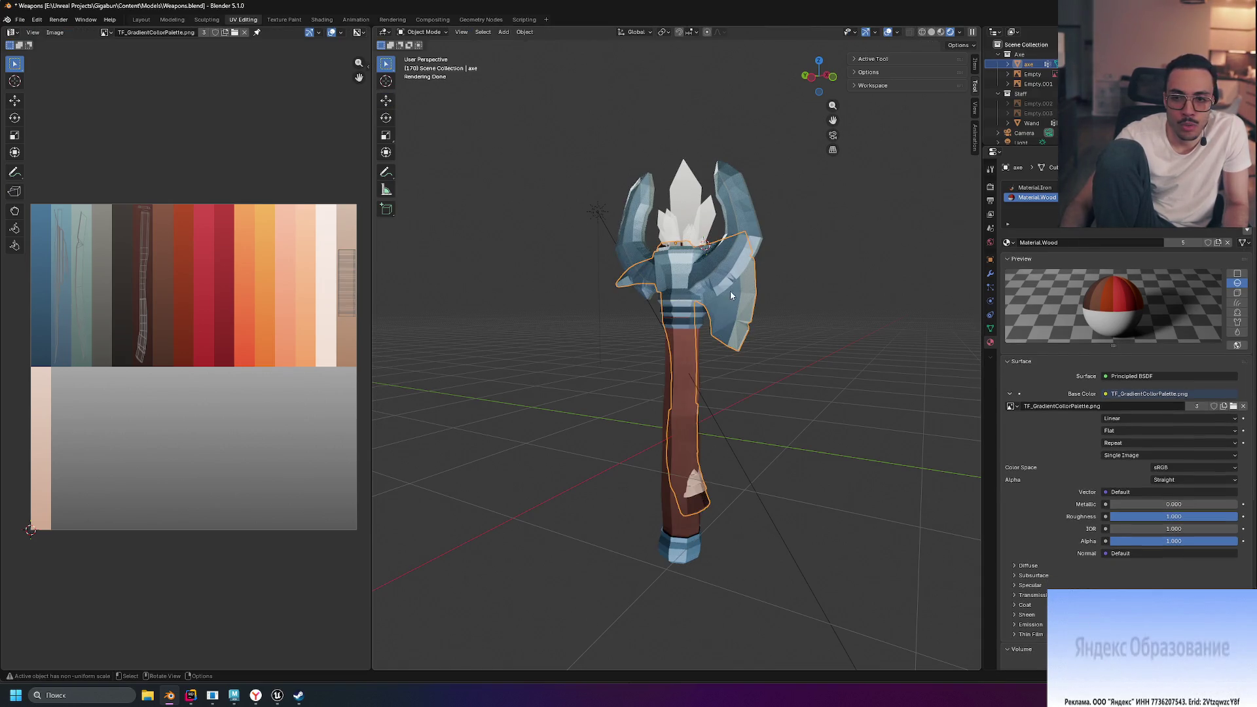
pyautogui.click(734, 319)
pyautogui.press('Tab')
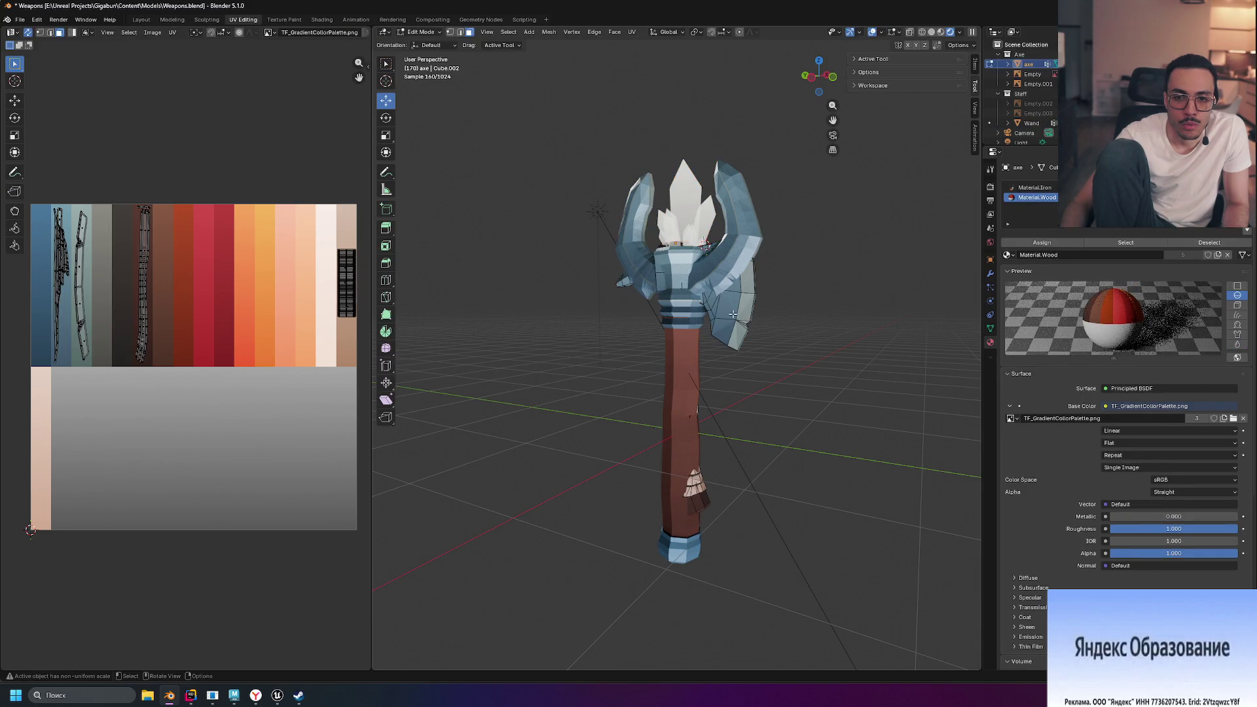
pyautogui.press('a')
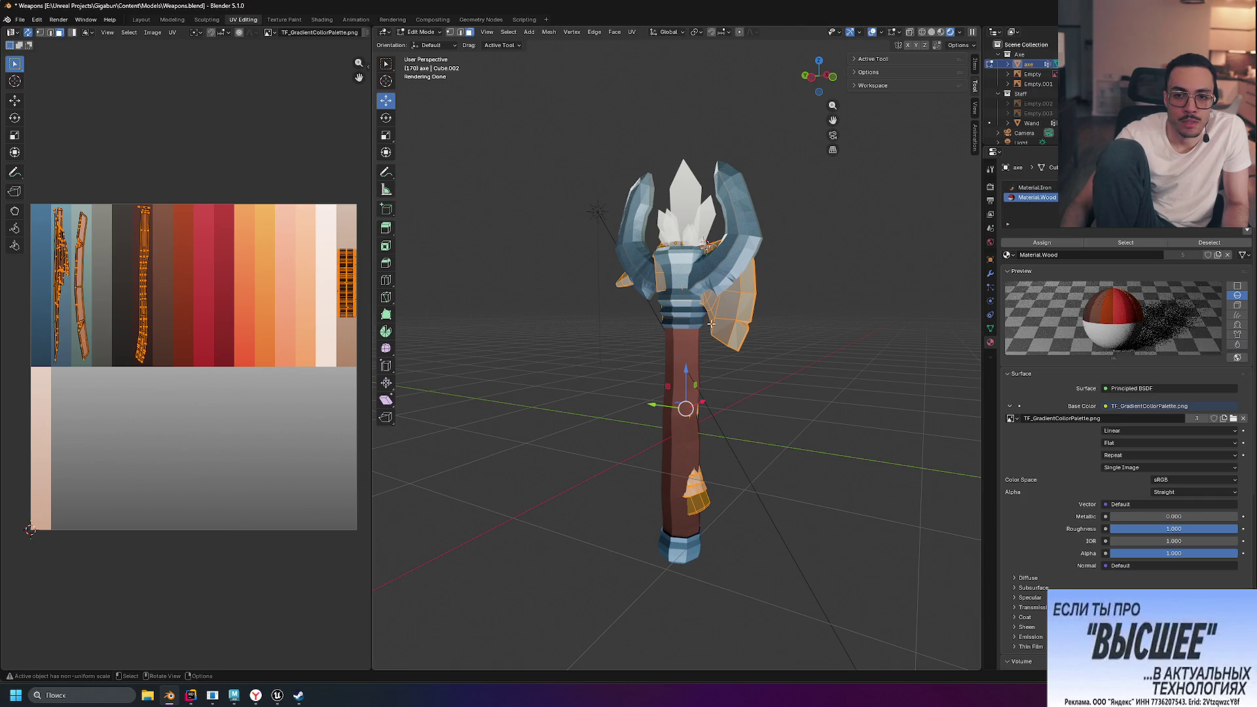
pyautogui.moveTo(686, 409); pyautogui.dragTo(684, 408)
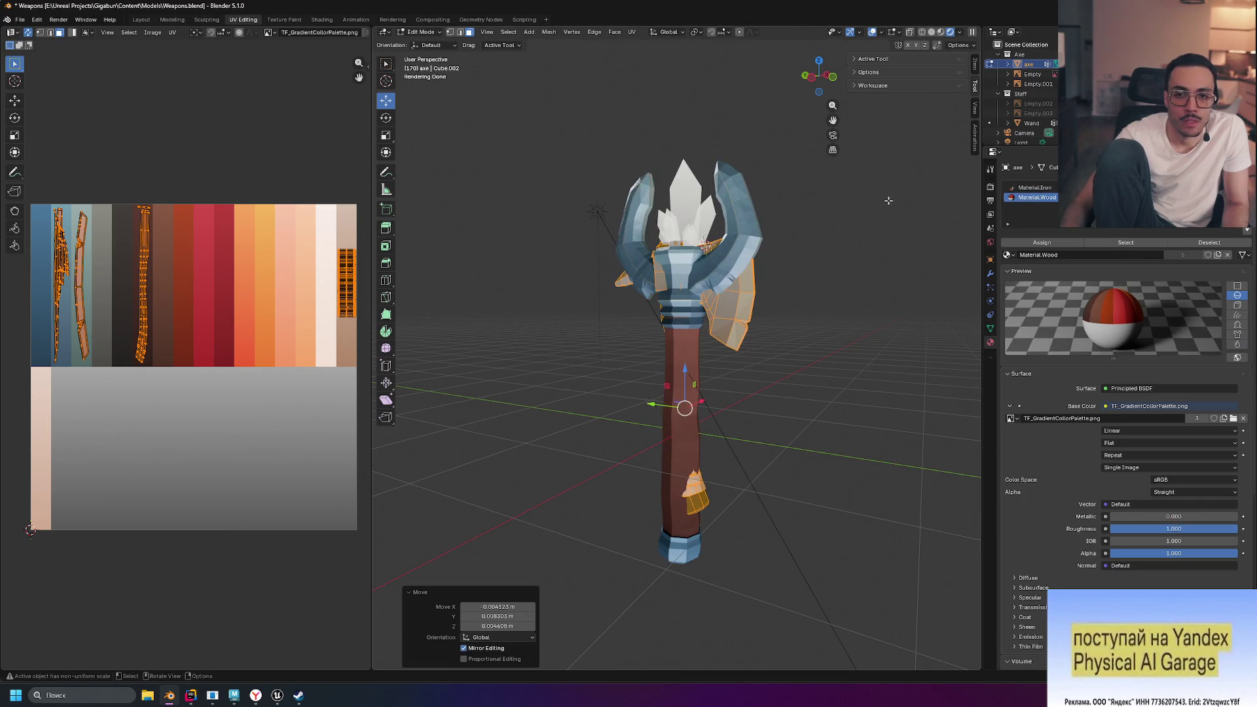
pyautogui.click(873, 241)
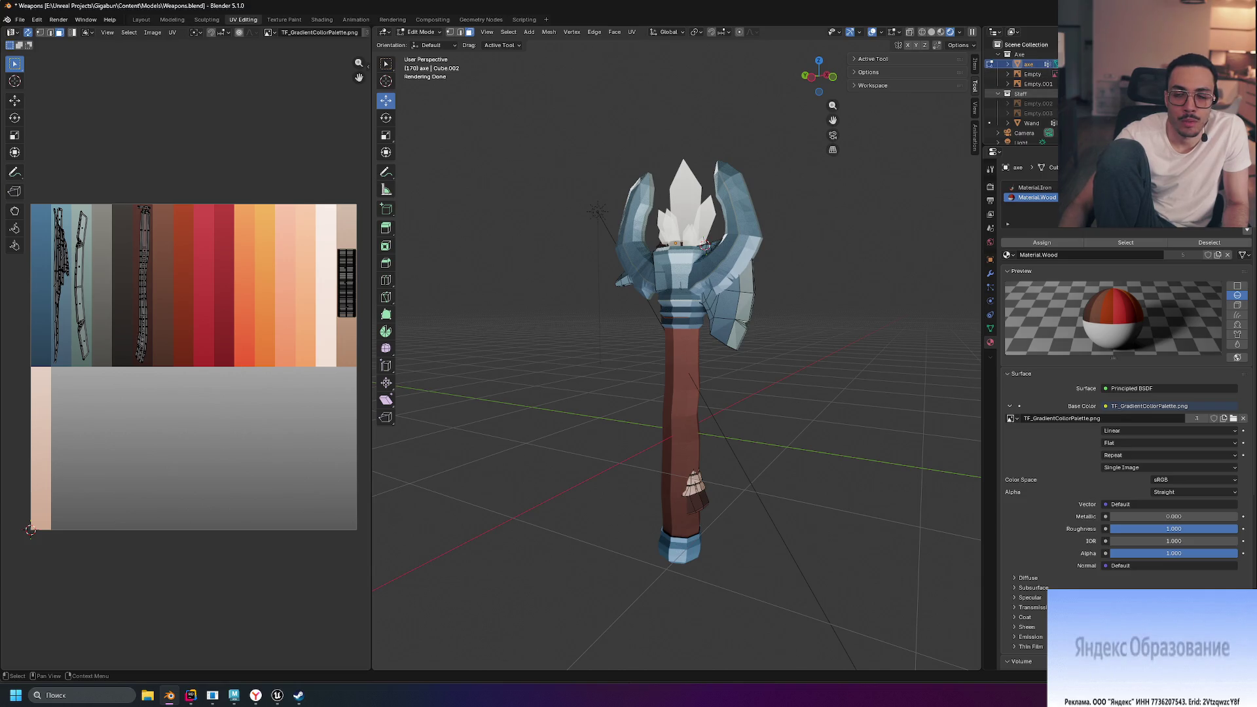
pyautogui.click(1231, 93)
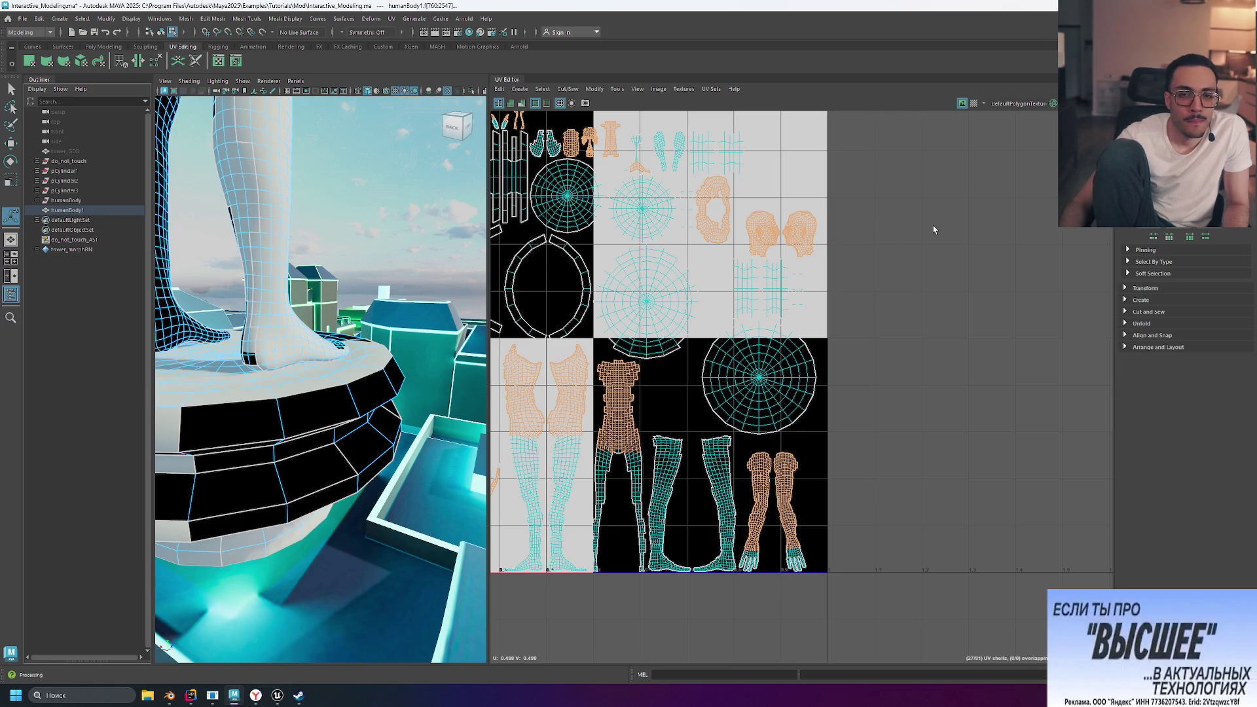
# Deselect the body, show a checker map behind the UVs, frame the UV tile, and bring up Unreal Editor
pyautogui.click(933, 229)
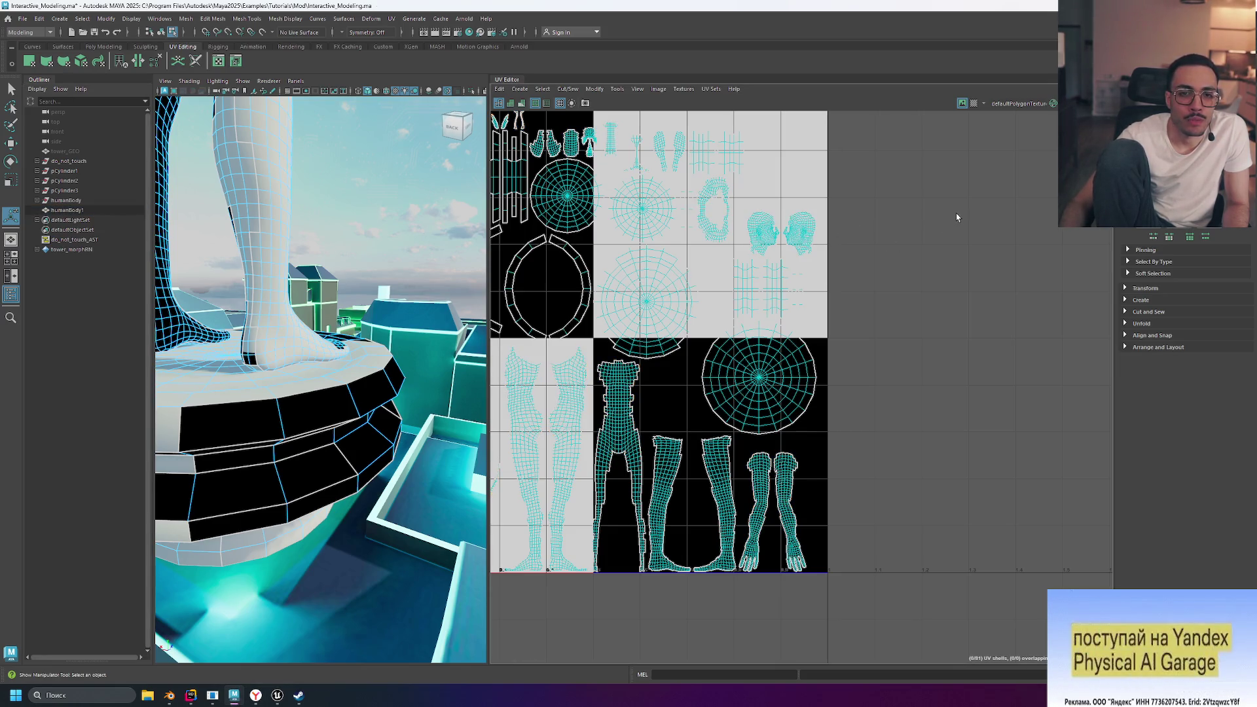
pyautogui.click(974, 104)
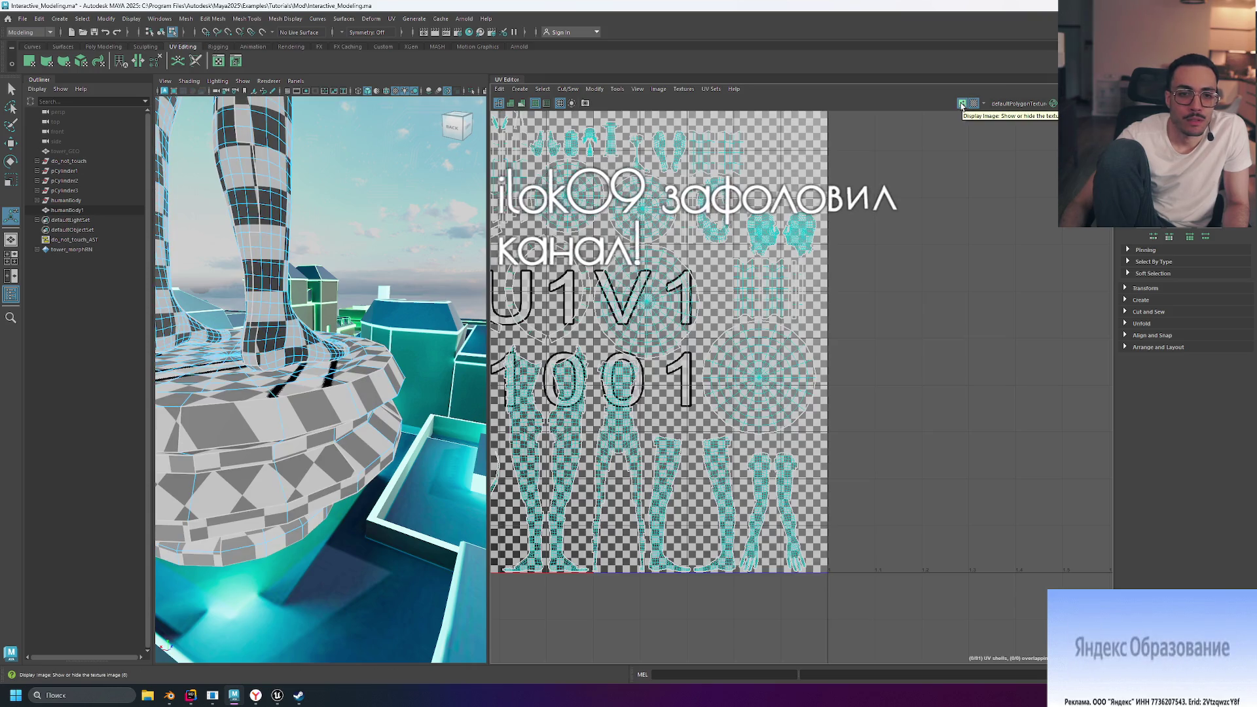
pyautogui.click(962, 105)
pyautogui.click(966, 106)
pyautogui.click(973, 104)
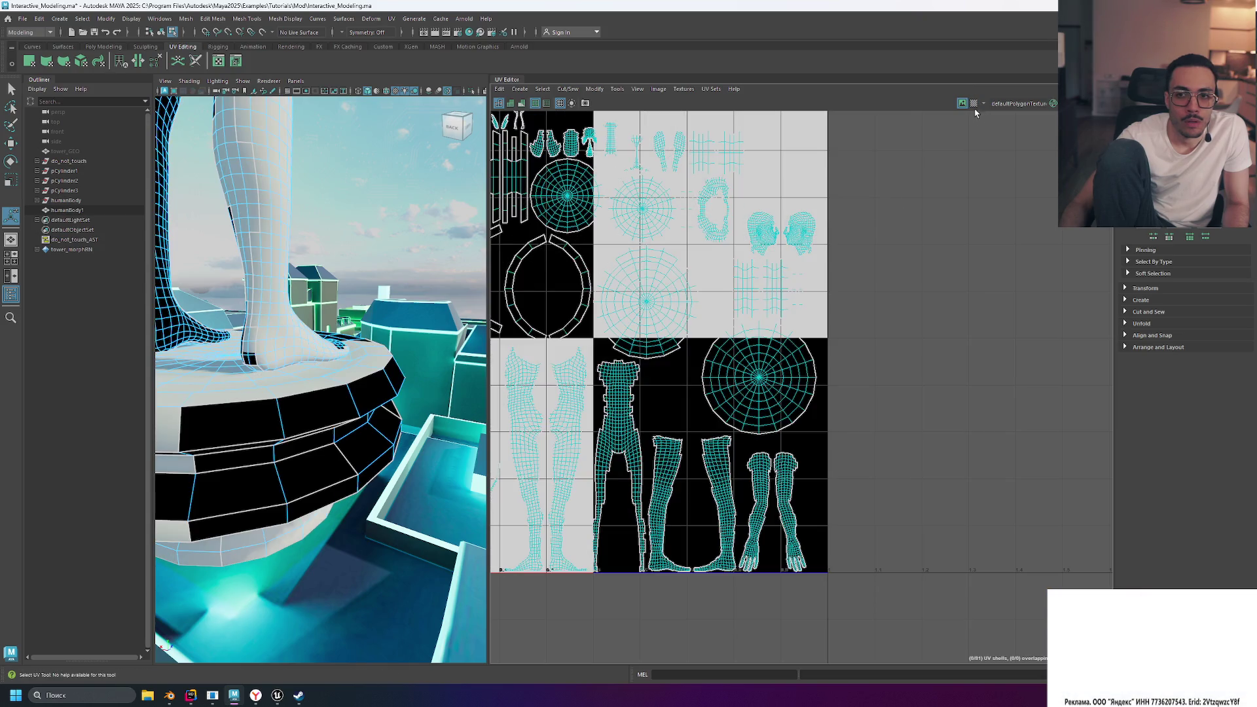
pyautogui.press('f')
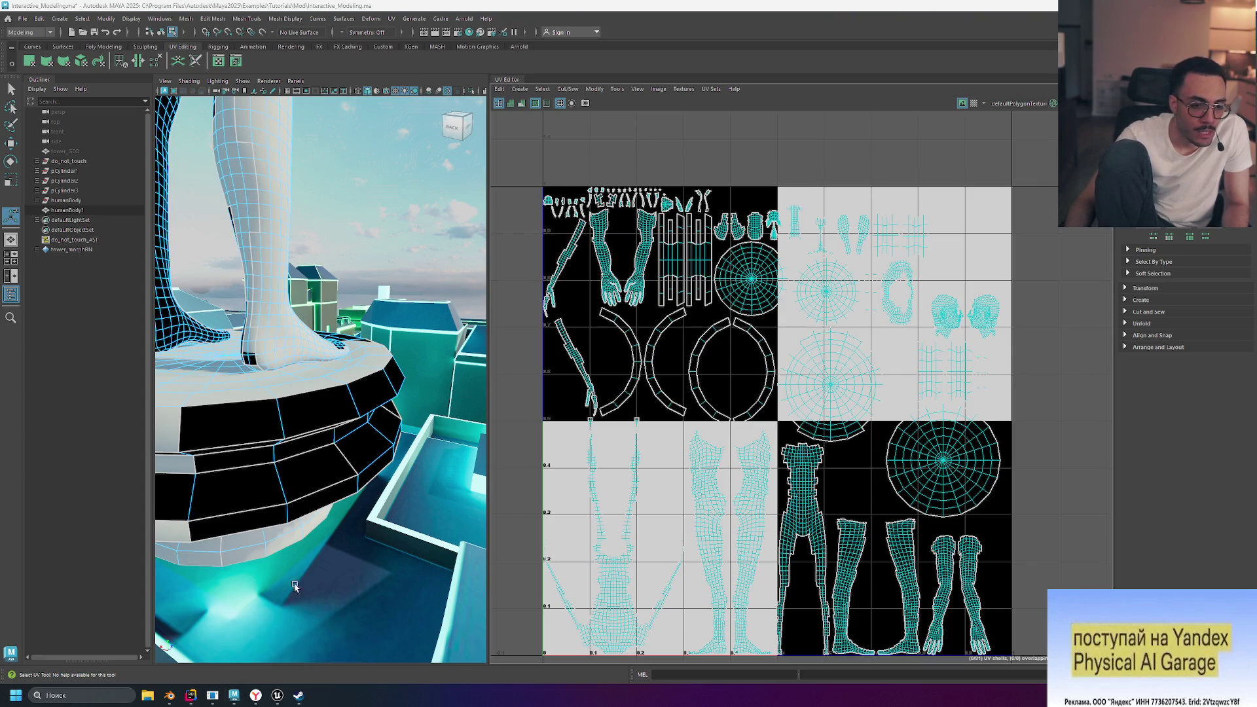
pyautogui.click(277, 698)
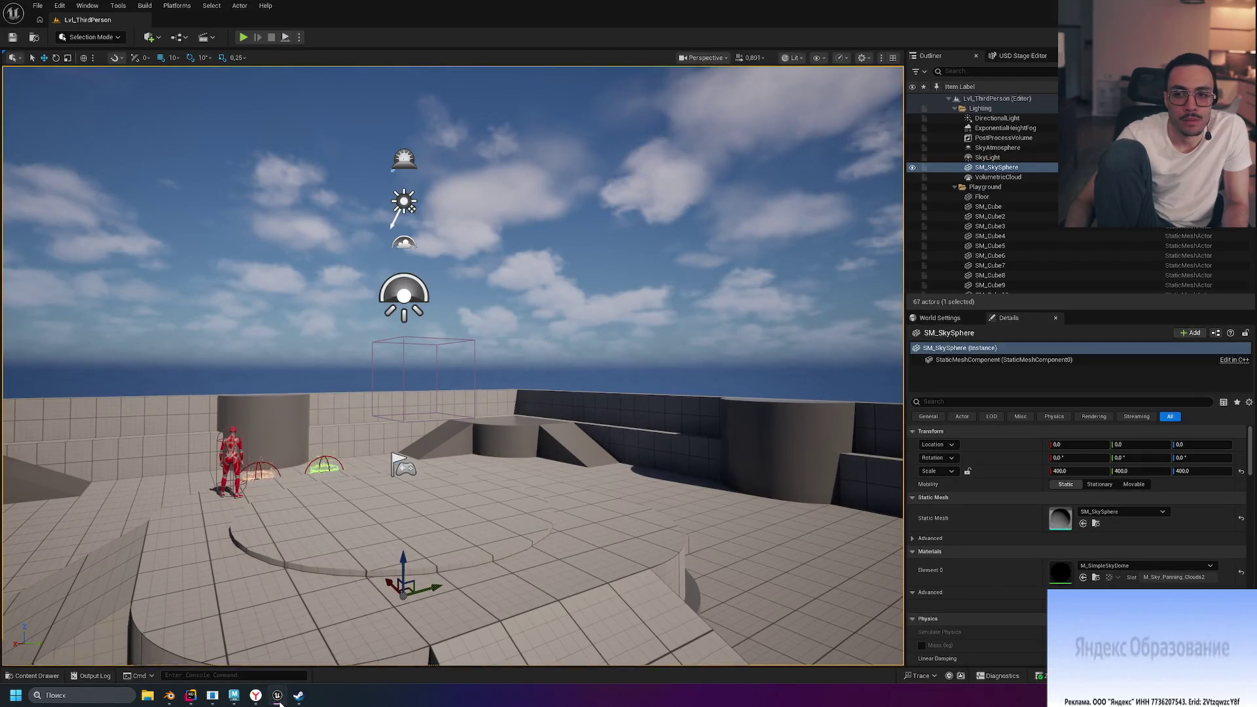
# Minimize the Unreal Editor and switch to the Blender window showing the axe
pyautogui.click(278, 700)
pyautogui.click(171, 697)
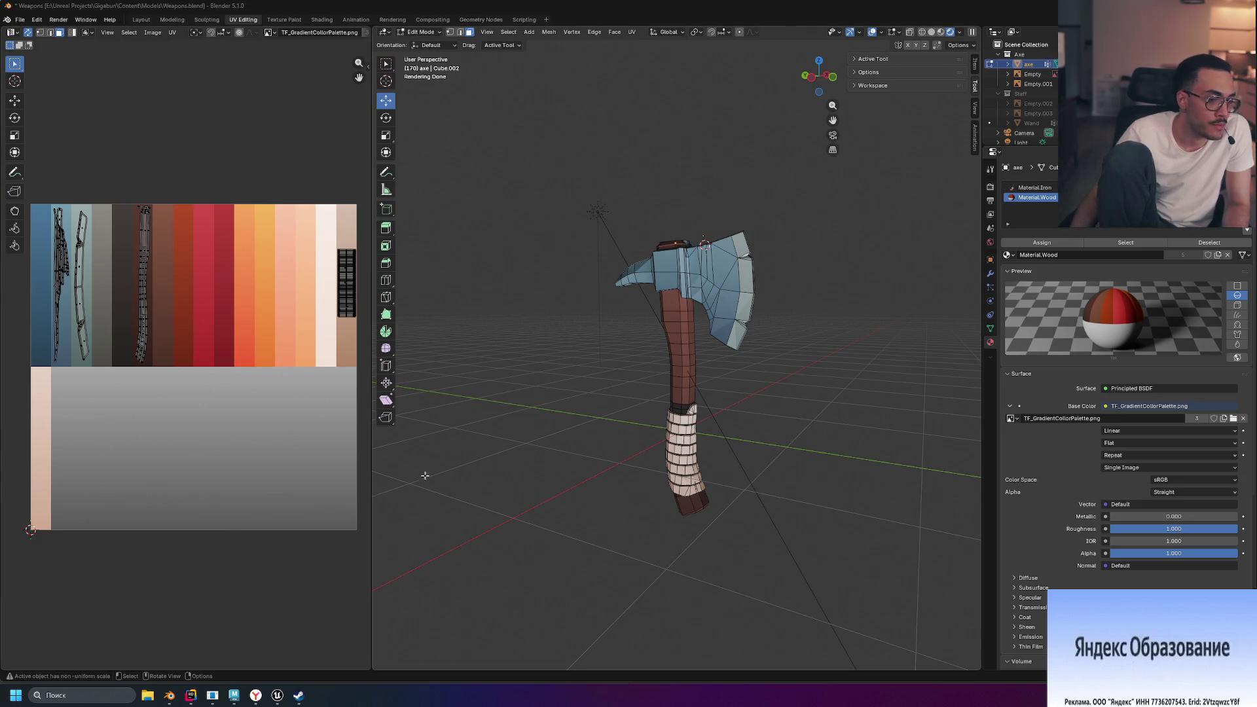
# Widen the UV layout beside the 3D view and box-select all the axe's UV islands
pyautogui.moveTo(233, 697)
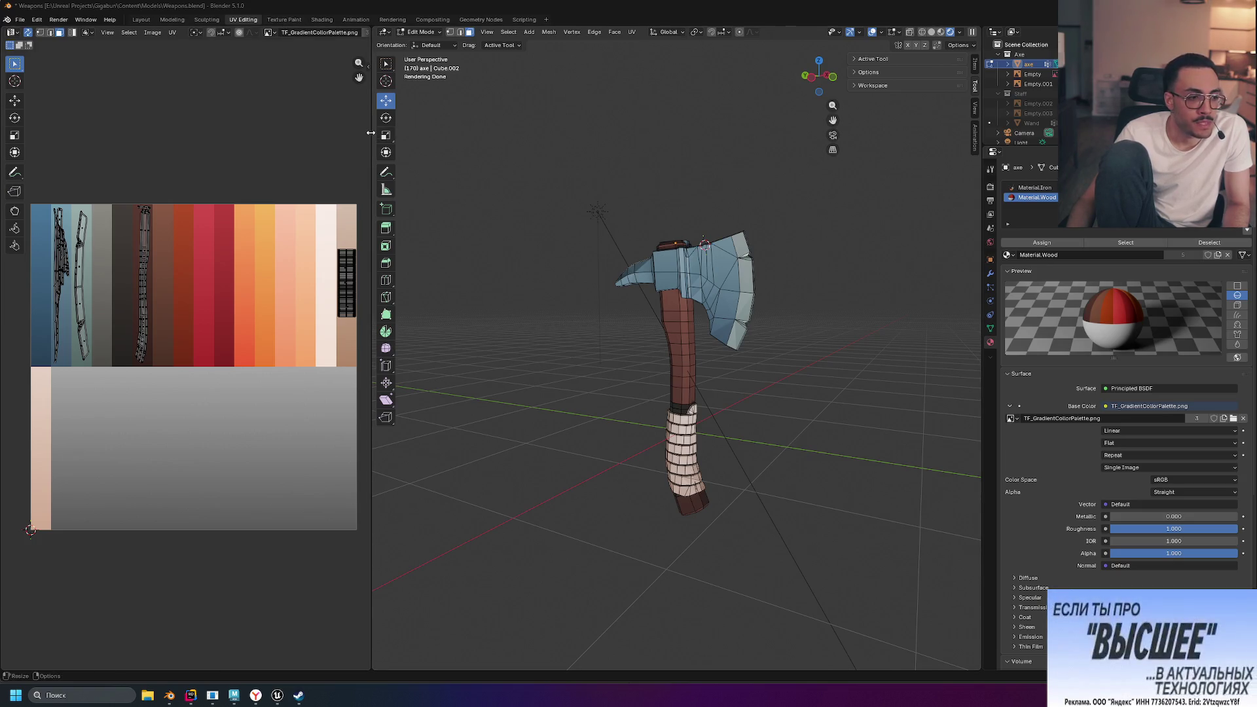
pyautogui.moveTo(371, 133)
pyautogui.mouseDown()
pyautogui.moveTo(350, 136)
pyautogui.moveTo(427, 140)
pyautogui.moveTo(410, 143)
pyautogui.mouseUp()
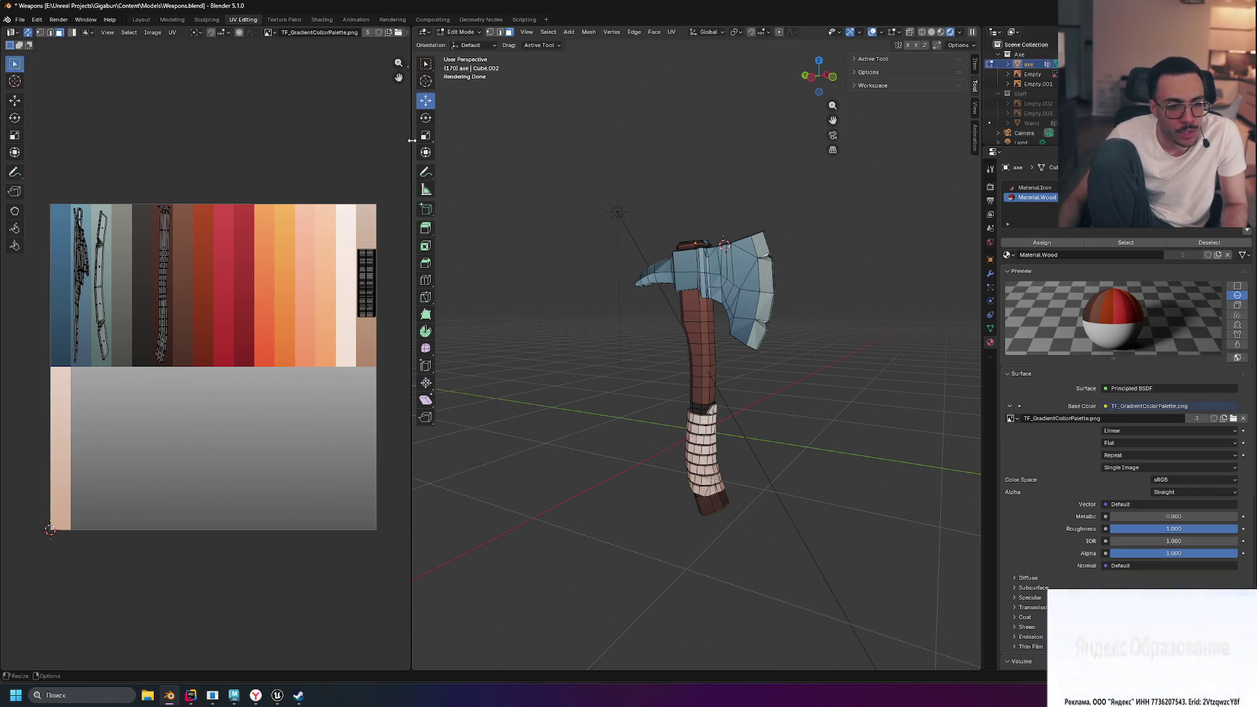
pyautogui.moveTo(35, 189)
pyautogui.mouseDown()
pyautogui.moveTo(391, 490)
pyautogui.moveTo(389, 558)
pyautogui.mouseUp()
pyautogui.click(398, 557)
pyautogui.moveTo(36, 189)
pyautogui.mouseDown()
pyautogui.moveTo(346, 519)
pyautogui.moveTo(398, 556)
pyautogui.mouseUp()
pyautogui.click(510, 368)
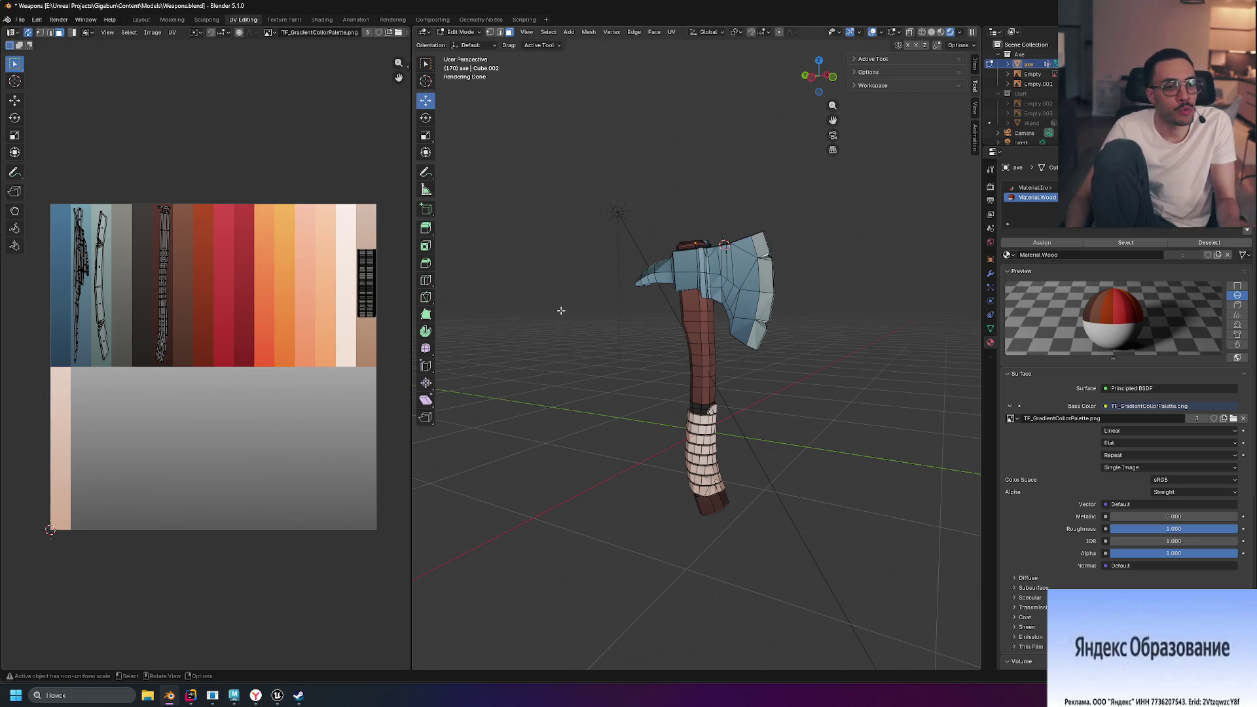
# Box-select a smaller group of UV islands on the left of the layout
pyautogui.moveTo(63, 184)
pyautogui.mouseDown()
pyautogui.moveTo(106, 361)
pyautogui.moveTo(93, 376)
pyautogui.mouseUp()
pyautogui.moveTo(49, 172)
pyautogui.mouseDown()
pyautogui.moveTo(76, 396)
pyautogui.moveTo(371, 522)
pyautogui.moveTo(392, 547)
pyautogui.moveTo(40, 186)
pyautogui.moveTo(51, 210)
pyautogui.mouseUp()
pyautogui.click(51, 211)
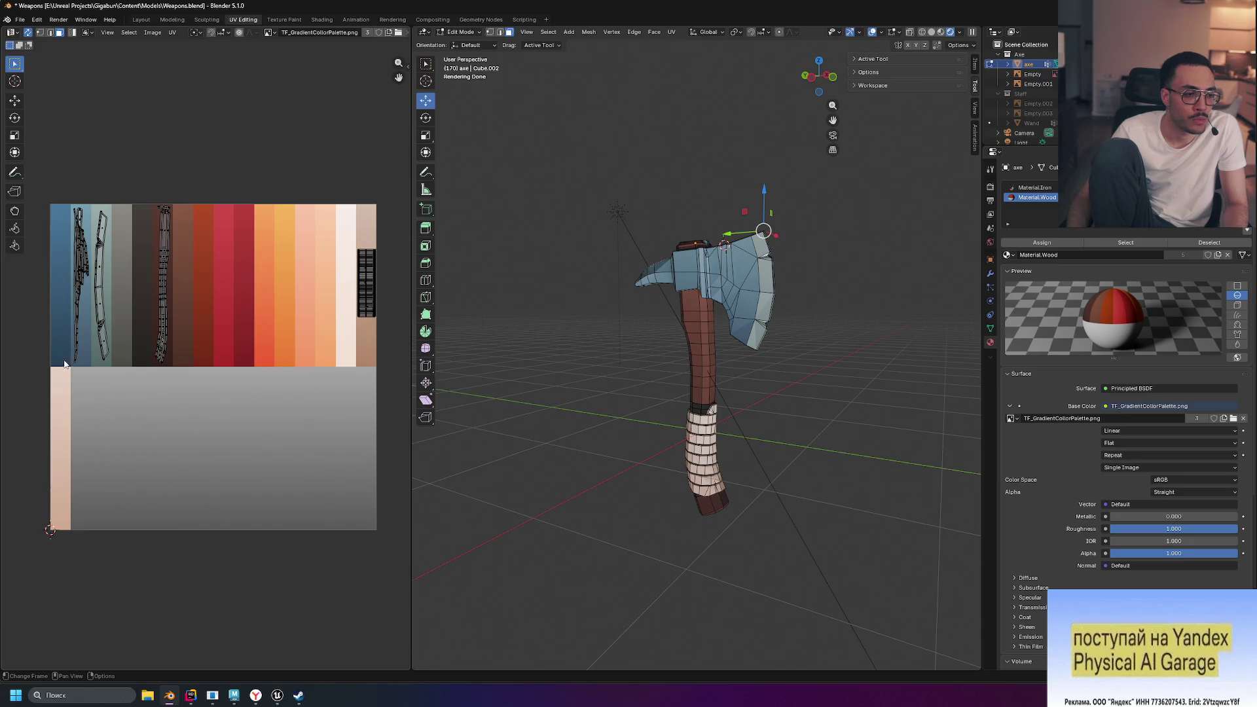
# Deselect the axe blade, orbit the view, toggle the maximized 3D view, and open the Shading workspace
pyautogui.moveTo(63, 203)
pyautogui.mouseDown()
pyautogui.moveTo(91, 384)
pyautogui.moveTo(93, 197)
pyautogui.mouseUp()
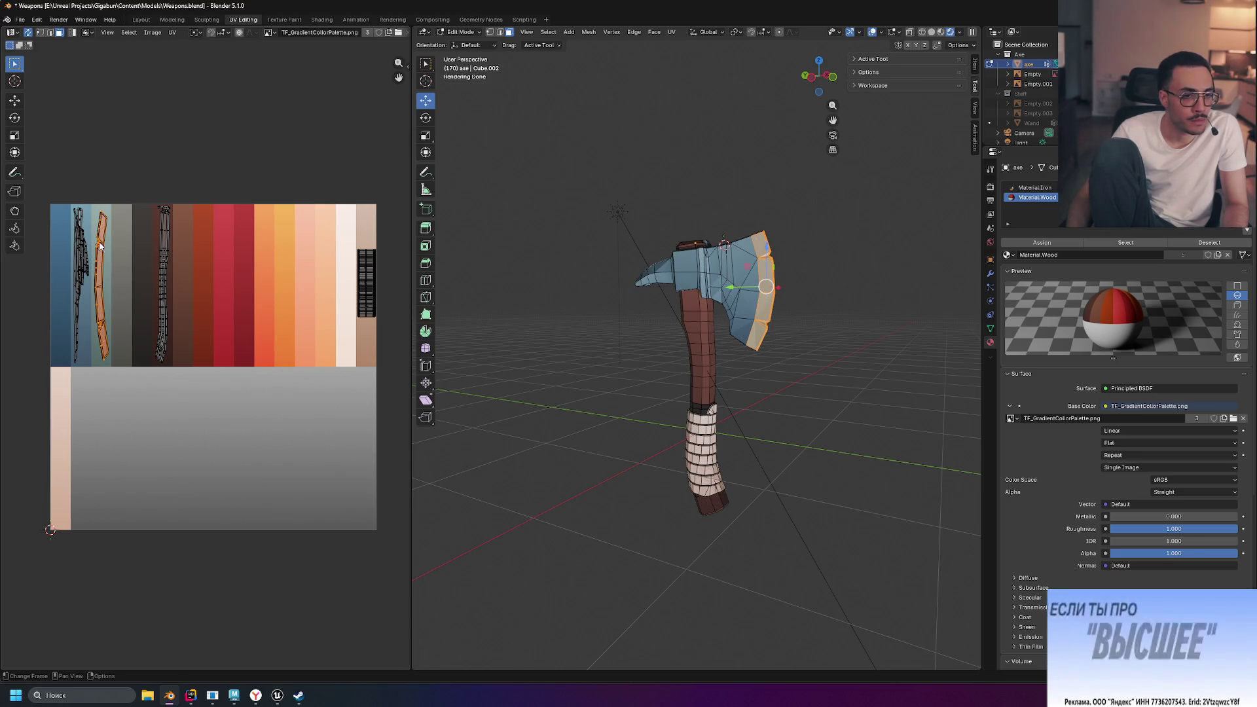
pyautogui.hotkey('alt', 'a')
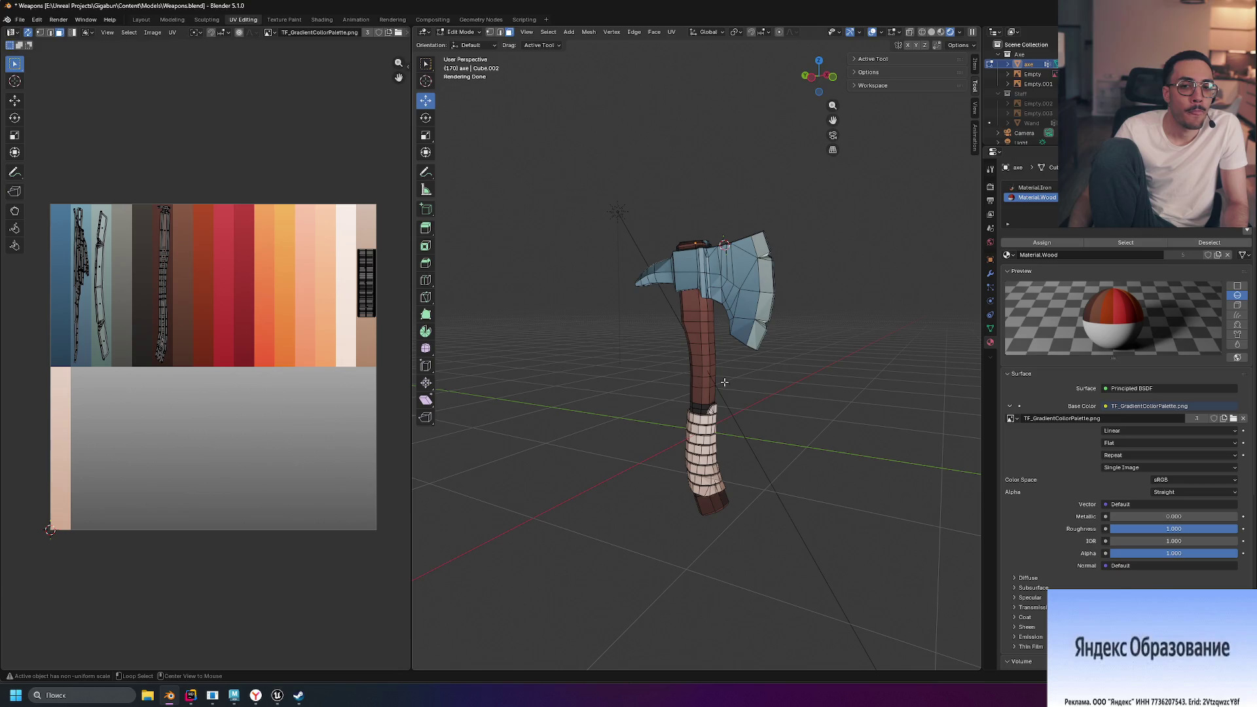
pyautogui.moveTo(803, 376)
pyautogui.mouseDown(button='middle')
pyautogui.moveTo(639, 449)
pyautogui.moveTo(616, 367)
pyautogui.mouseUp(button='middle')
pyautogui.scroll(3, 649, 371)
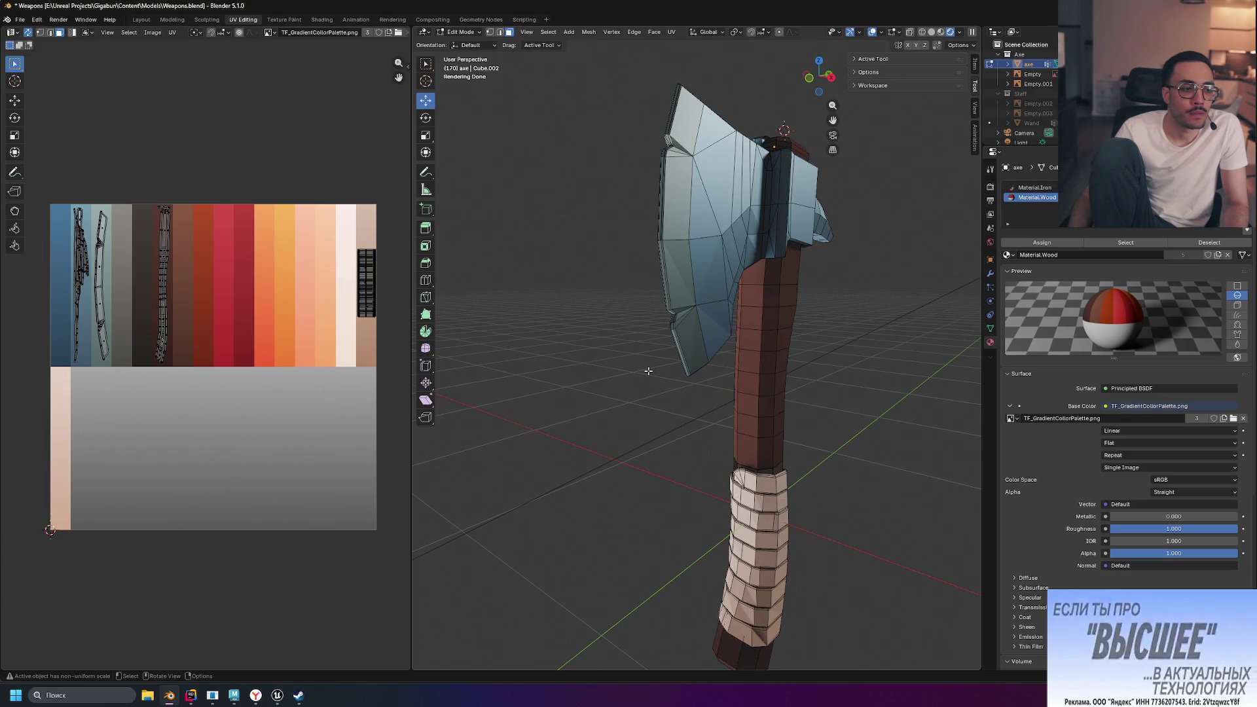
pyautogui.scroll(-3, 648, 370)
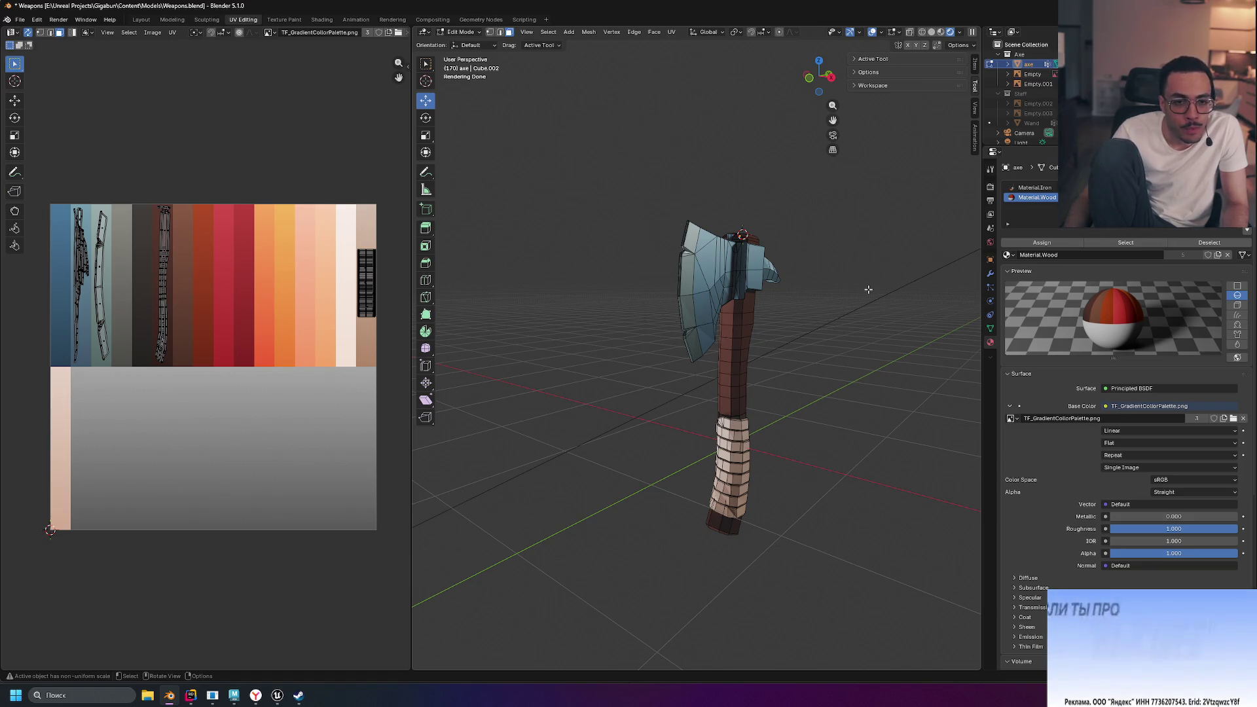
pyautogui.hotkey('ctrl', 'space')
pyautogui.hotkey('ctrl', 'space')
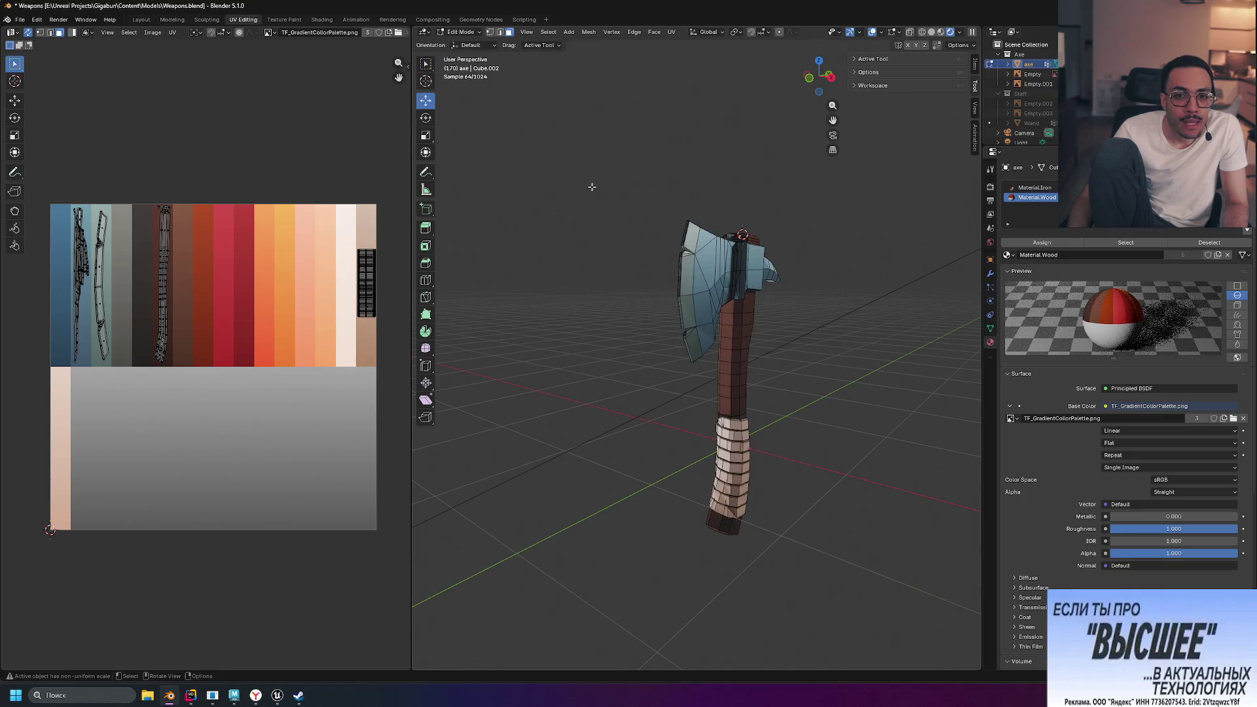
pyautogui.click(321, 20)
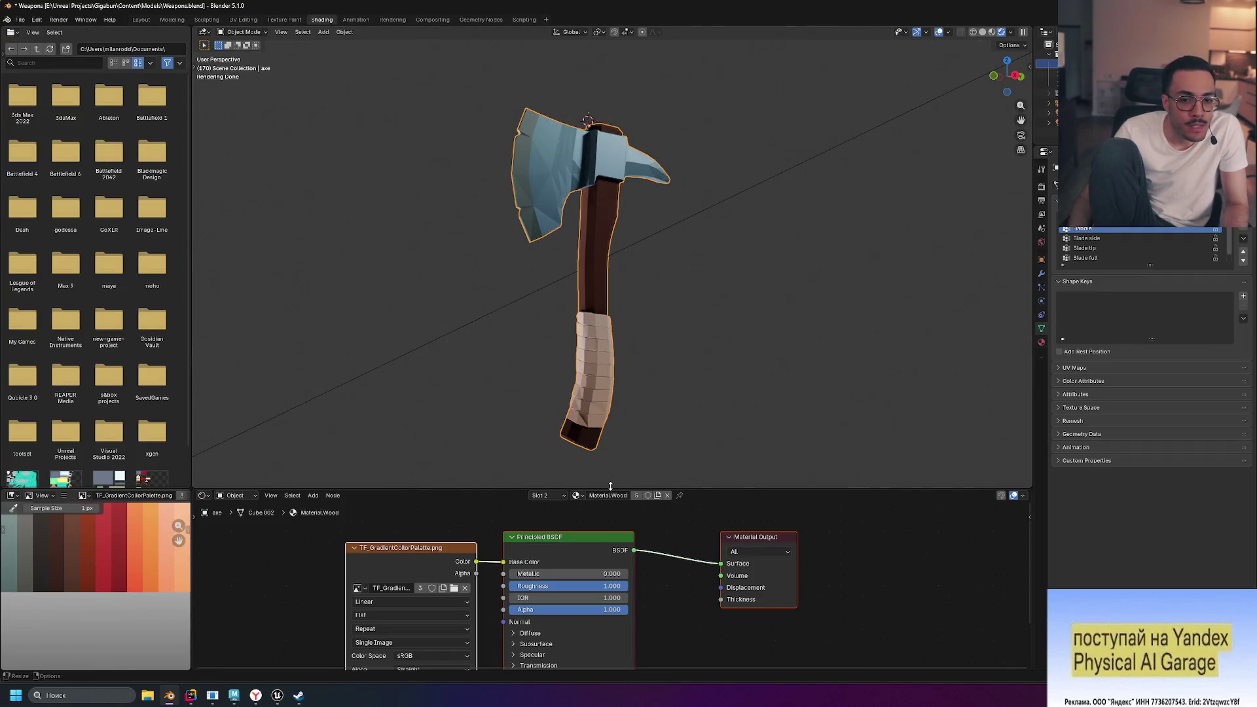
# Hide the axe with H and select the Wand, enlarging the node editor to show Material.Iron
pyautogui.scroll(-1, 586, 575)
pyautogui.scroll(2, 637, 613)
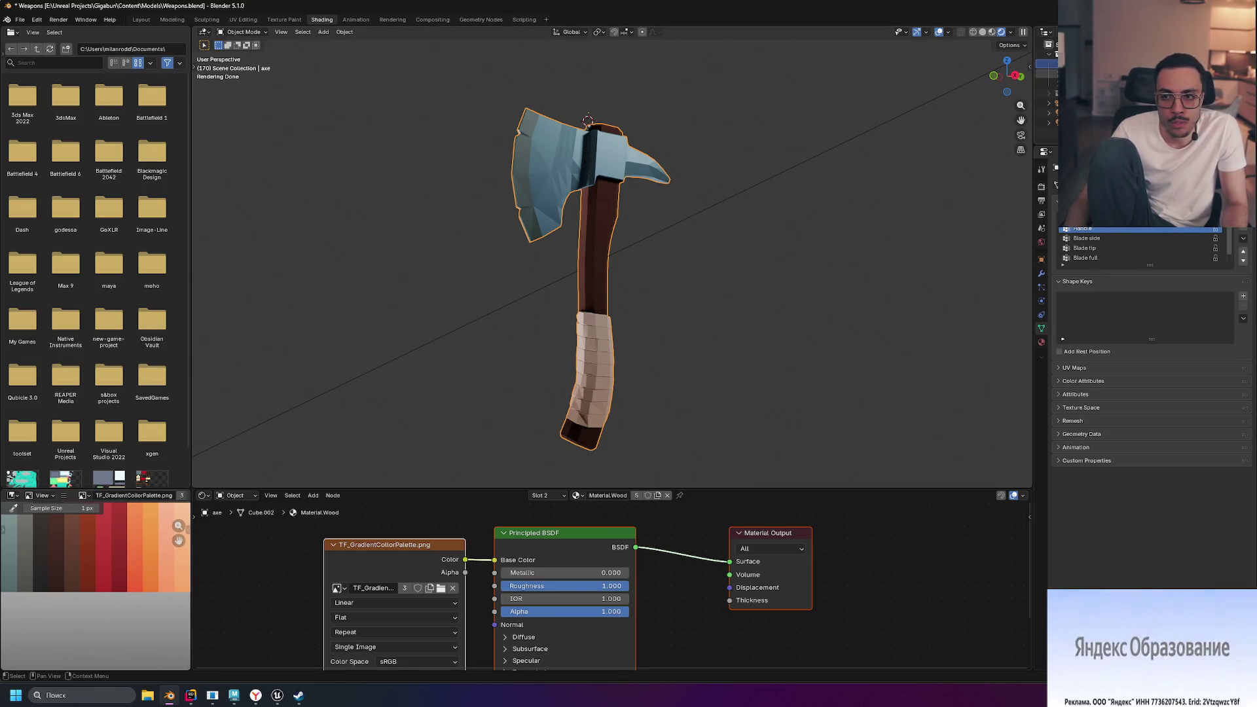
pyautogui.press('h')
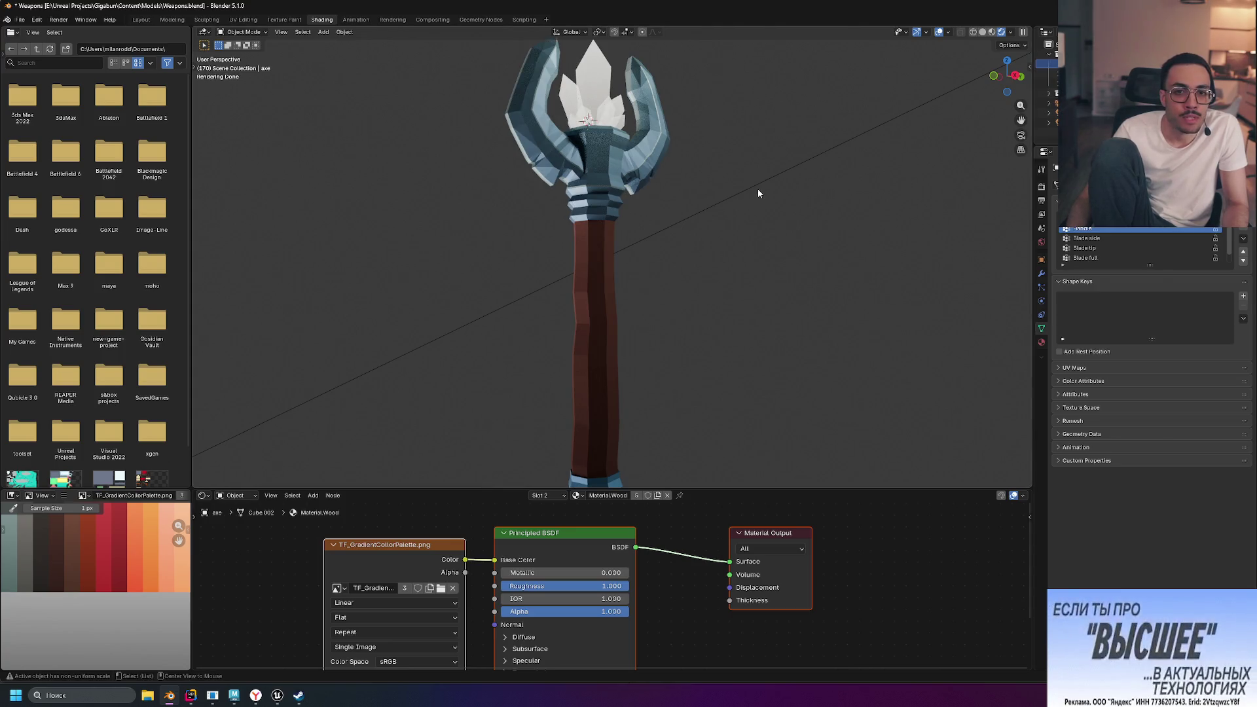
pyautogui.click(598, 96)
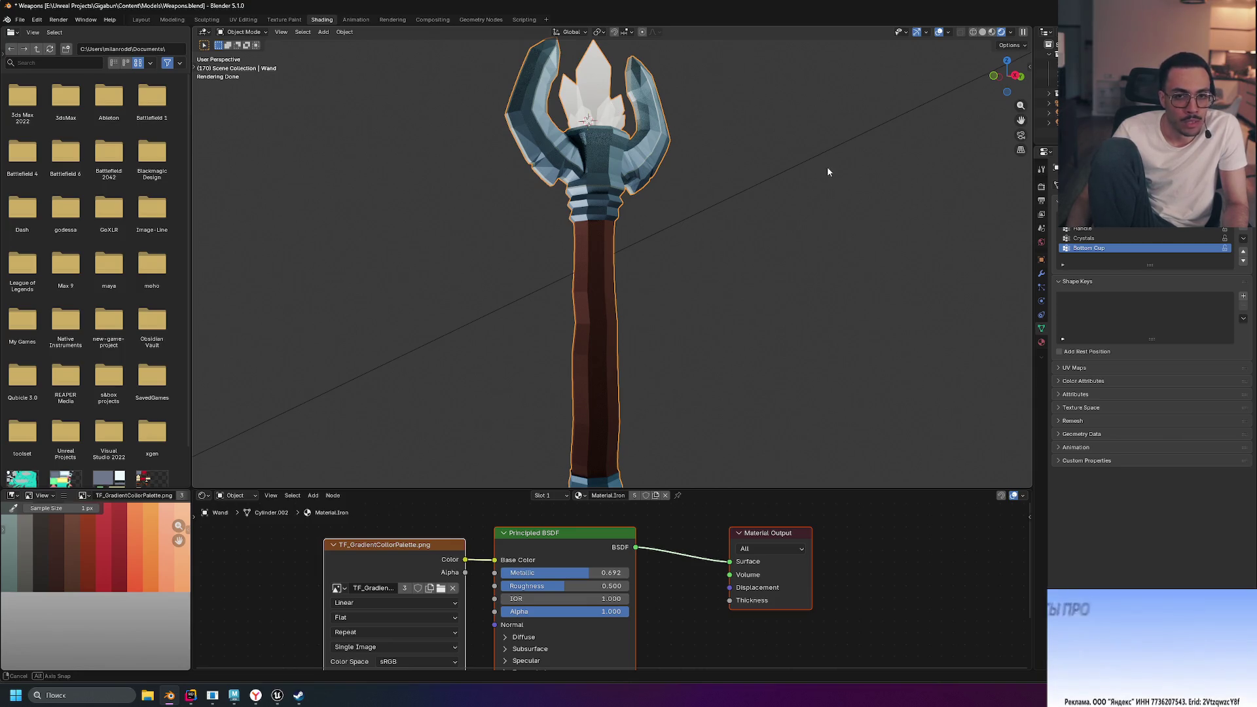
pyautogui.moveTo(827, 166); pyautogui.dragTo(823, 173, button='middle')
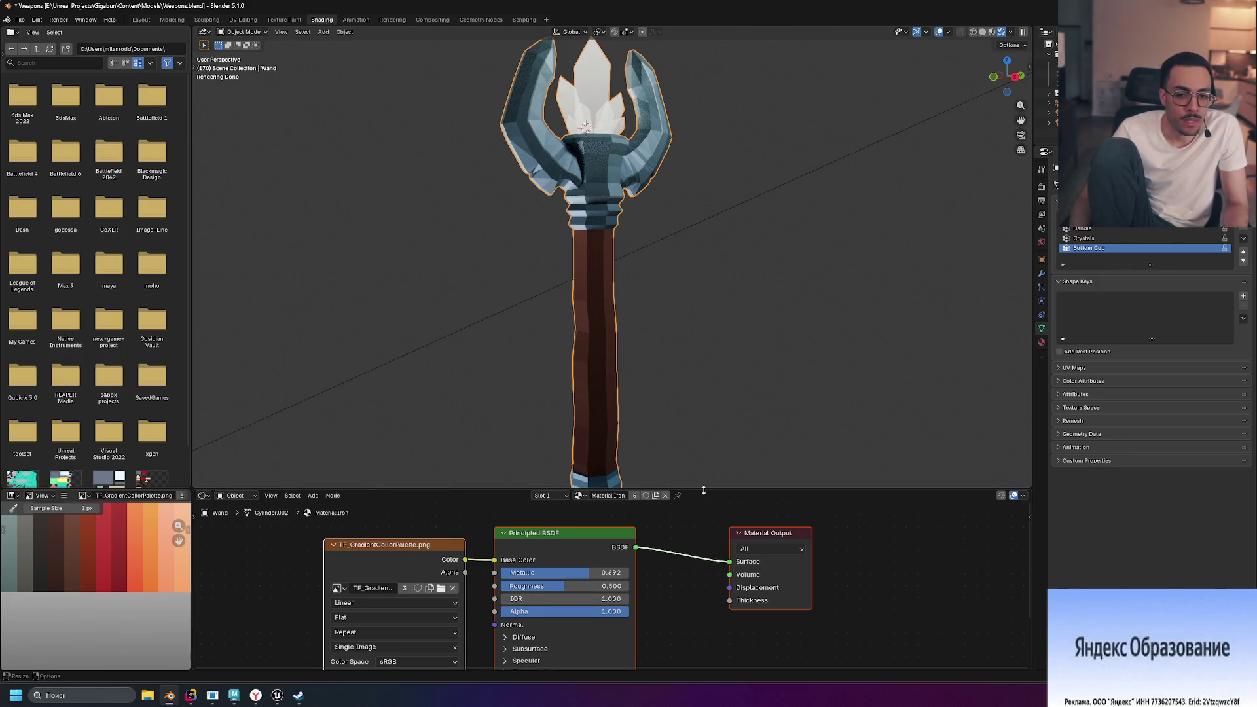
pyautogui.moveTo(706, 488)
pyautogui.mouseDown()
pyautogui.moveTo(708, 431)
pyautogui.moveTo(688, 401)
pyautogui.moveTo(682, 494)
pyautogui.mouseUp()
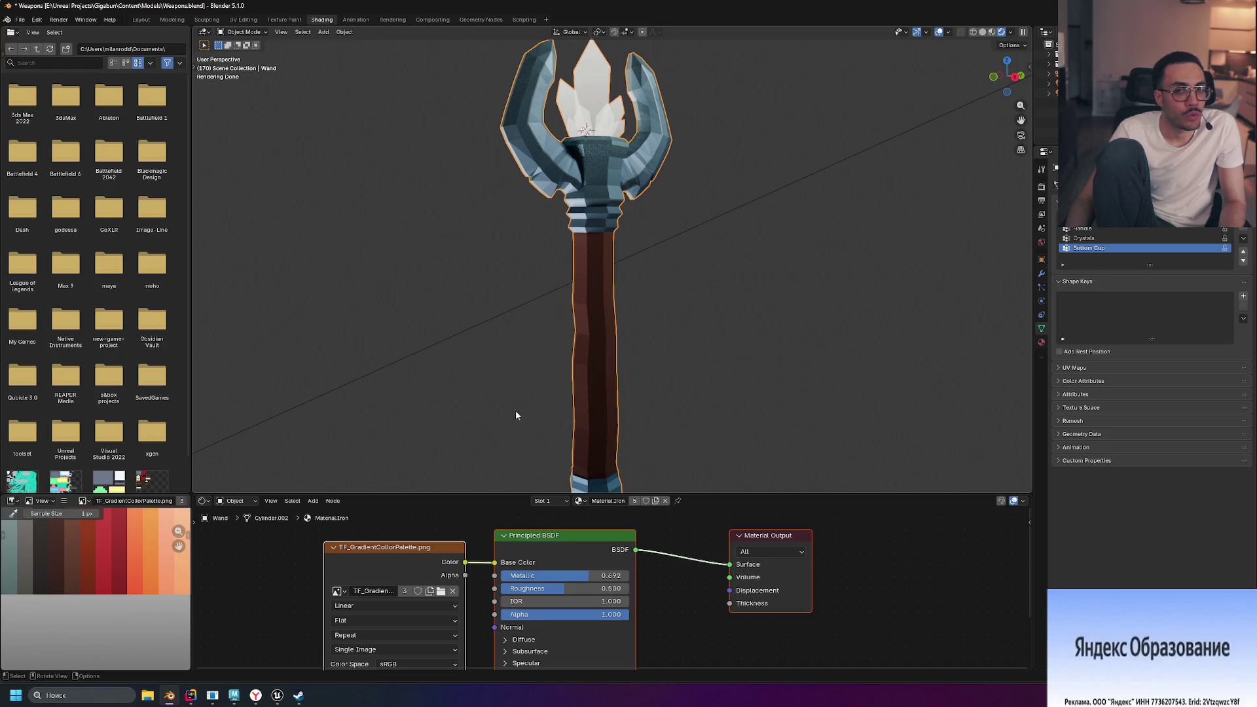
pyautogui.scroll(-2, 650, 408)
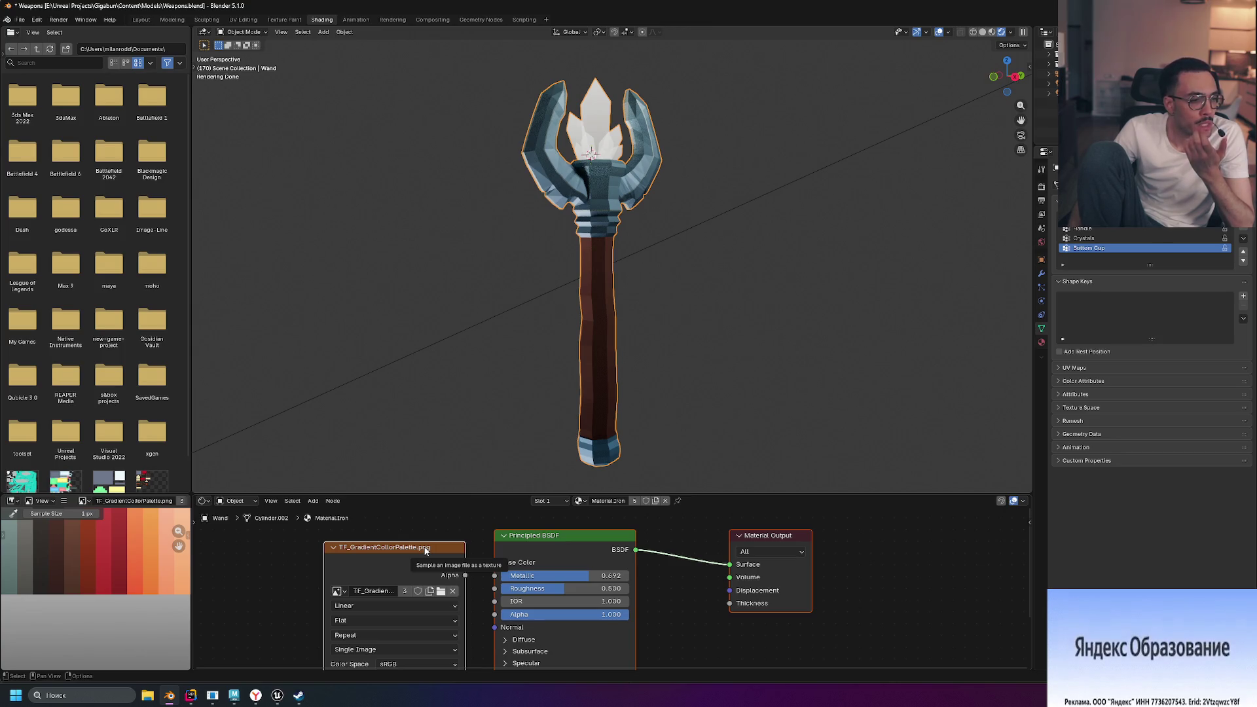
pyautogui.moveTo(464, 562); pyautogui.dragTo(494, 563)
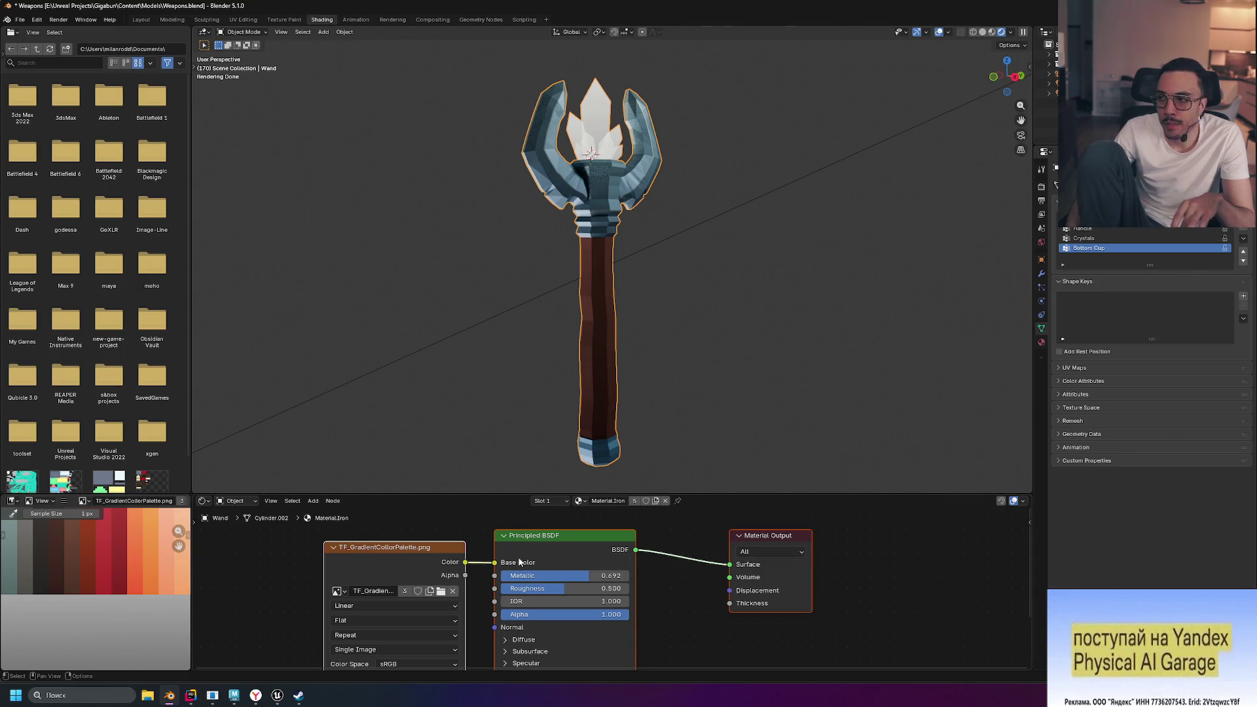
# Resize the 3D view / Shader Editor border to enlarge the node graph, then deselect all nodes
pyautogui.moveTo(521, 496); pyautogui.dragTo(522, 326)
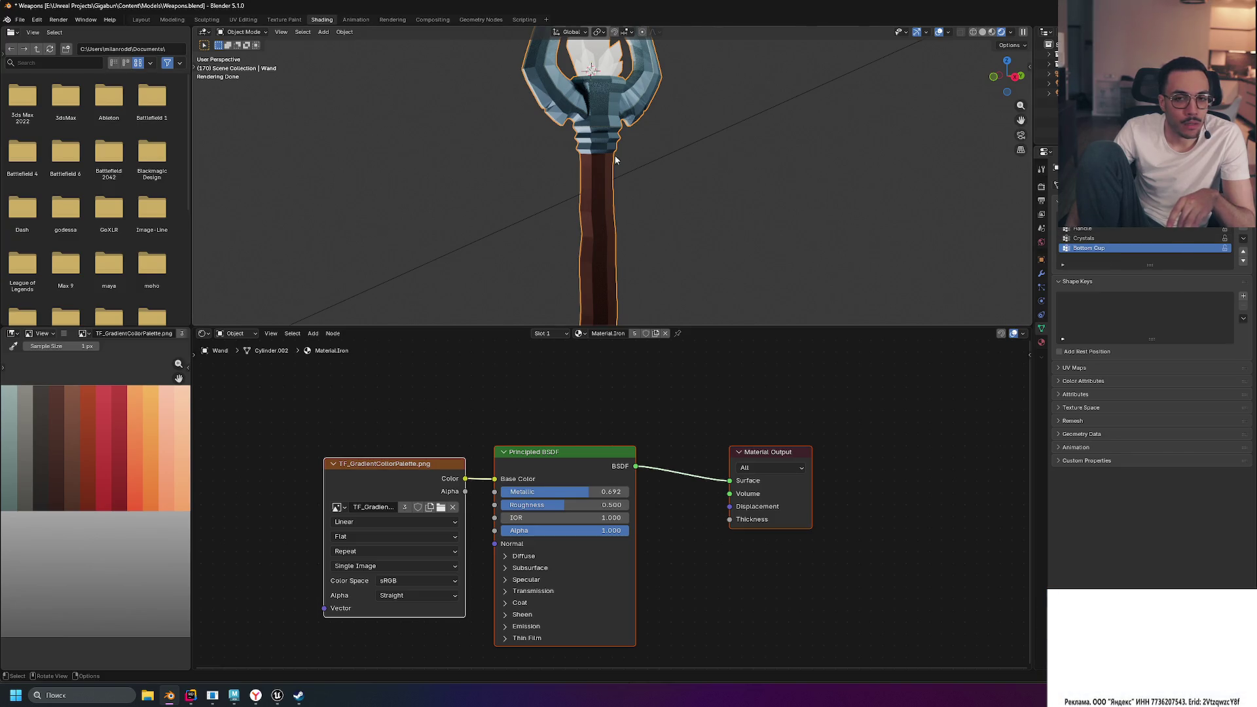
pyautogui.moveTo(617, 327); pyautogui.dragTo(617, 411)
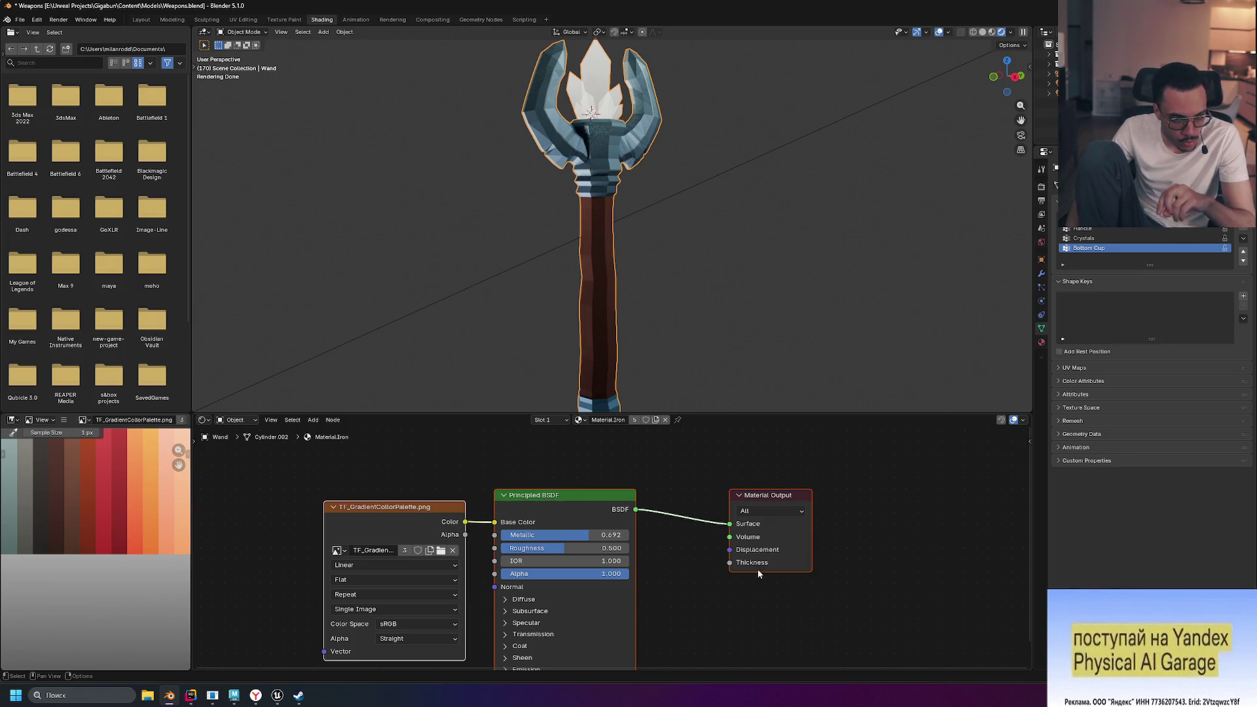
pyautogui.moveTo(468, 412)
pyautogui.mouseDown()
pyautogui.moveTo(393, 368)
pyautogui.moveTo(314, 360)
pyautogui.mouseUp()
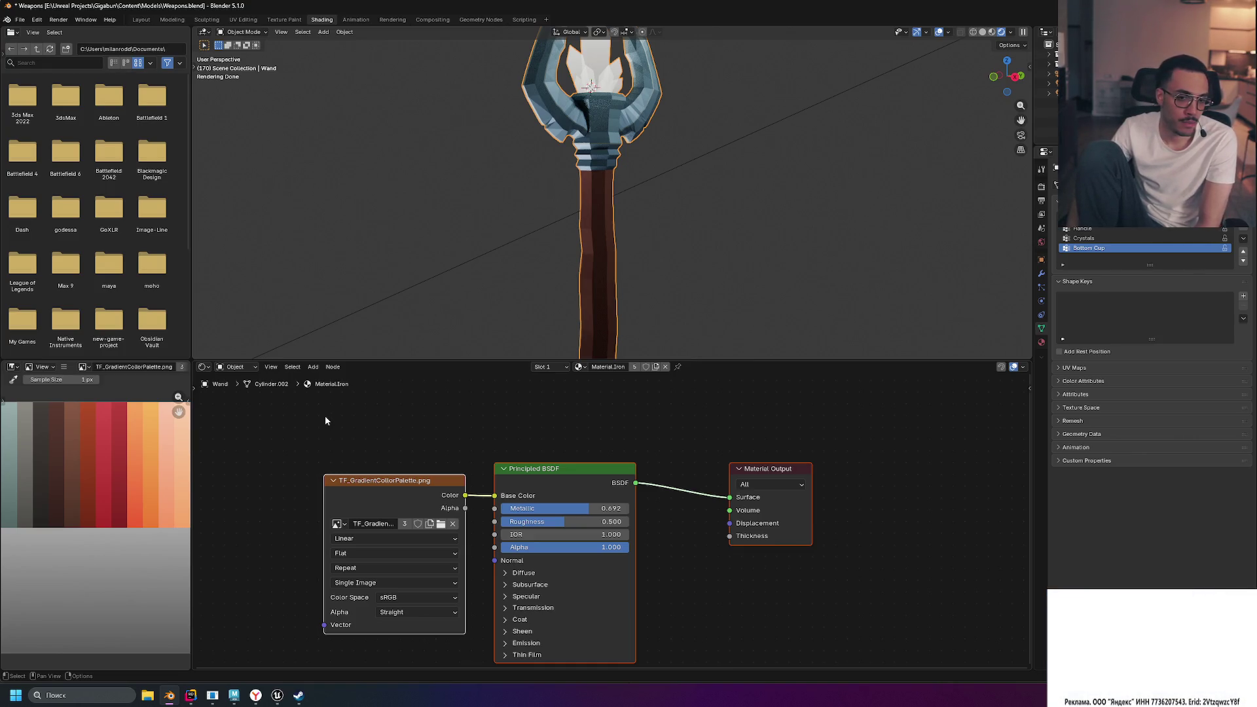
pyautogui.keyDown('ctrl'); pyautogui.moveTo(282, 429); pyautogui.dragTo(922, 666); pyautogui.keyUp('ctrl')
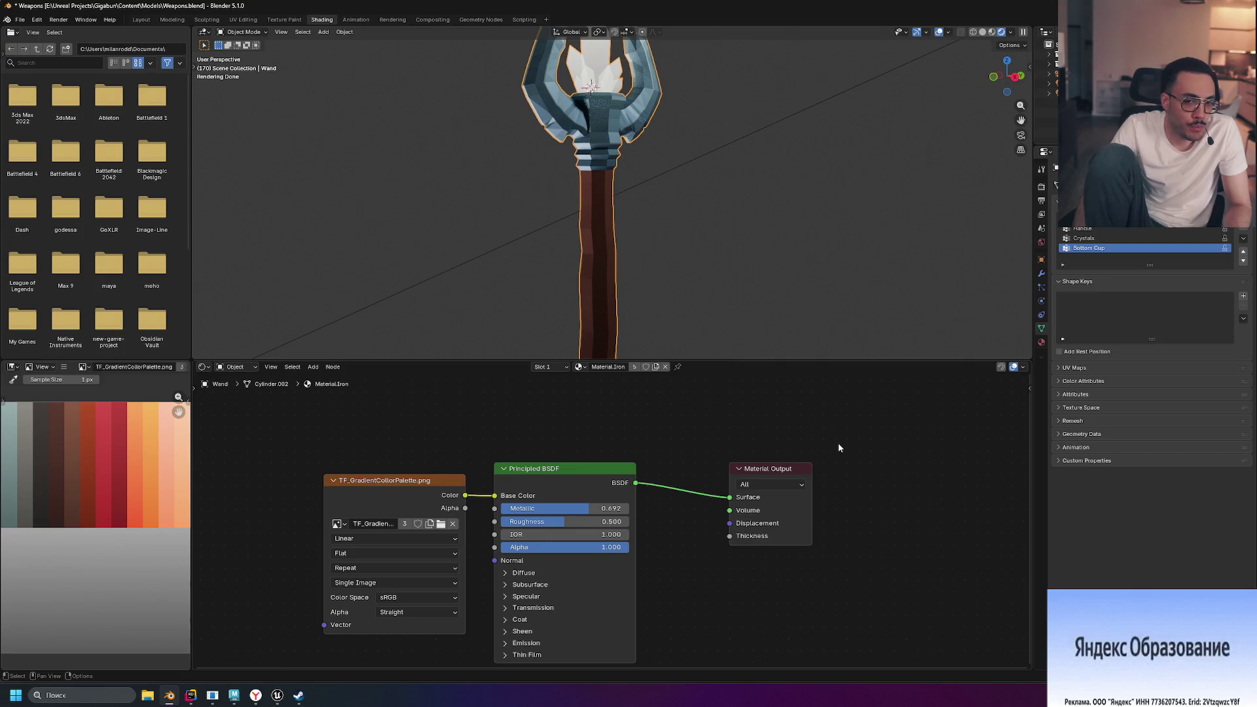
pyautogui.moveTo(296, 438)
pyautogui.mouseDown()
pyautogui.moveTo(824, 598)
pyautogui.moveTo(824, 663)
pyautogui.mouseUp()
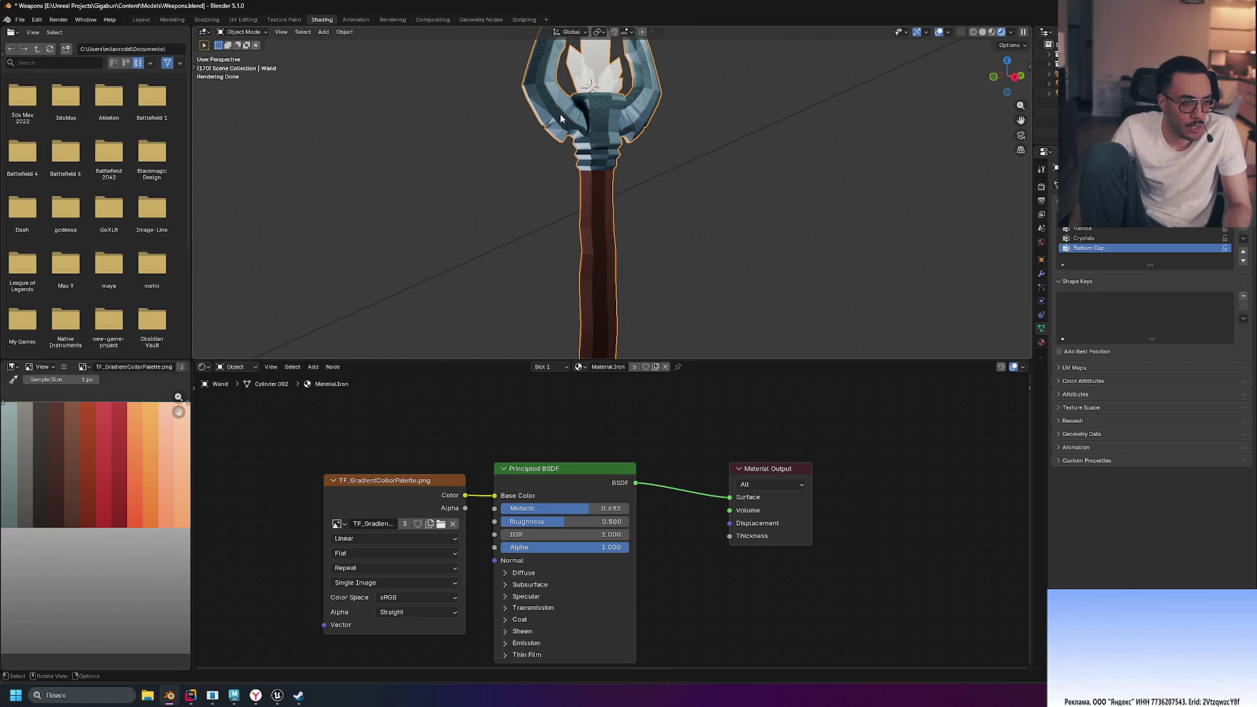
pyautogui.scroll(-2, 609, 150)
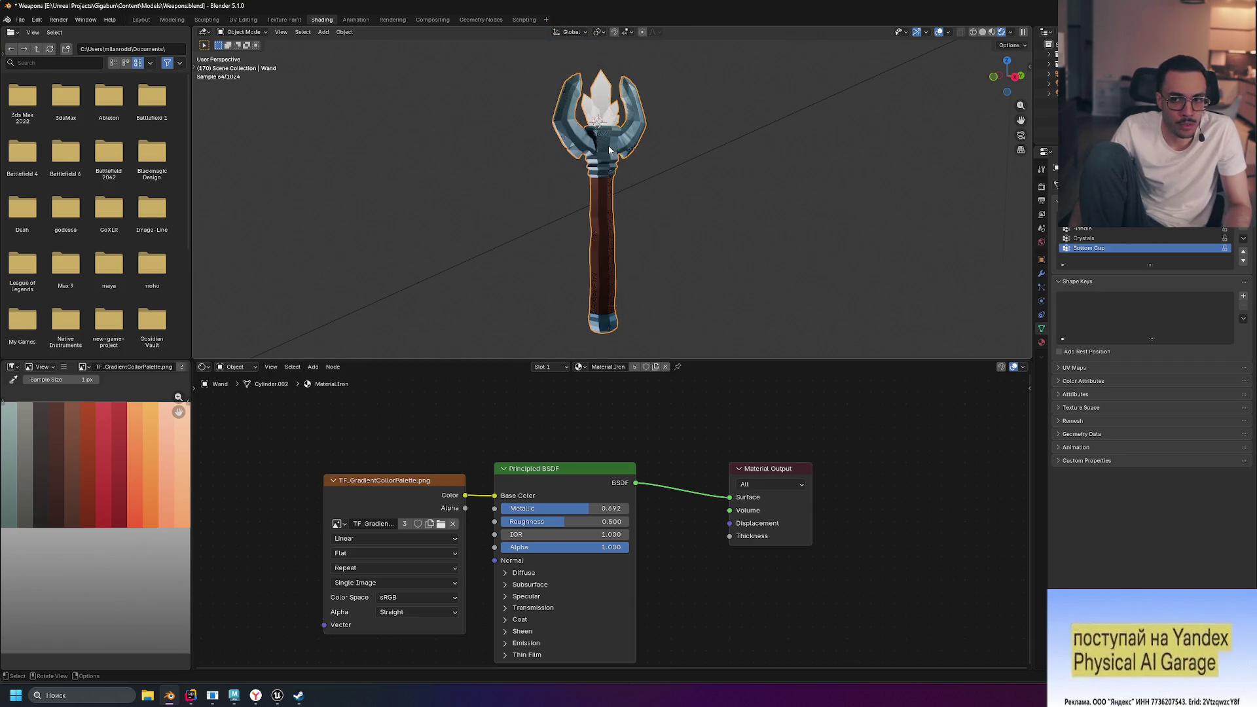
pyautogui.scroll(1, 612, 151)
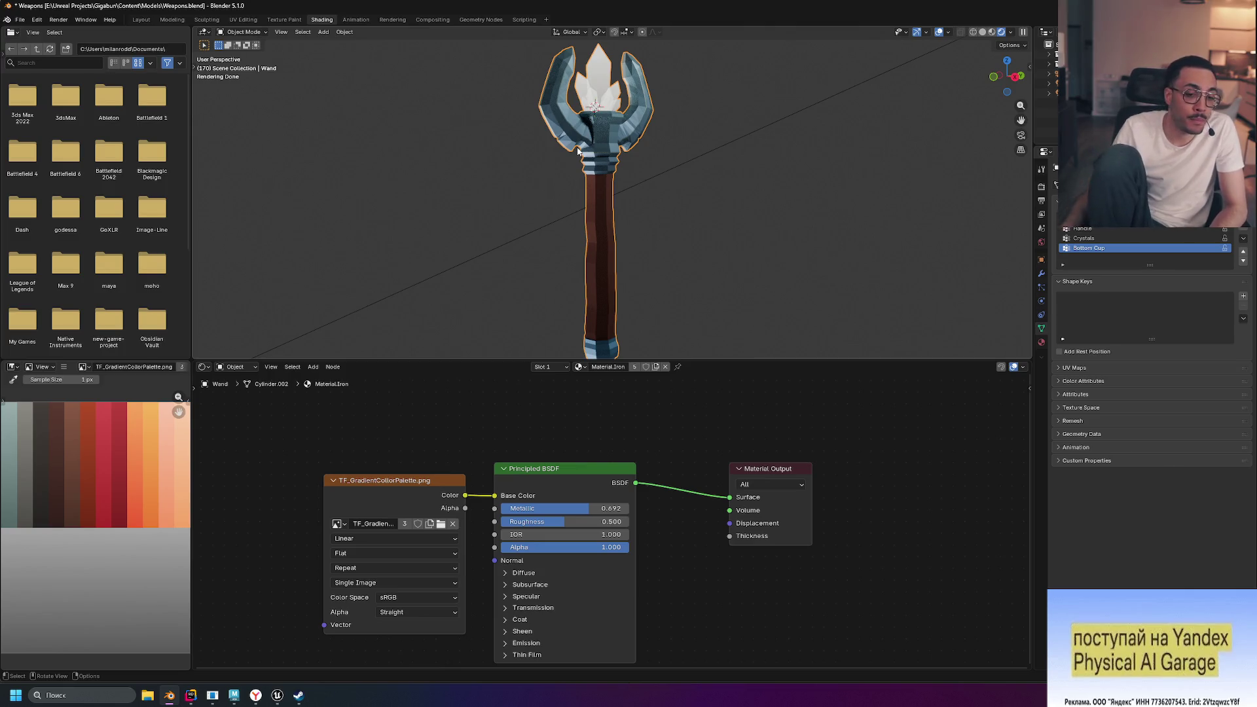
pyautogui.moveTo(234, 695)
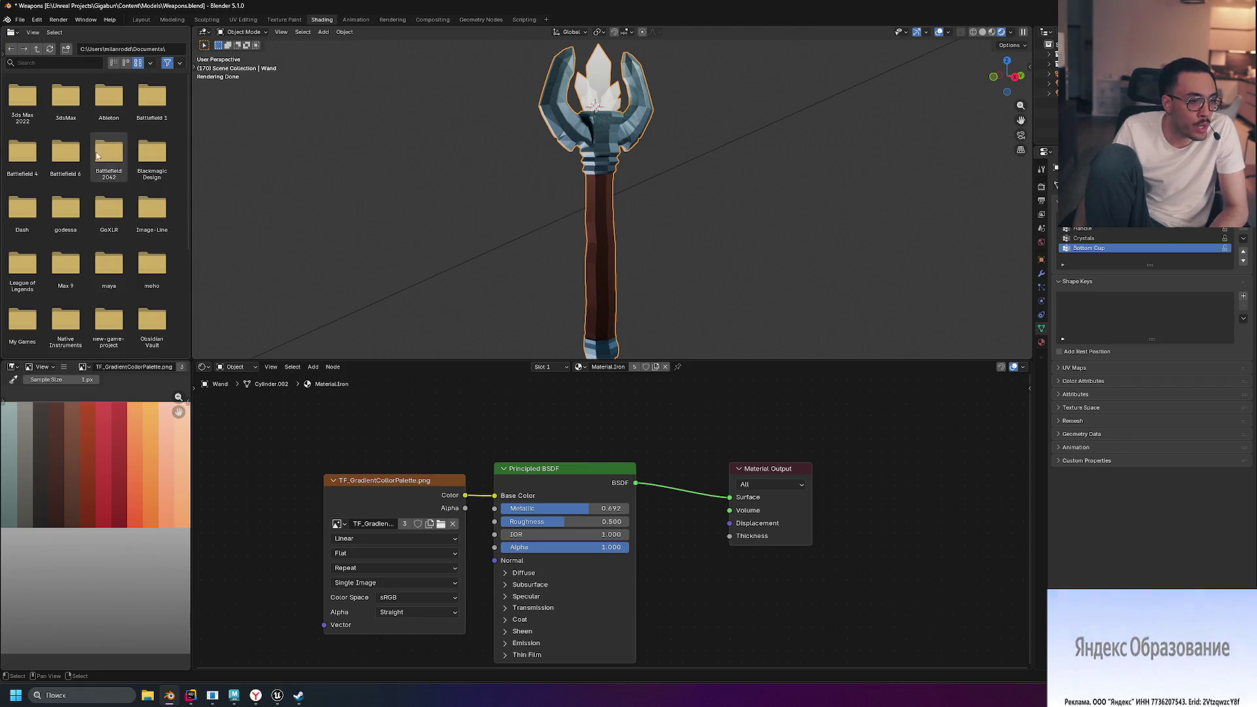
pyautogui.click(21, 23)
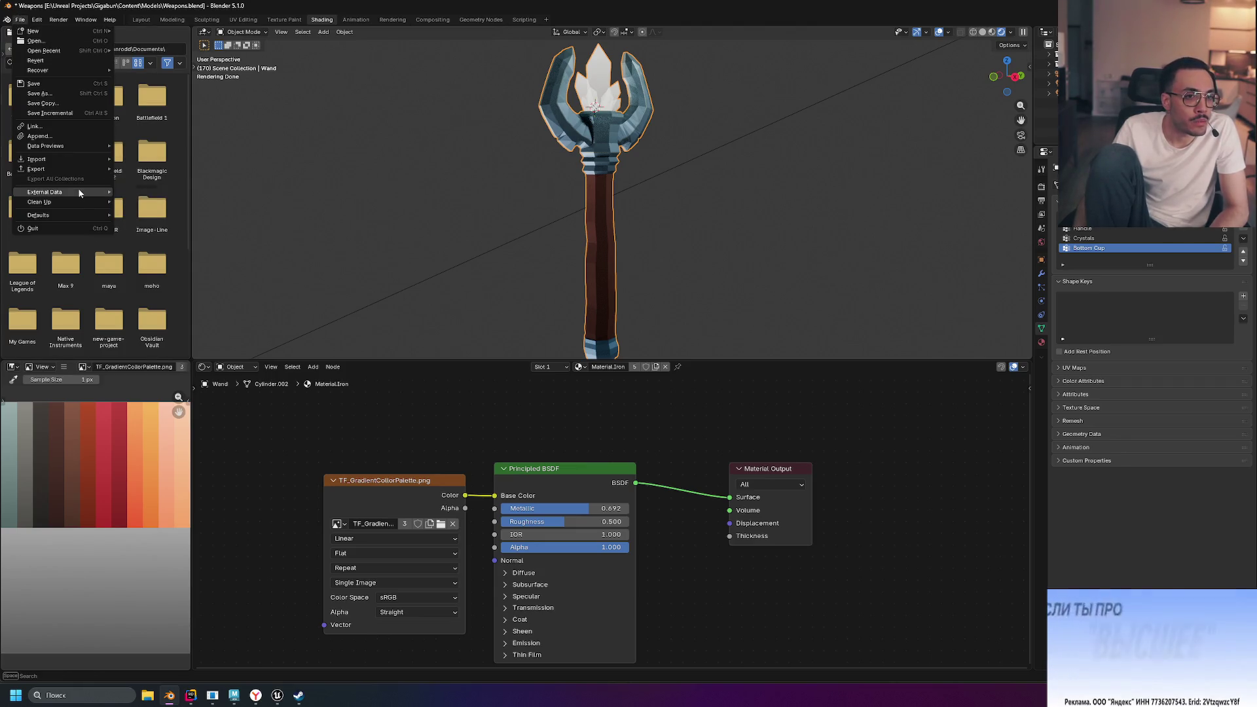
pyautogui.moveTo(78, 163)
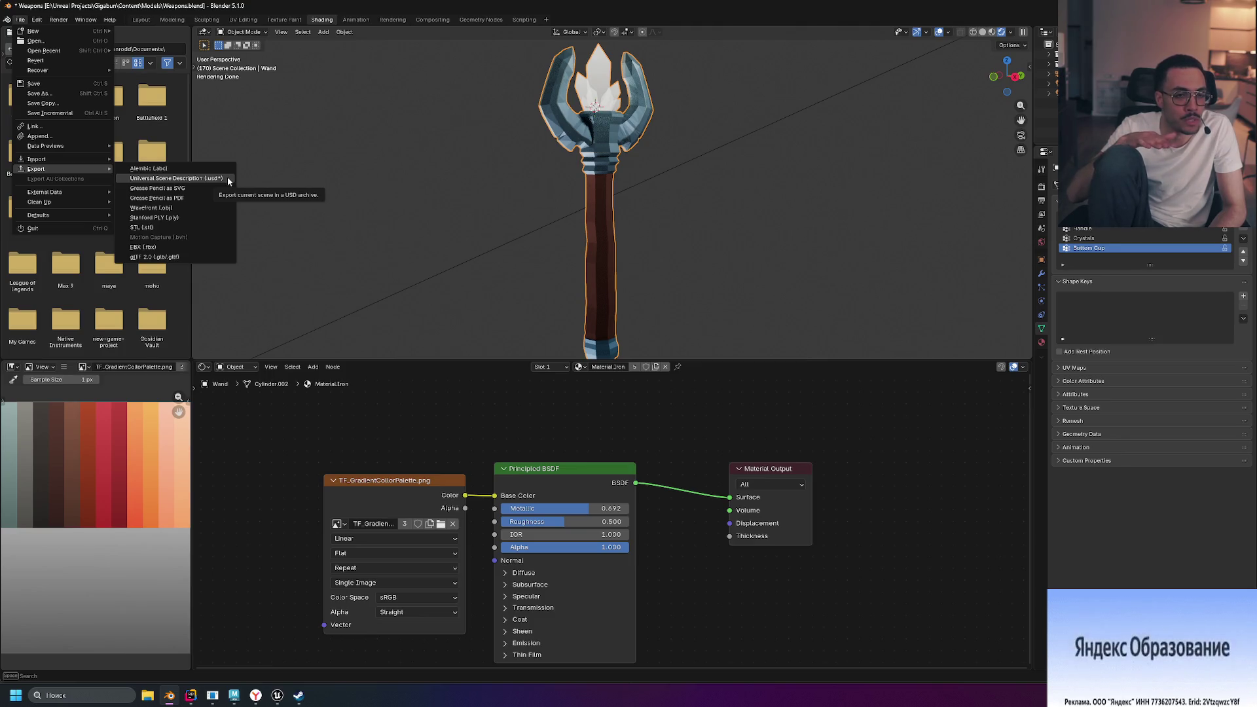
pyautogui.click(194, 258)
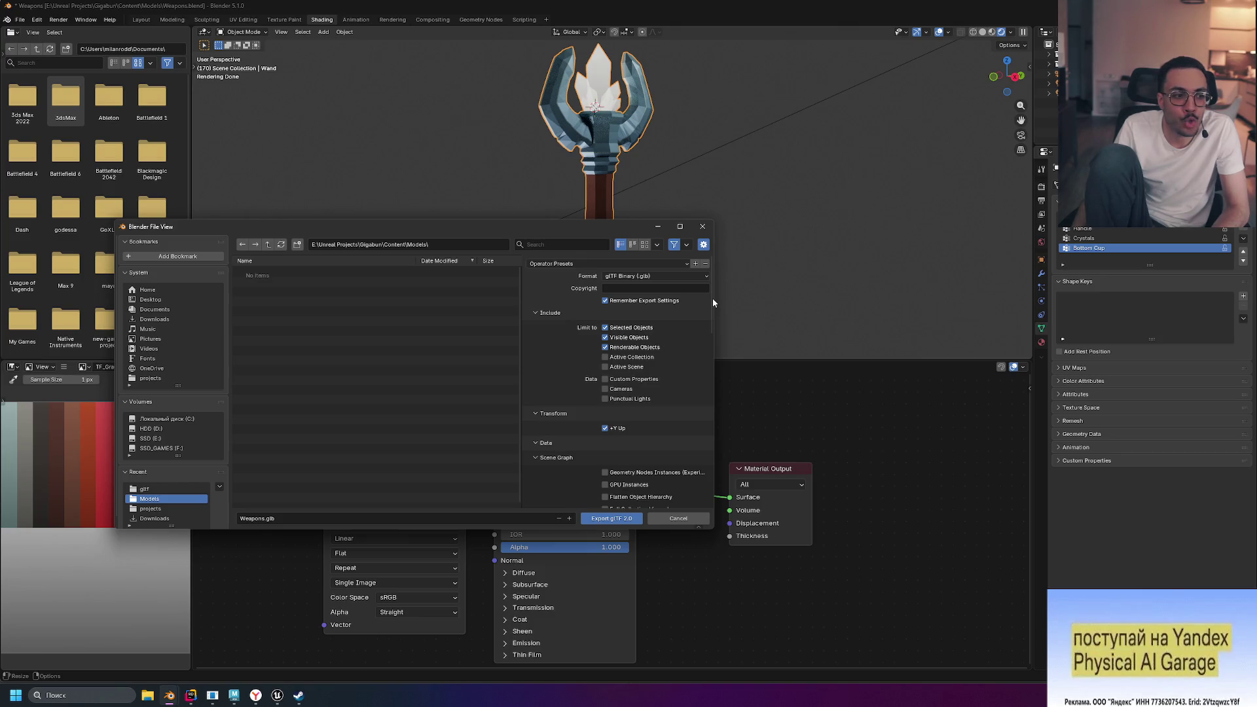
pyautogui.click(702, 228)
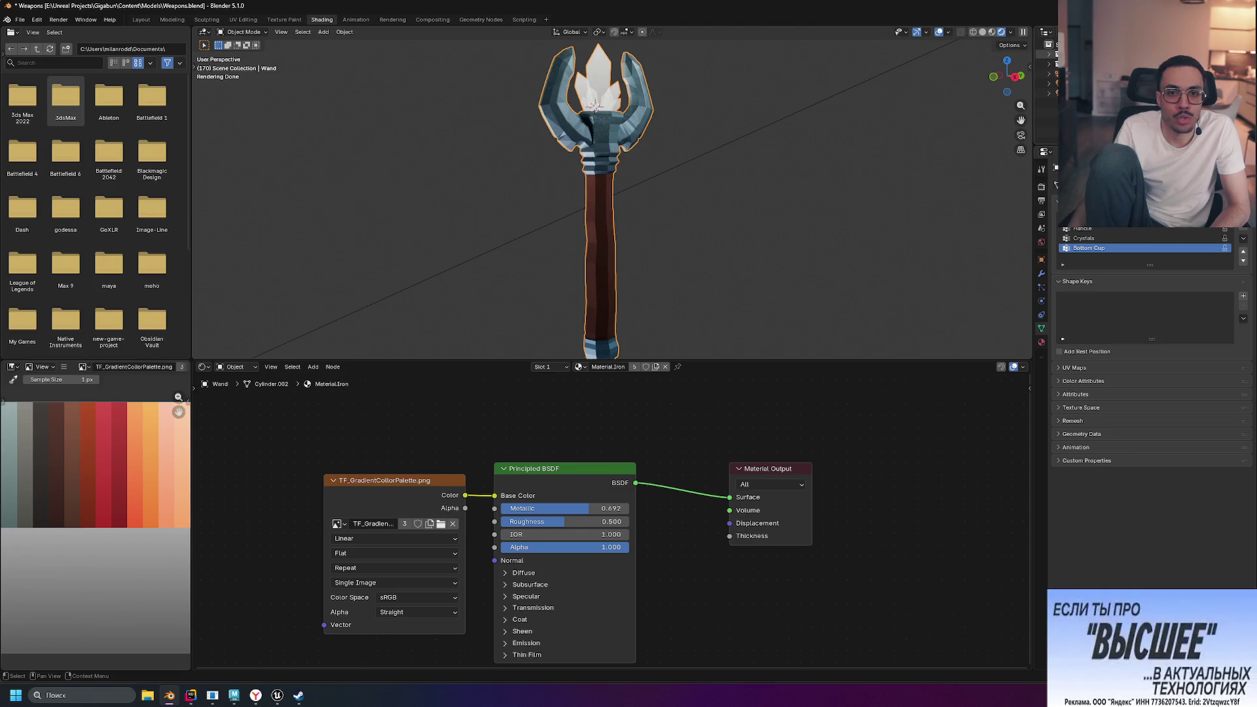
pyautogui.scroll(-1, 692, 221)
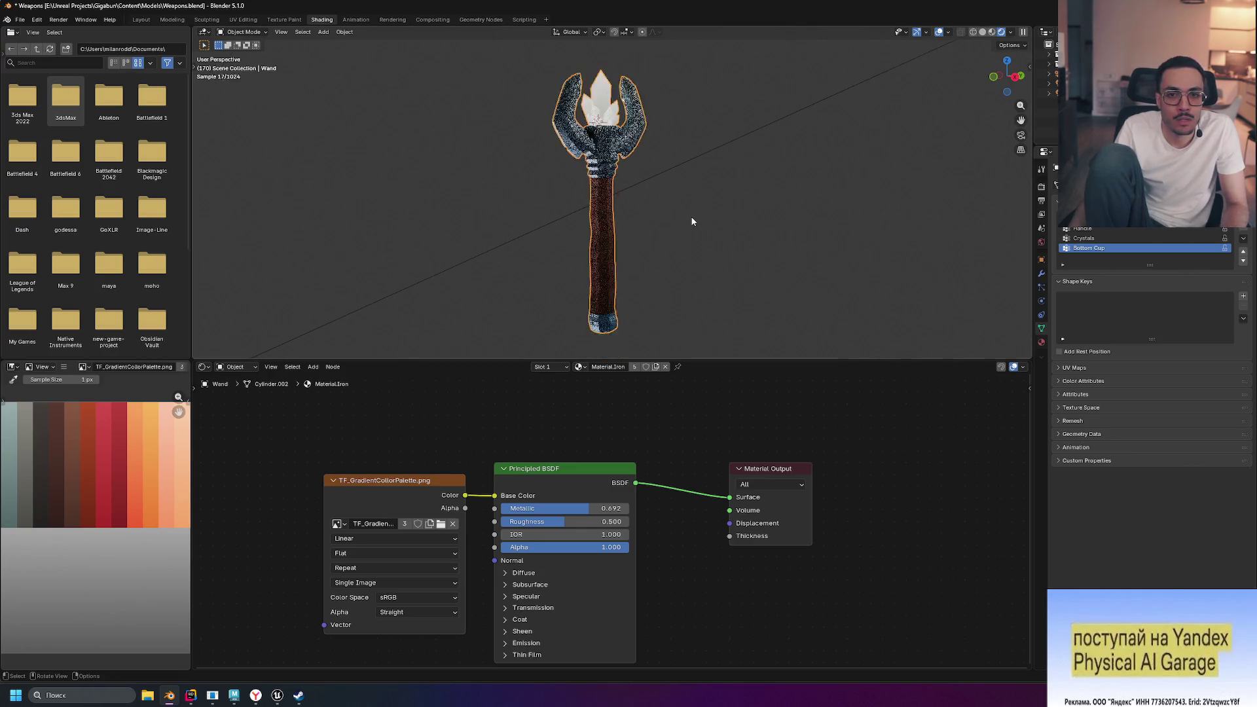
pyautogui.scroll(-1, 692, 221)
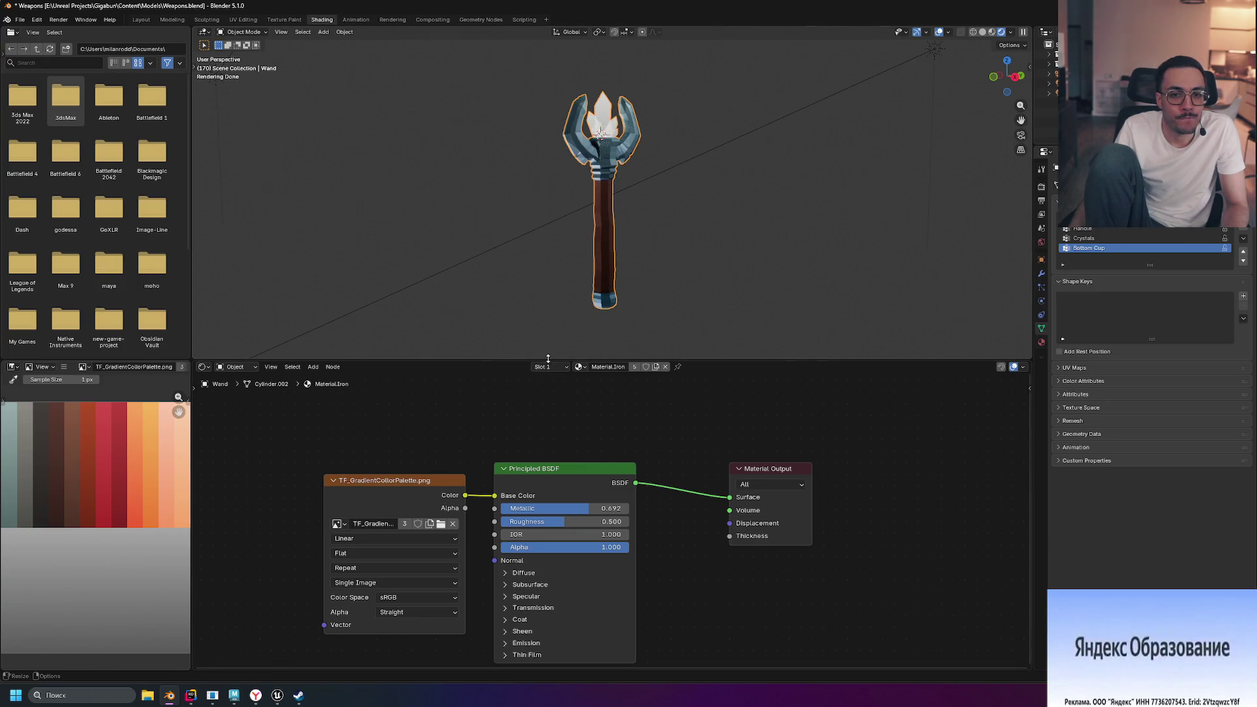
pyautogui.moveTo(548, 359); pyautogui.dragTo(550, 477)
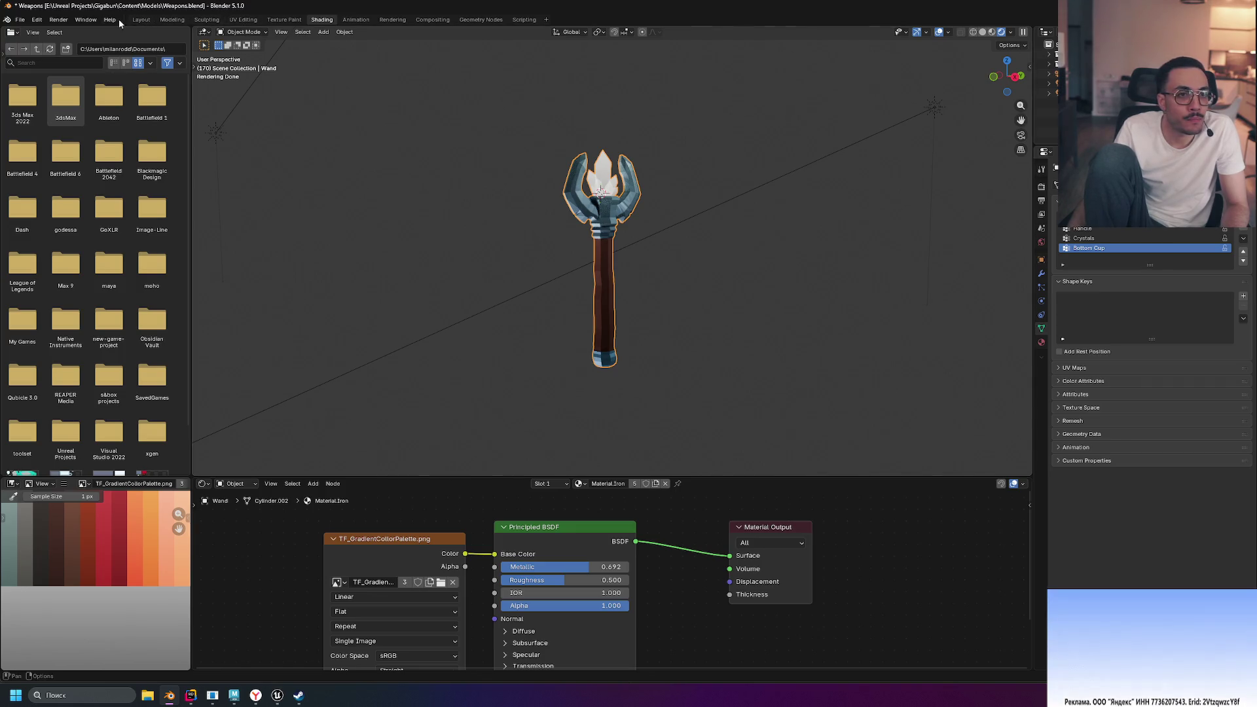
pyautogui.click(140, 20)
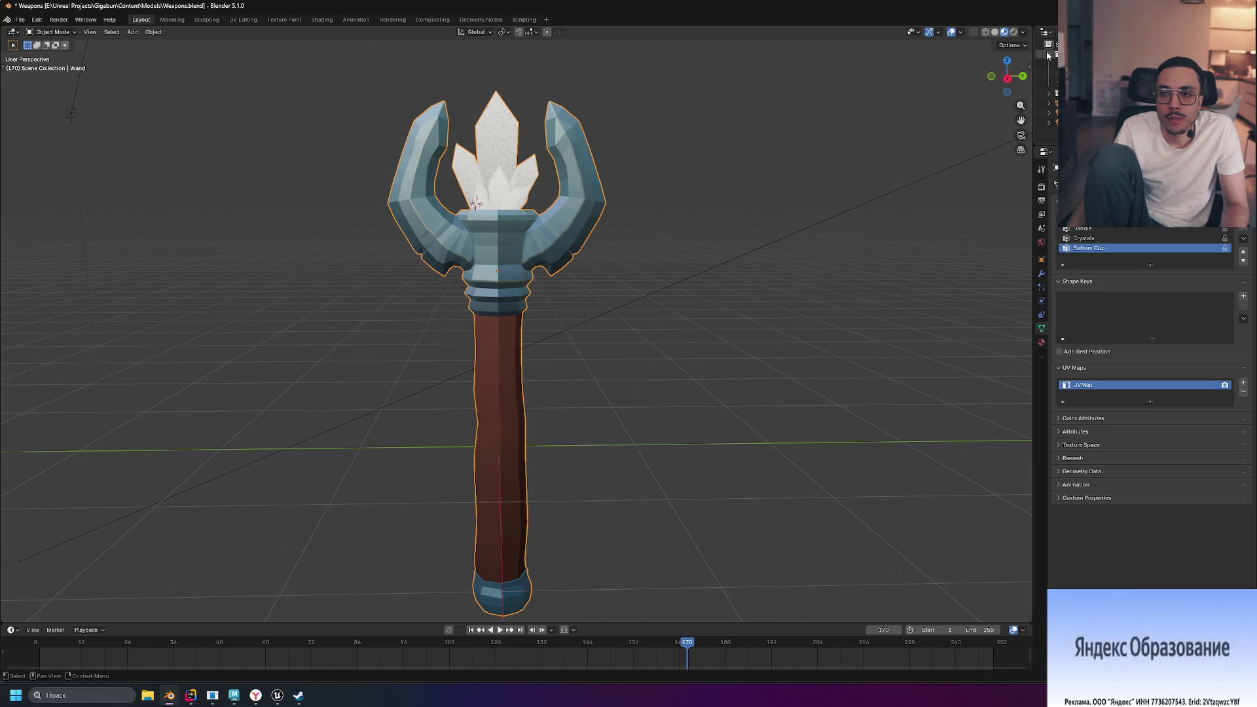
# Unhide all hidden axe pieces with Alt+H and clear the selection
pyautogui.hotkey('alt', 'h')
pyautogui.hotkey('alt', 'a')
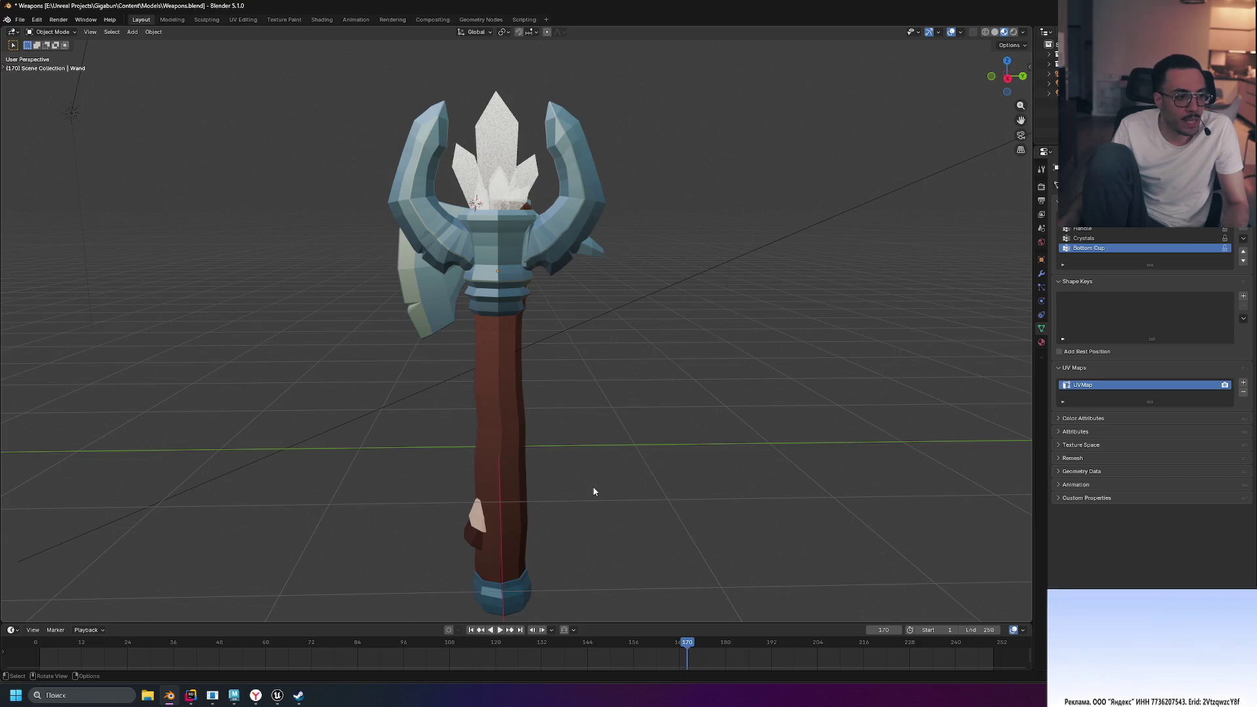
pyautogui.moveTo(244, 62)
pyautogui.mouseDown()
pyautogui.moveTo(354, 154)
pyautogui.moveTo(772, 623)
pyautogui.moveTo(693, 537)
pyautogui.mouseUp()
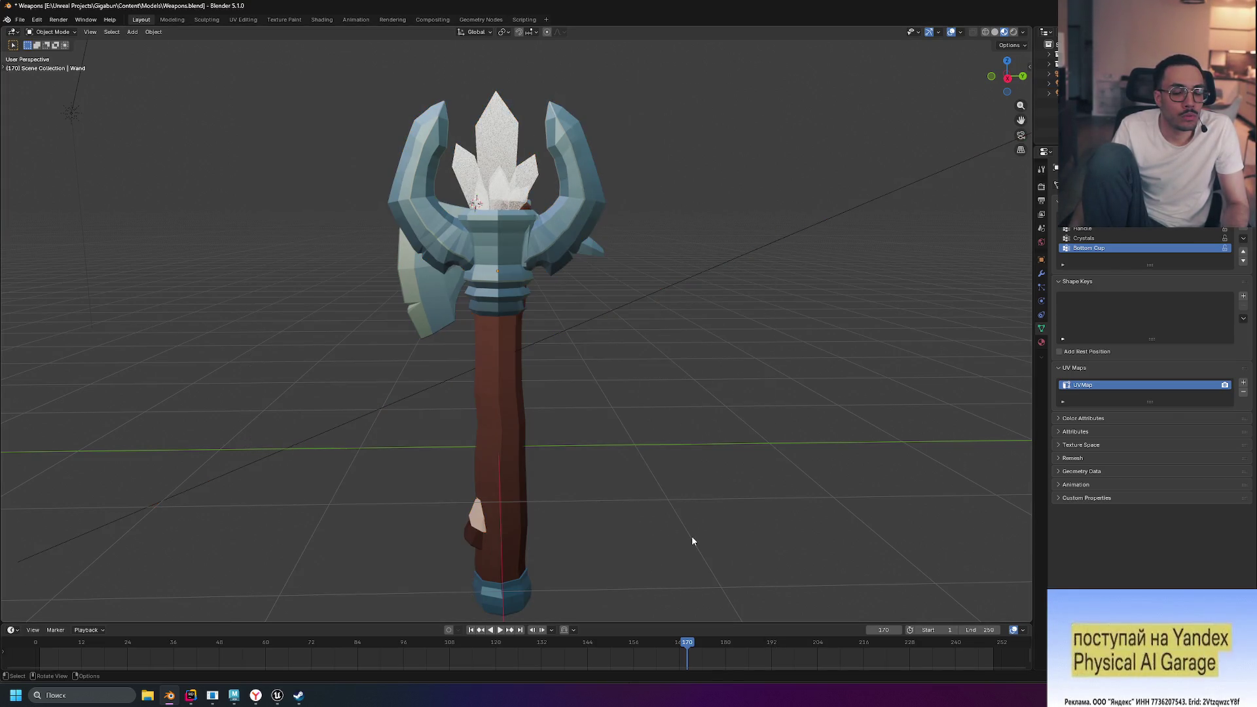
pyautogui.scroll(-6, 693, 540)
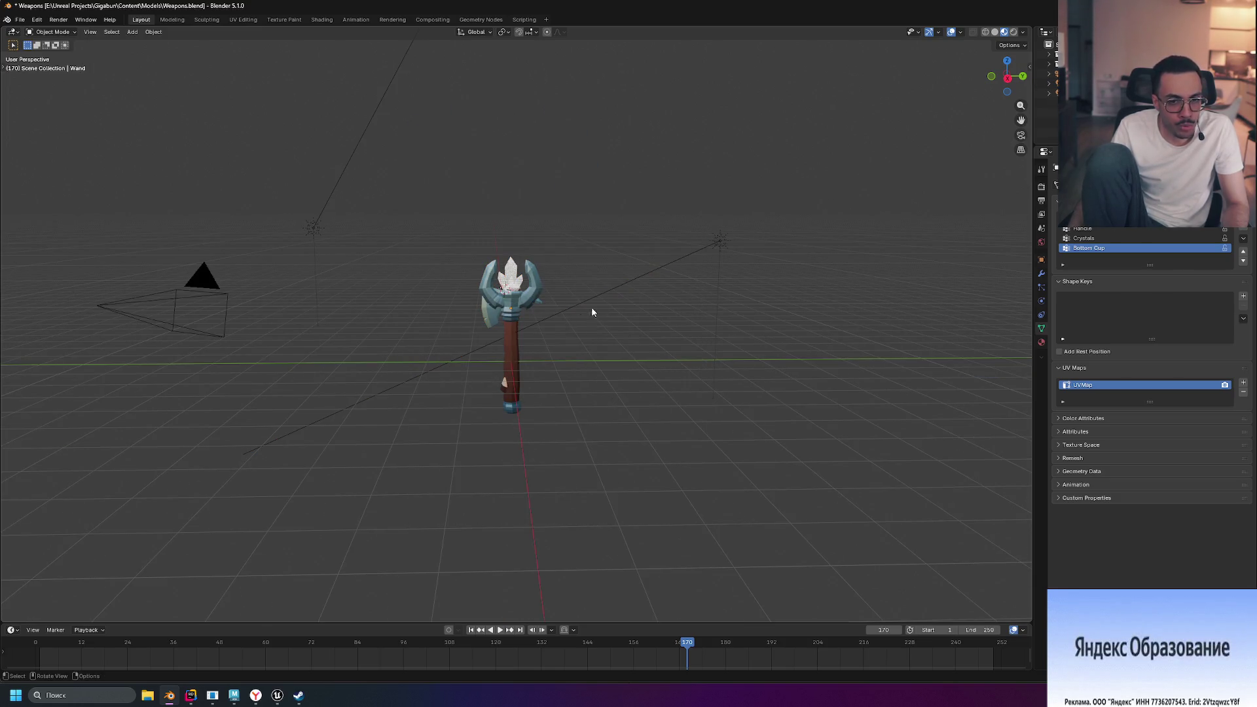
# Move the wand beside the axe, undo the move, and save Weapons.blend
pyautogui.click(488, 290)
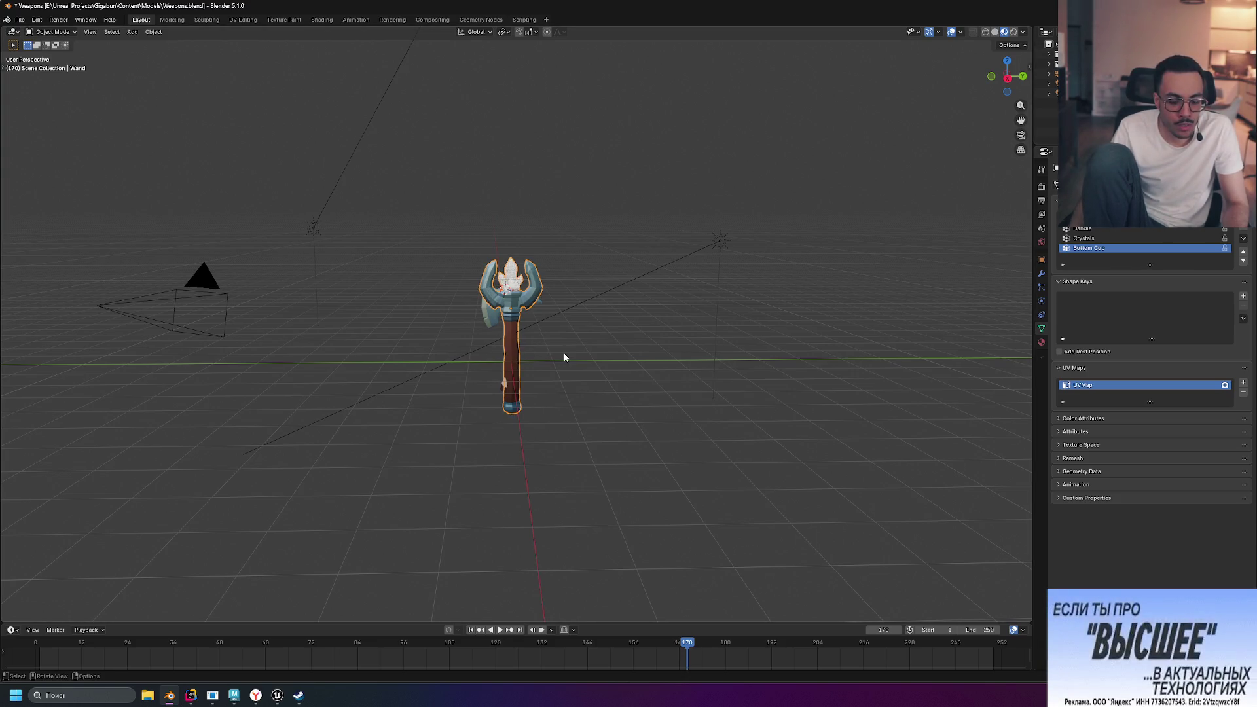
pyautogui.press('g')
pyautogui.click(767, 370)
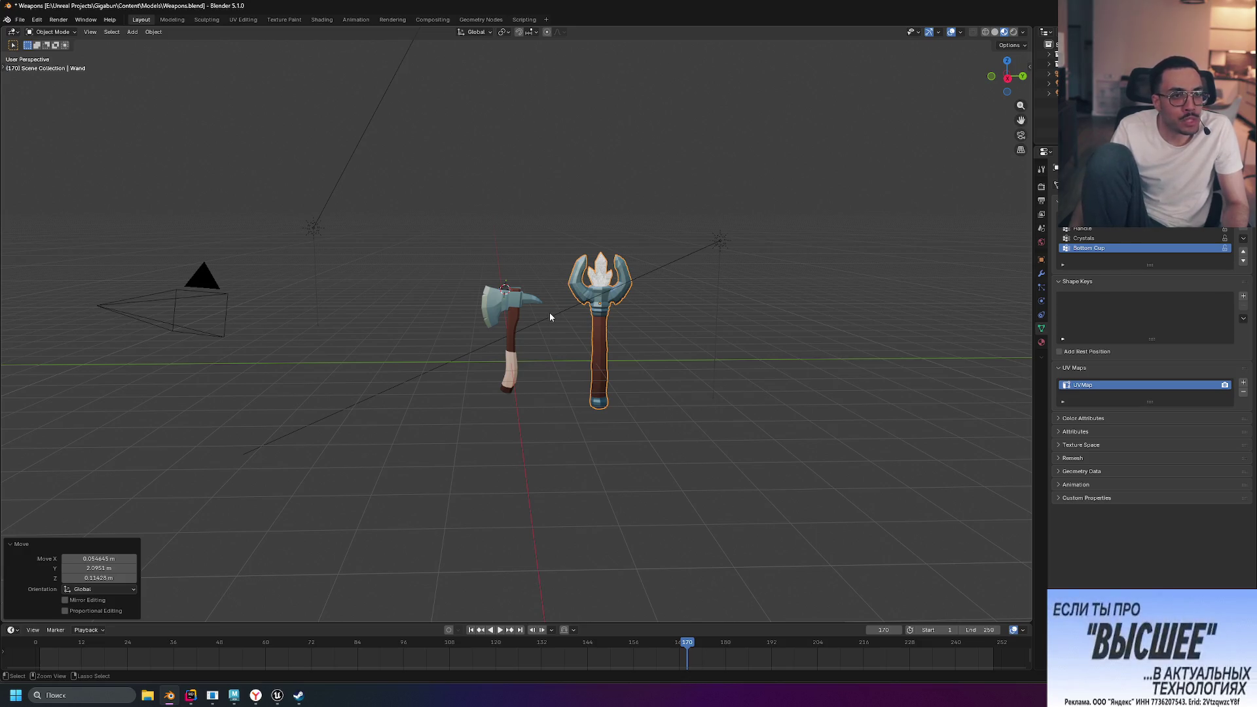
pyautogui.hotkey('ctrl', 'z')
pyautogui.hotkey('ctrl', 's')
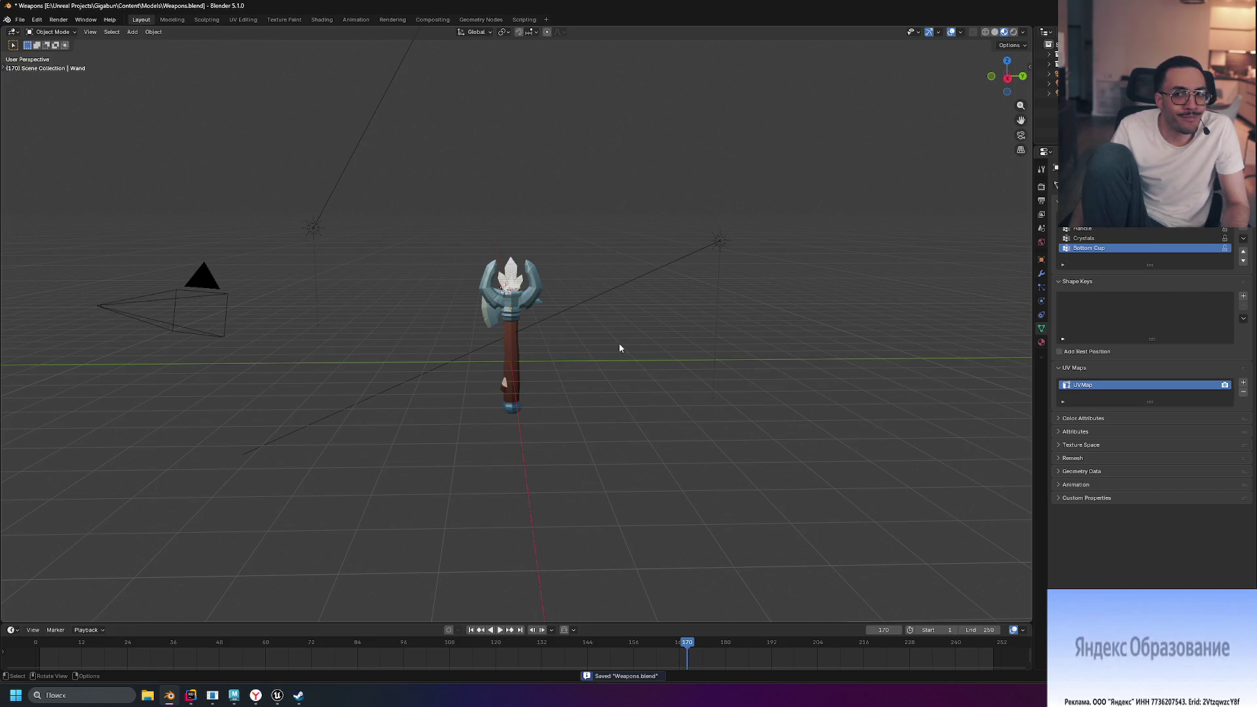
pyautogui.click(234, 695)
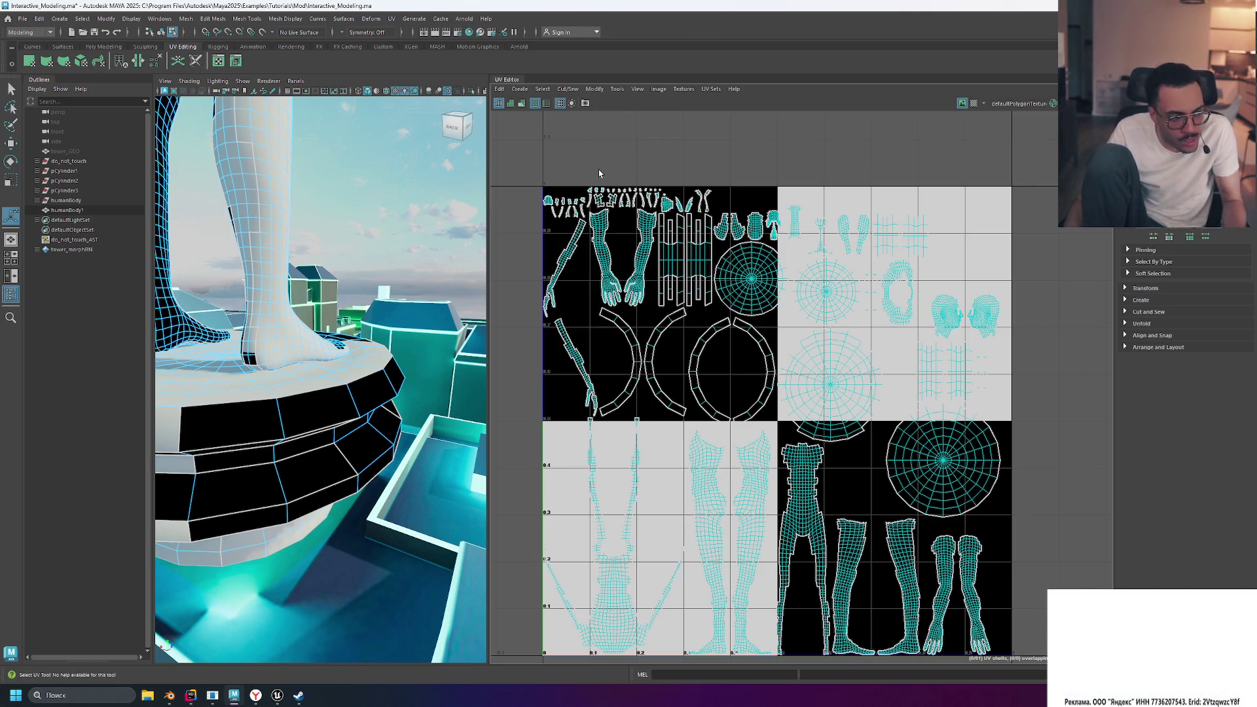
# Open the Game Exporter from the File menu and close it again
pyautogui.click(22, 19)
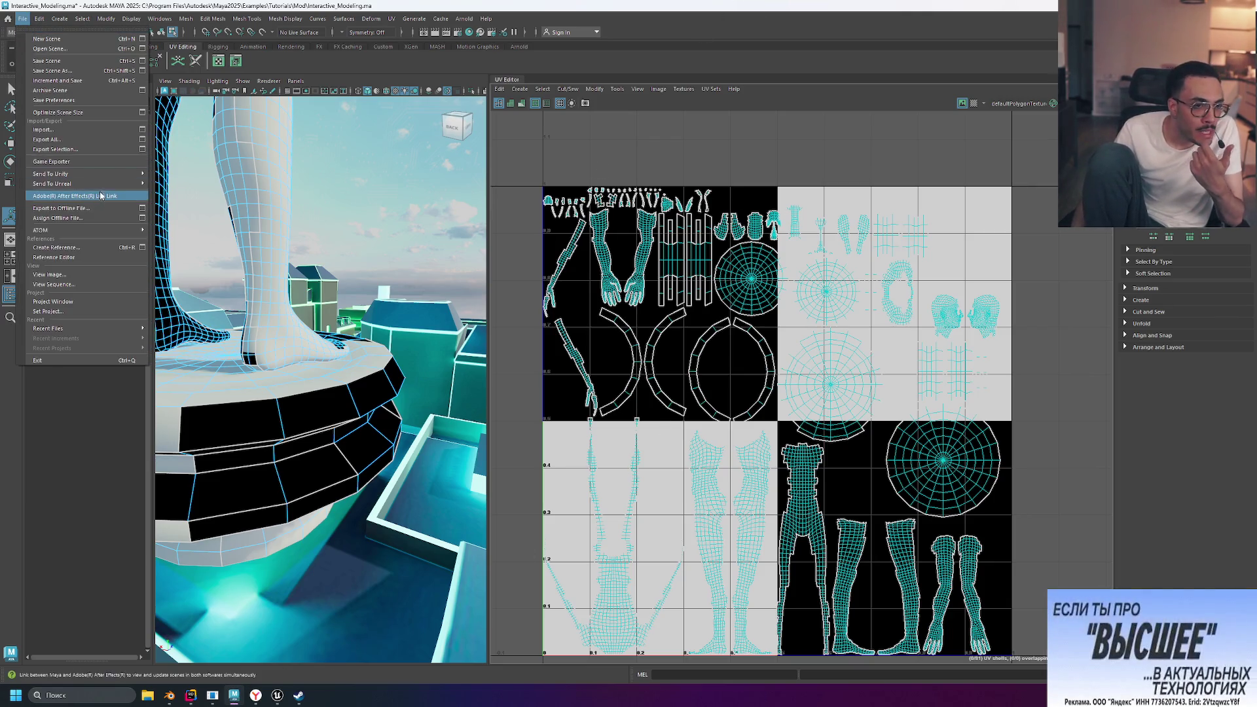
pyautogui.click(63, 162)
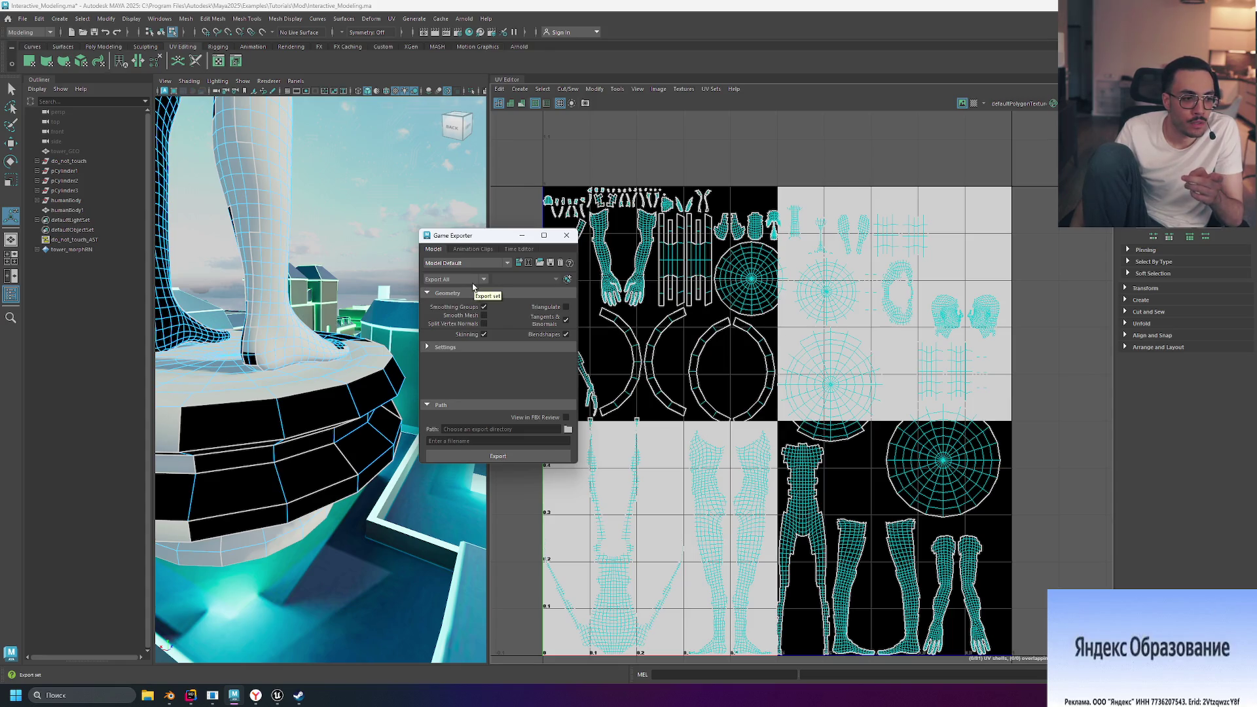
pyautogui.click(567, 236)
pyautogui.moveTo(178, 704)
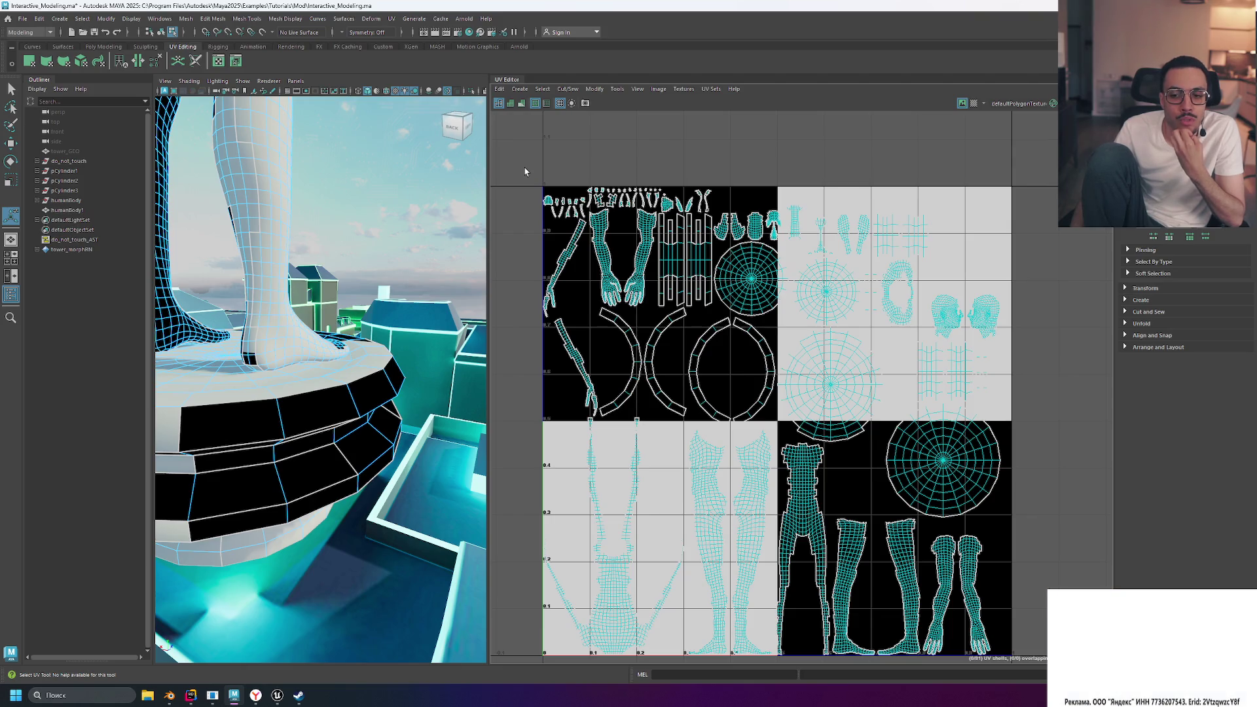
pyautogui.scroll(-2, 845, 486)
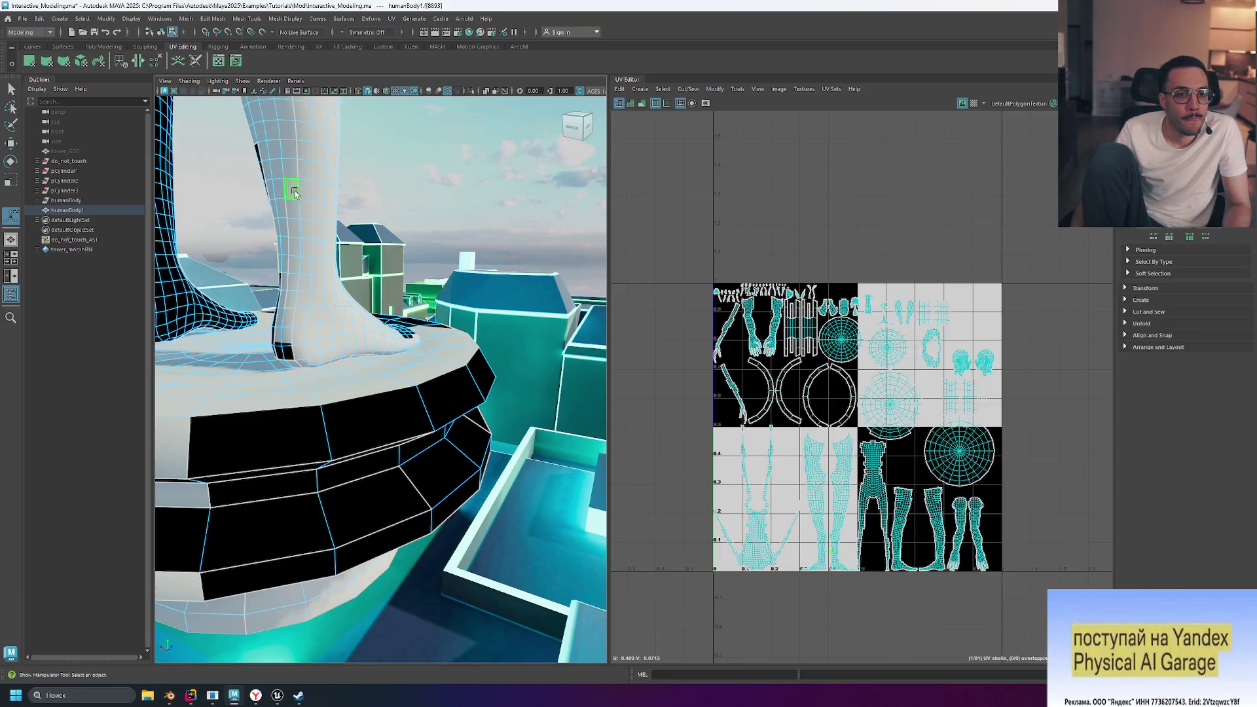
# Select humanBody1 in Object Mode, frame the full figure with F, and orbit around it
pyautogui.rightClick(307, 231)
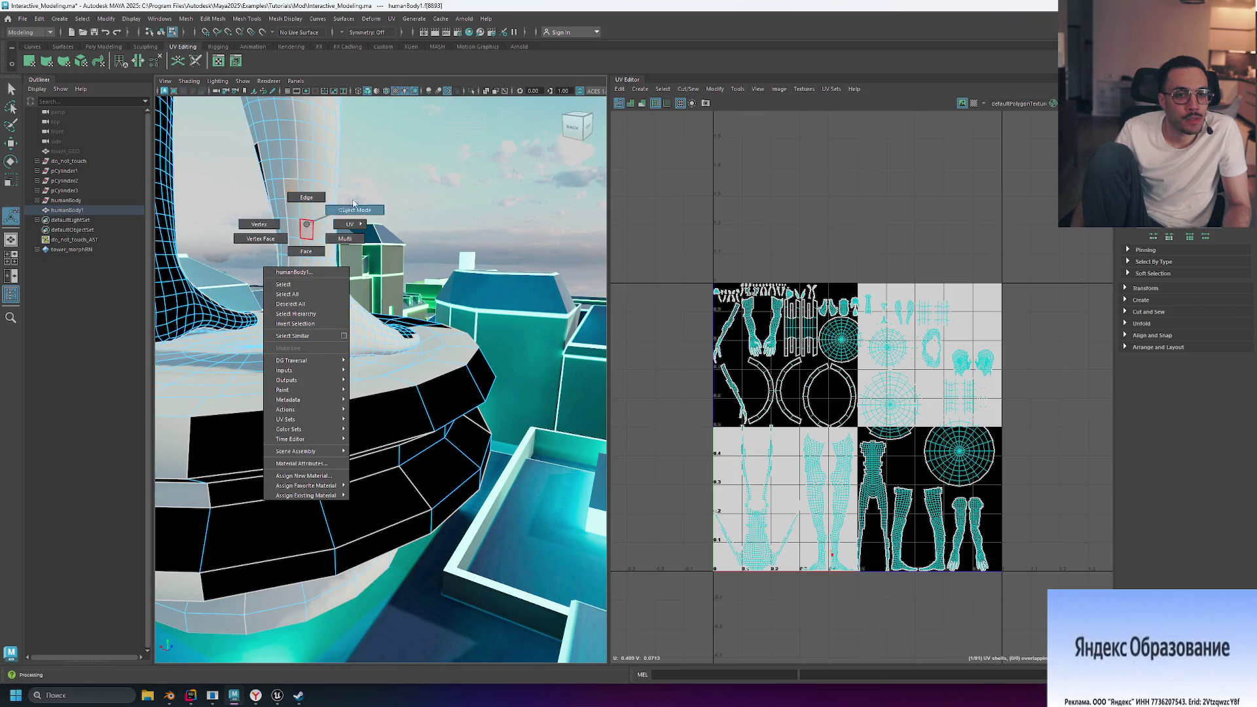
pyautogui.click(354, 208)
pyautogui.press('f')
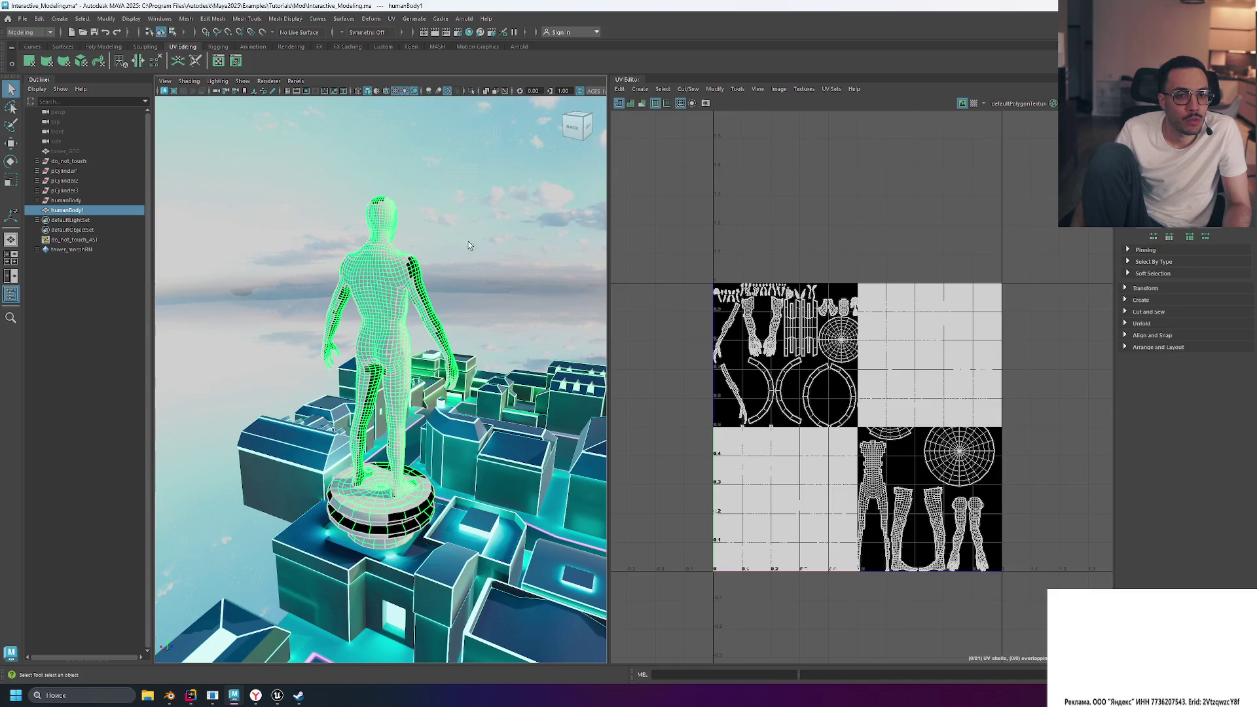
pyautogui.press('F12')
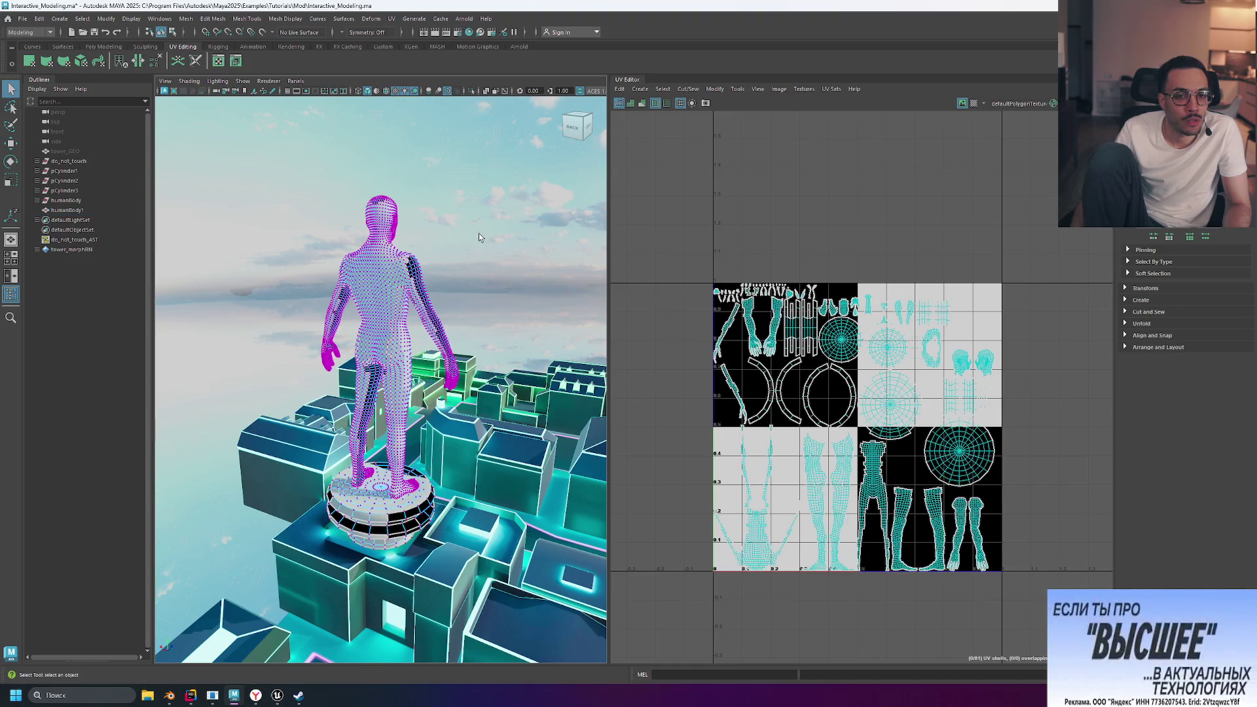
pyautogui.press('F8')
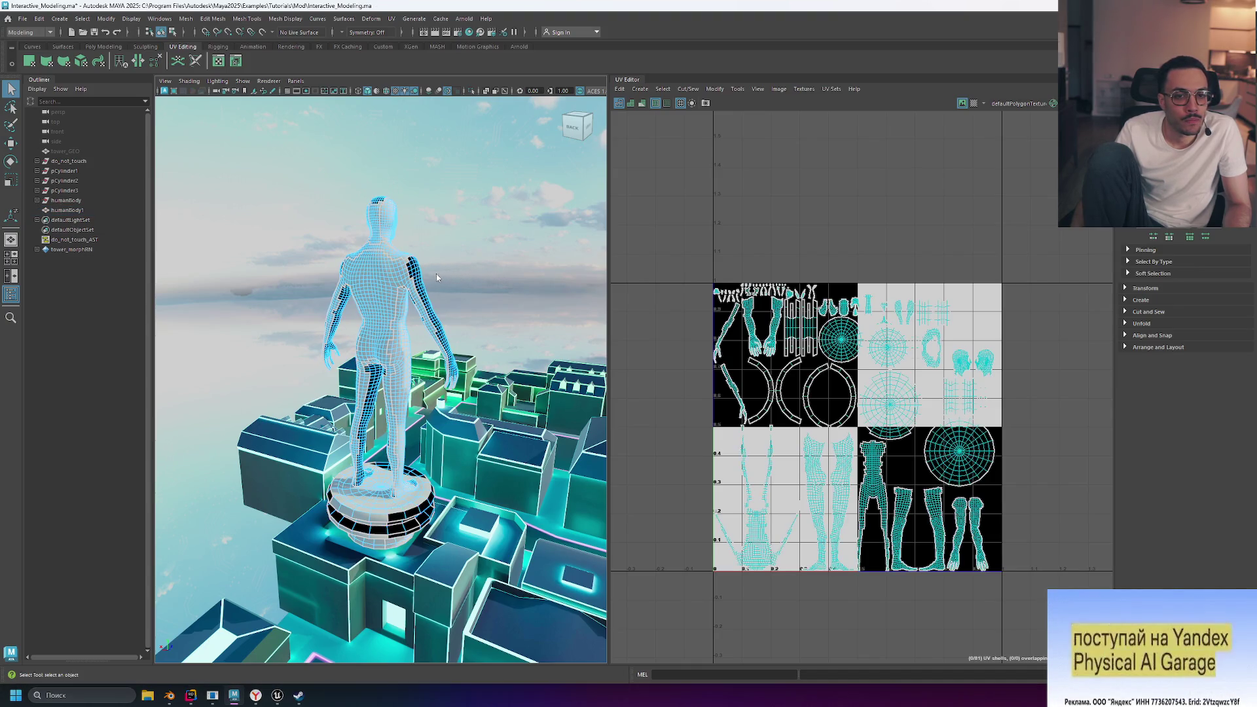
pyautogui.moveTo(455, 273); pyautogui.dragTo(422, 294, button='right')
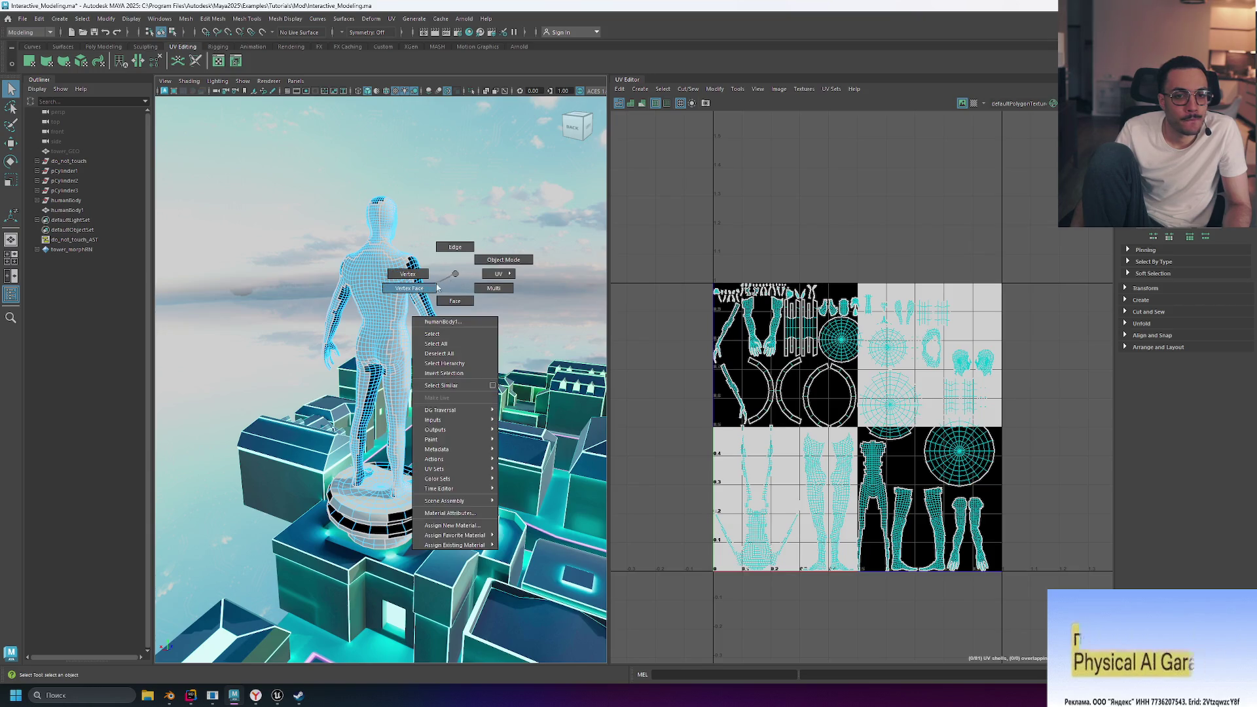
pyautogui.click(488, 260)
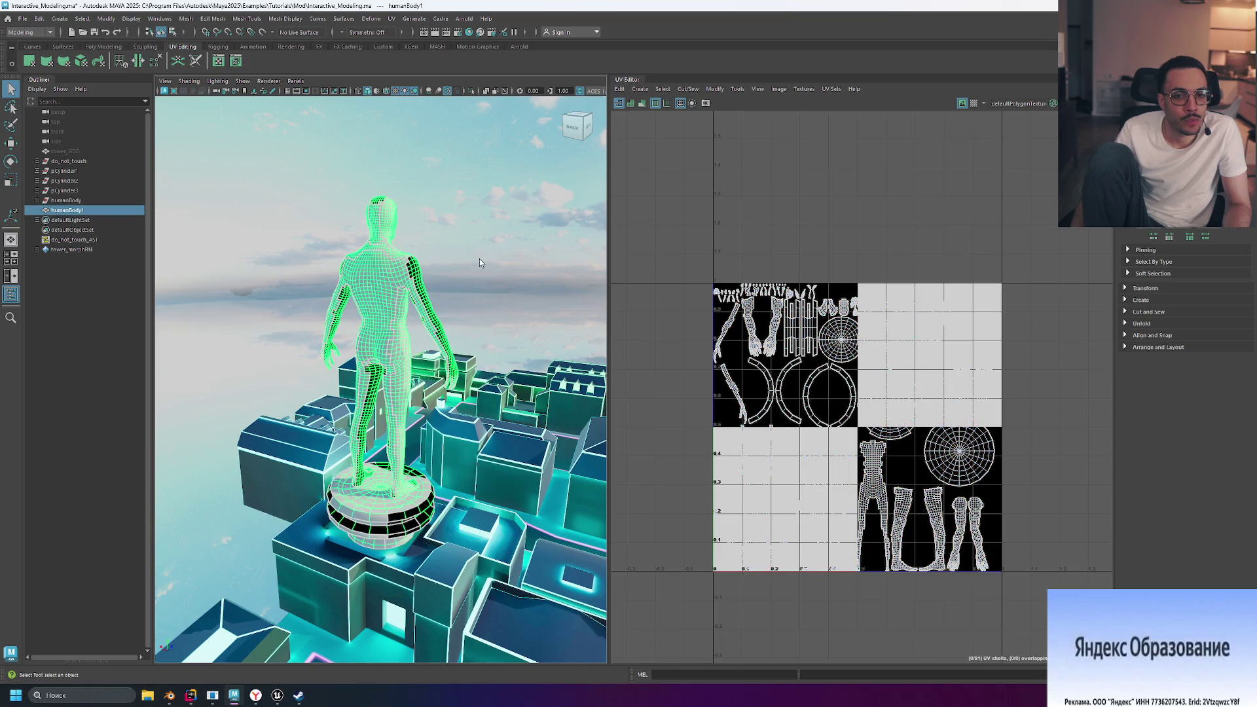
pyautogui.moveTo(390, 295)
pyautogui.keyDown('alt'); pyautogui.mouseDown()
pyautogui.moveTo(247, 287)
pyautogui.moveTo(458, 186)
pyautogui.mouseUp(); pyautogui.keyUp('alt')
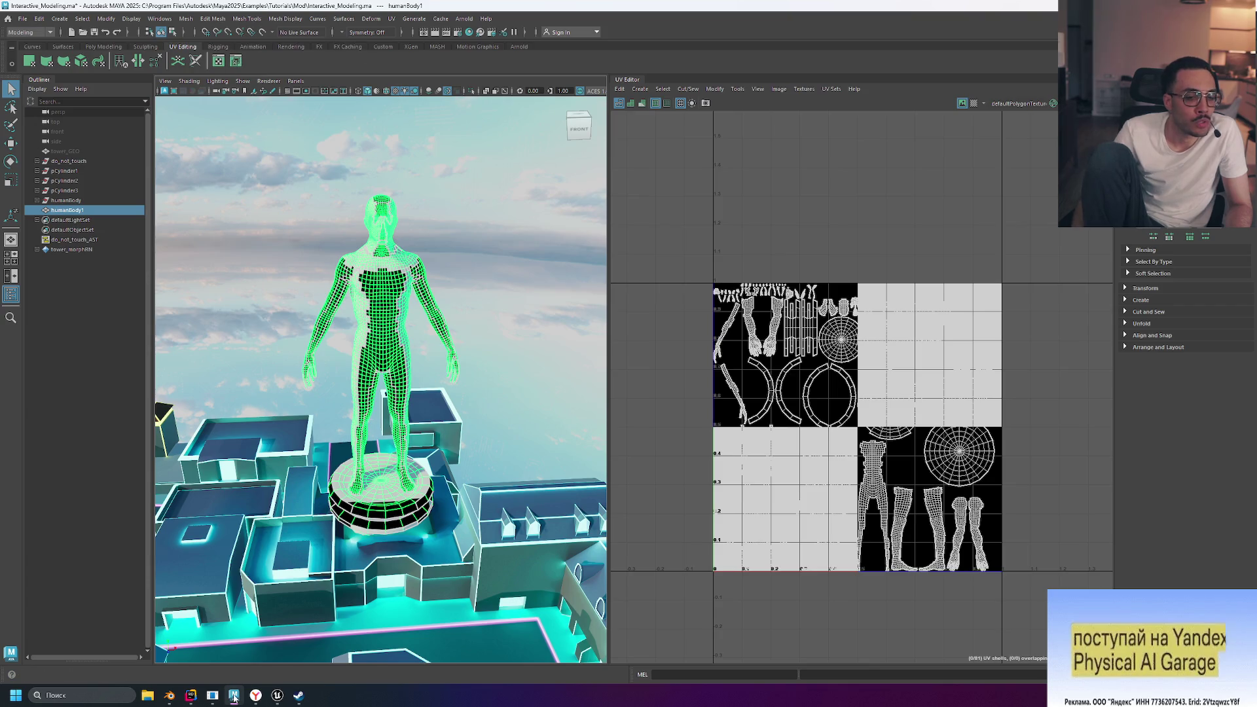
pyautogui.click(170, 698)
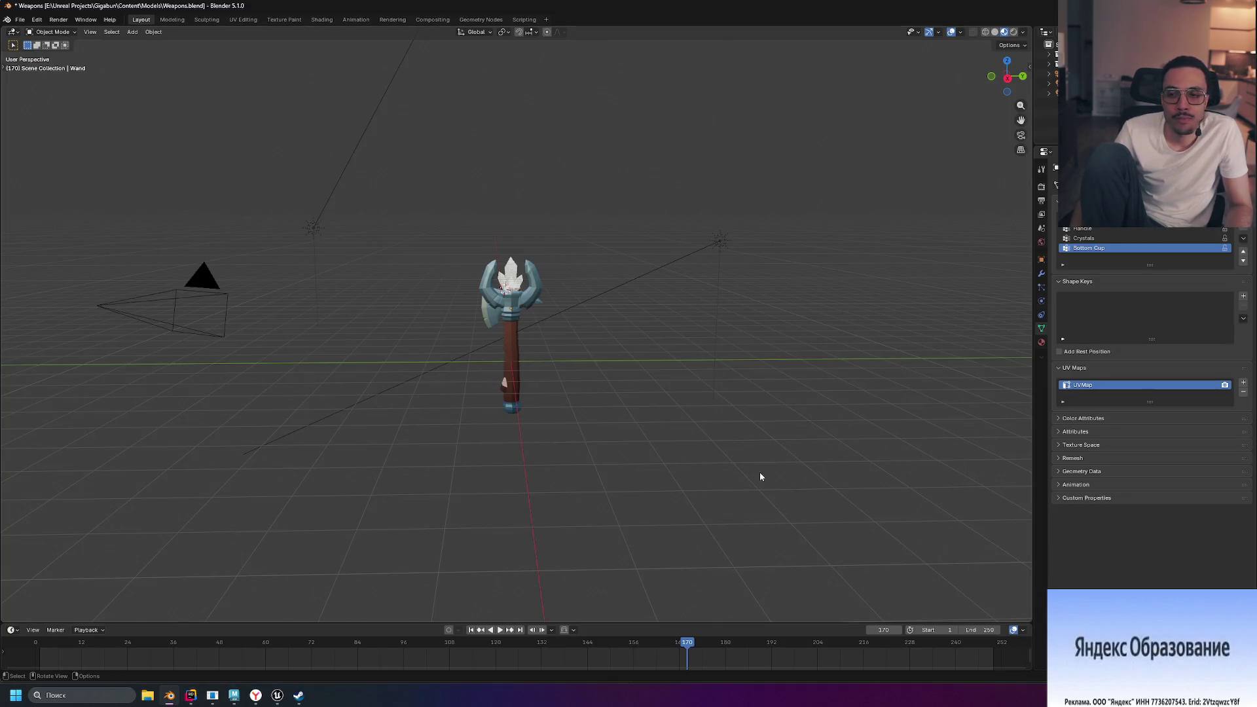
pyautogui.moveTo(939, 624); pyautogui.dragTo(819, 550)
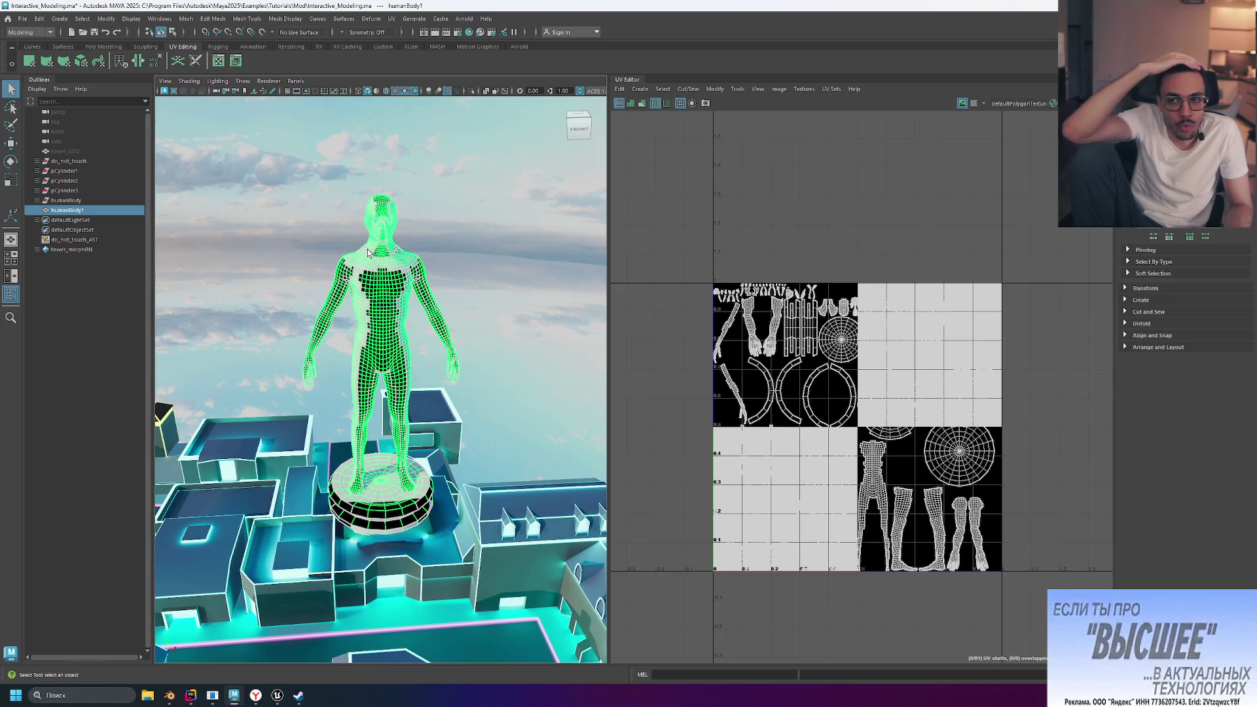
# Show the UV checker map without the background image and make the checker pattern finer
pyautogui.click(974, 105)
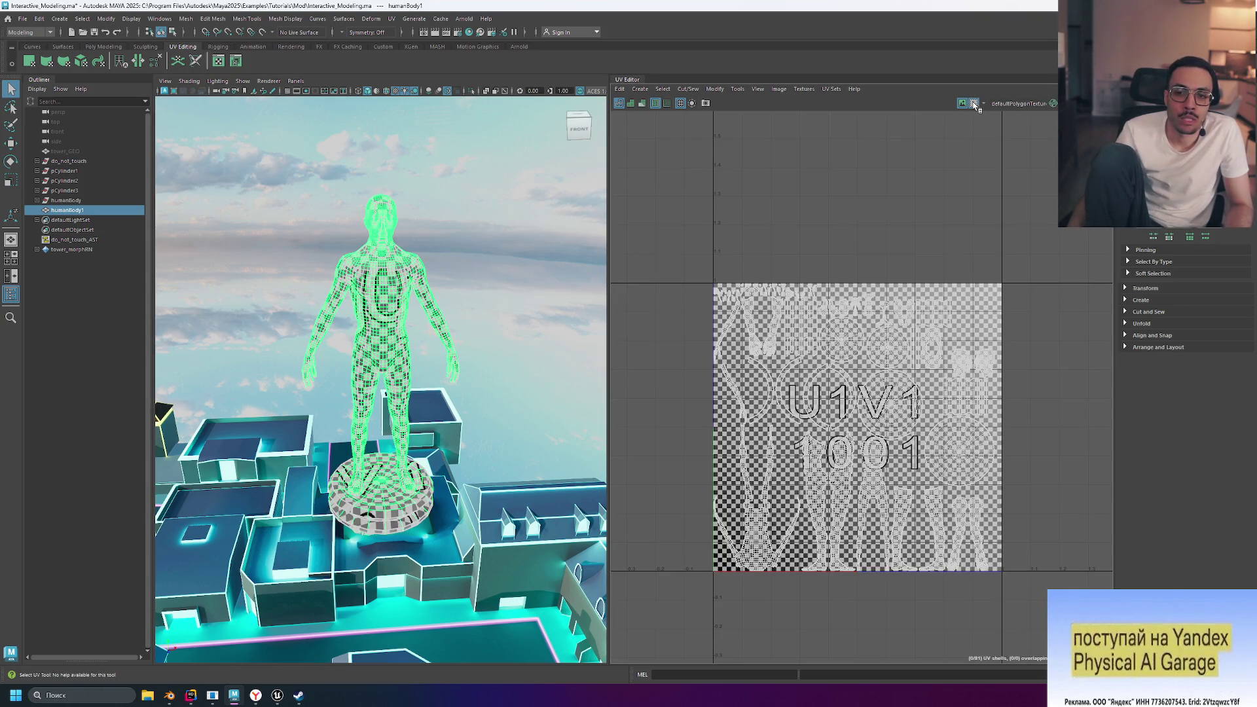
pyautogui.click(964, 104)
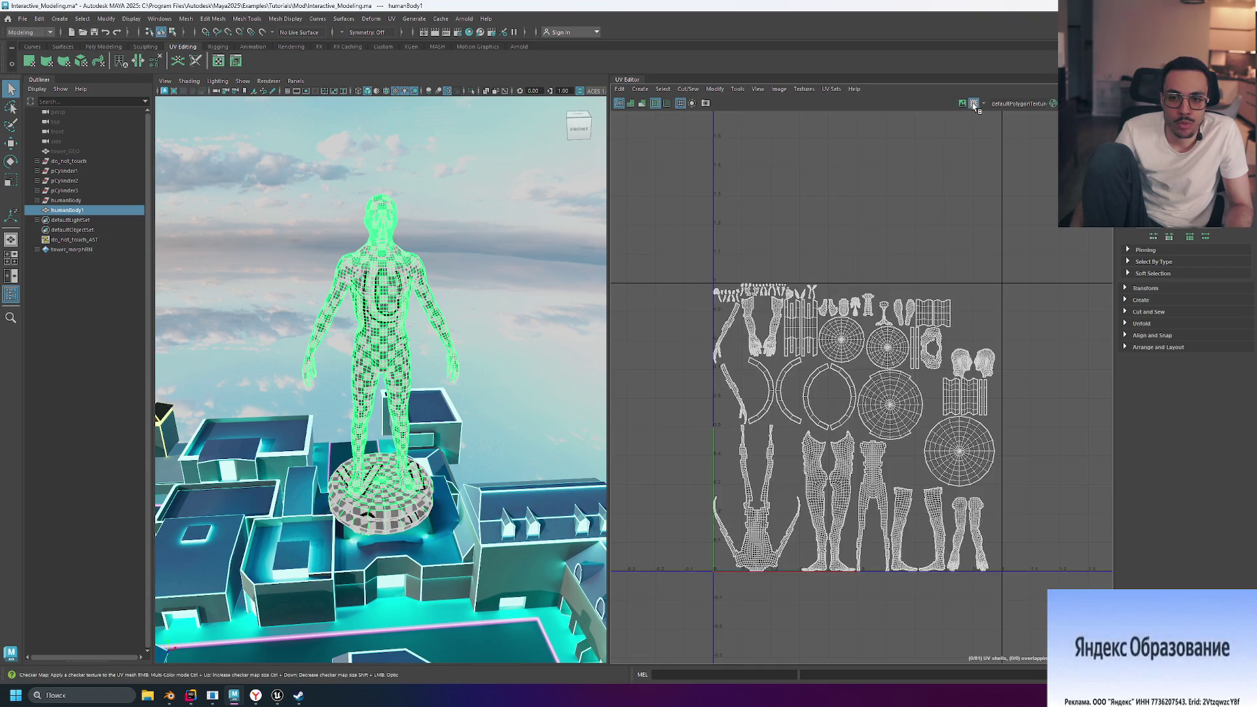
pyautogui.hotkey('ctrl', 'Up')
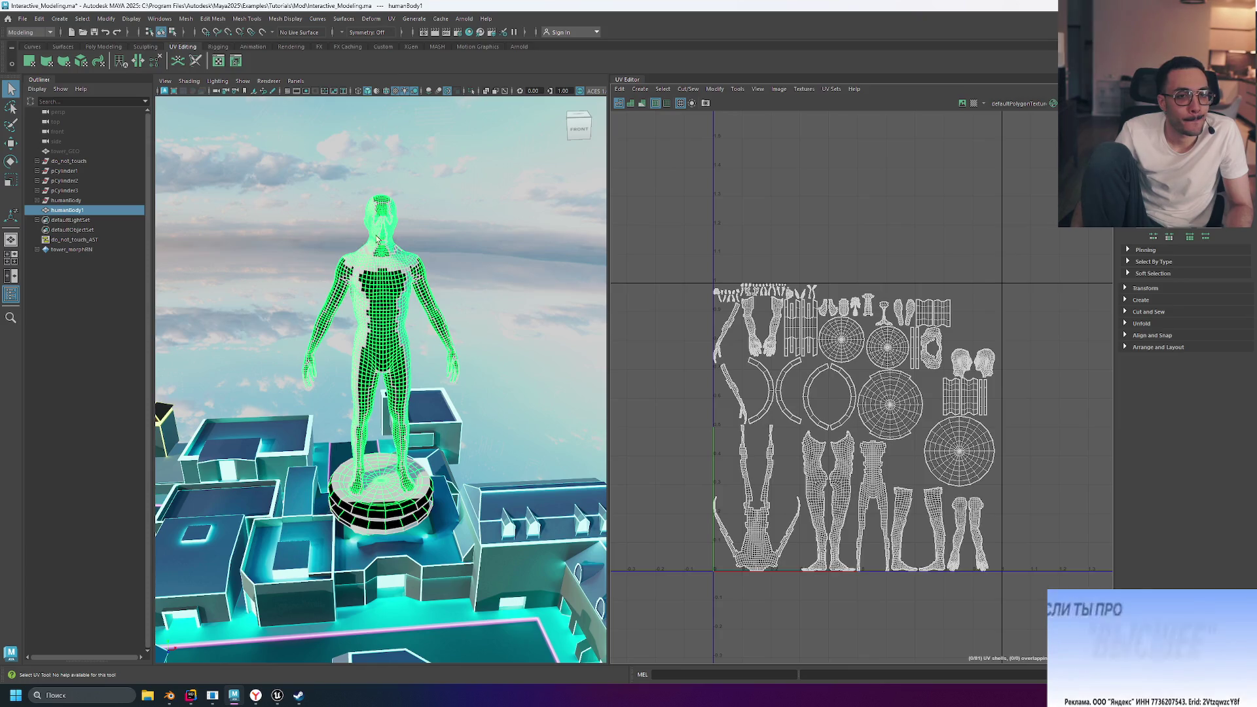
# Choose File > New Scene to start a new empty scene
pyautogui.click(22, 20)
pyautogui.click(22, 21)
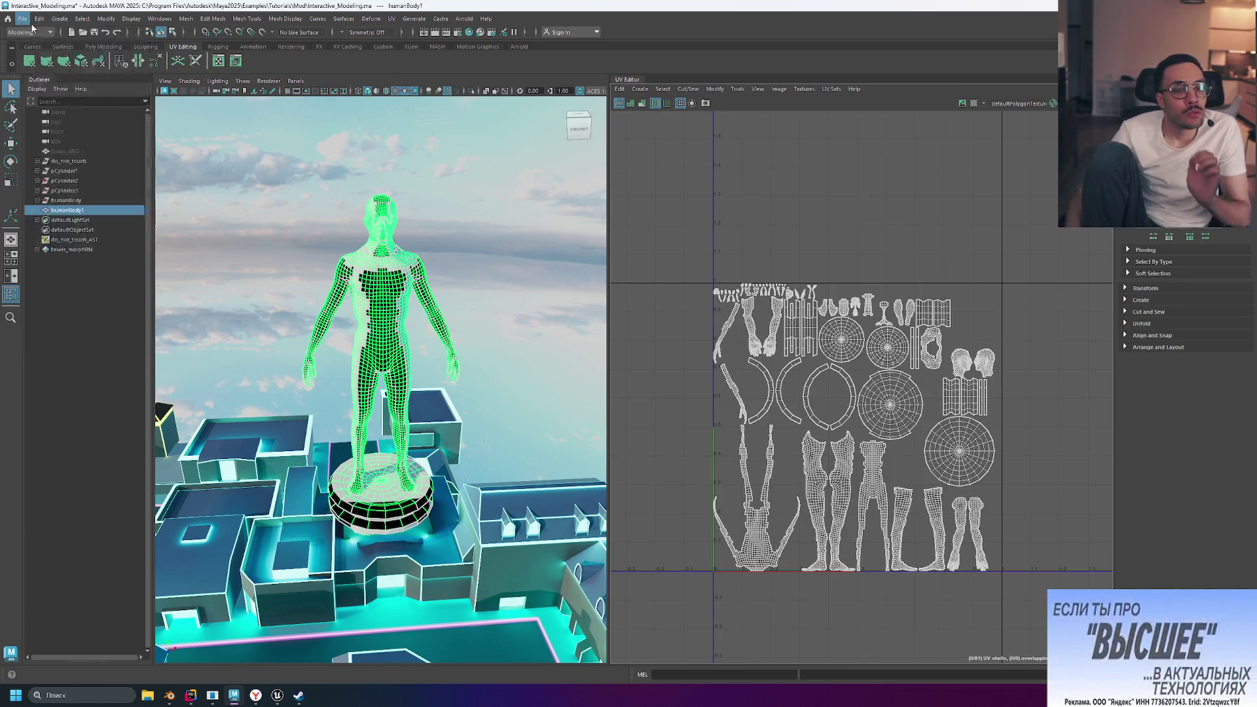
pyautogui.click(21, 20)
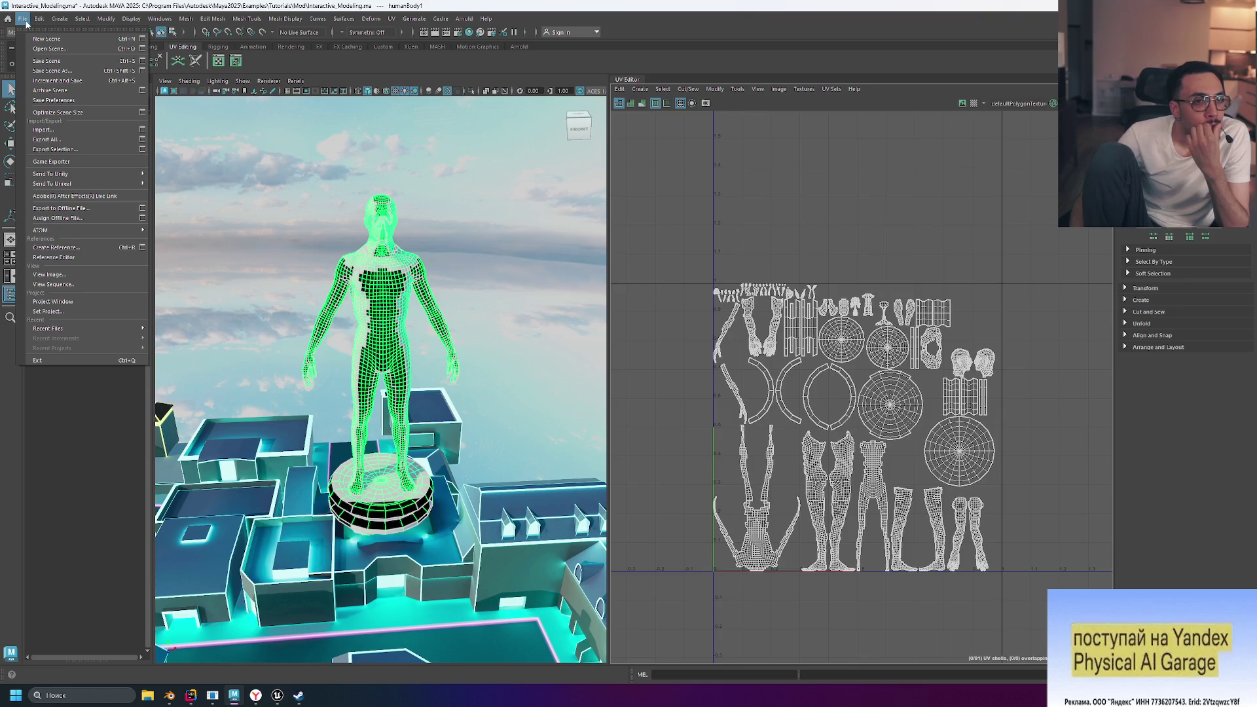
pyautogui.moveTo(86, 177)
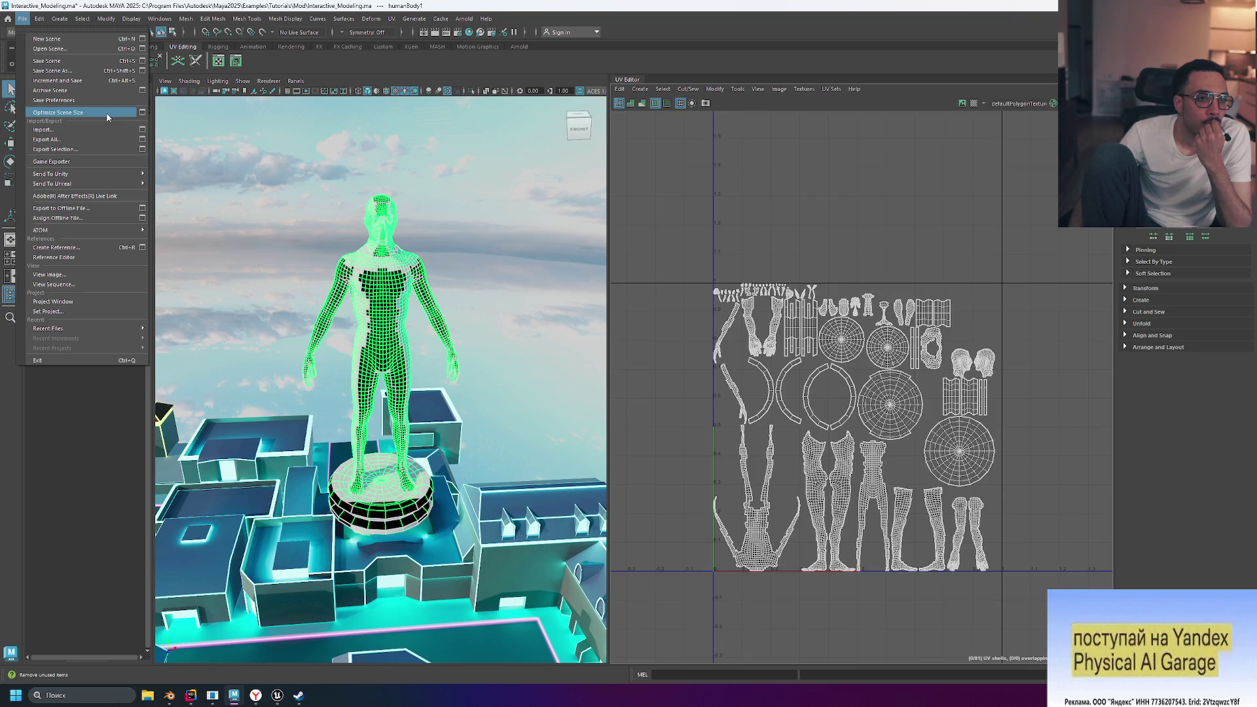
pyautogui.click(89, 39)
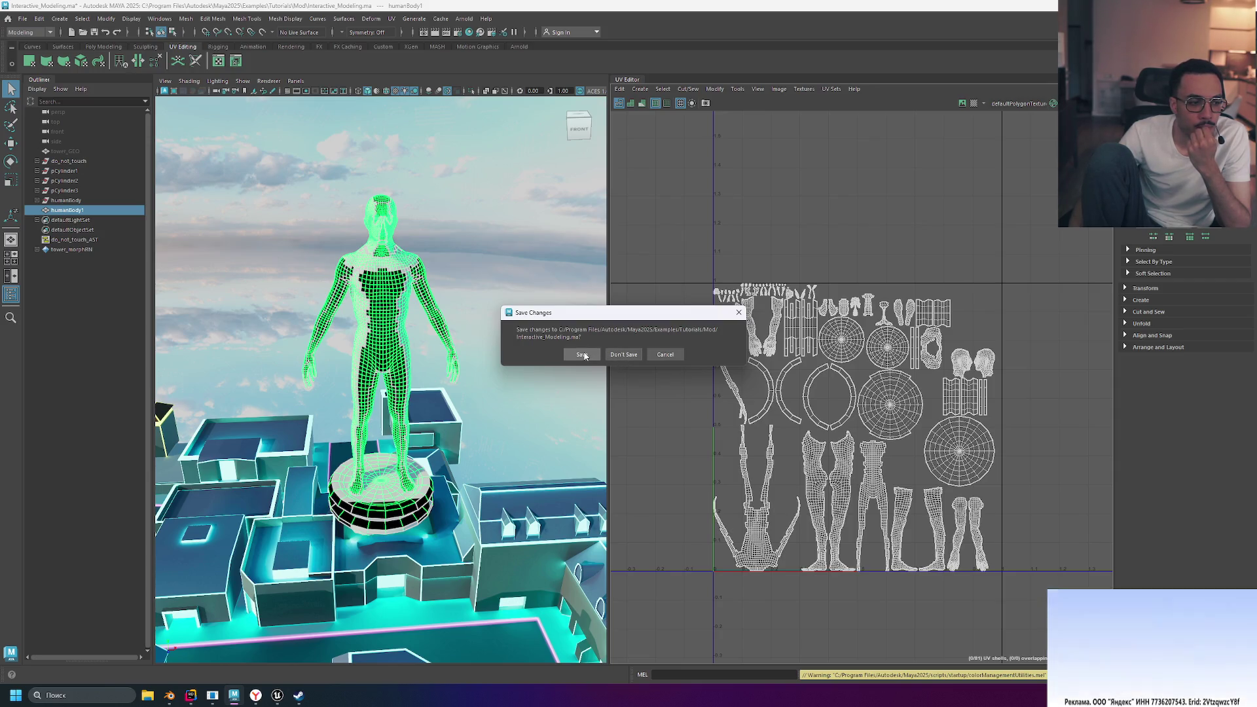
# Discard the old scene's changes and try the Front/Persp two-pane layout
pyautogui.click(634, 357)
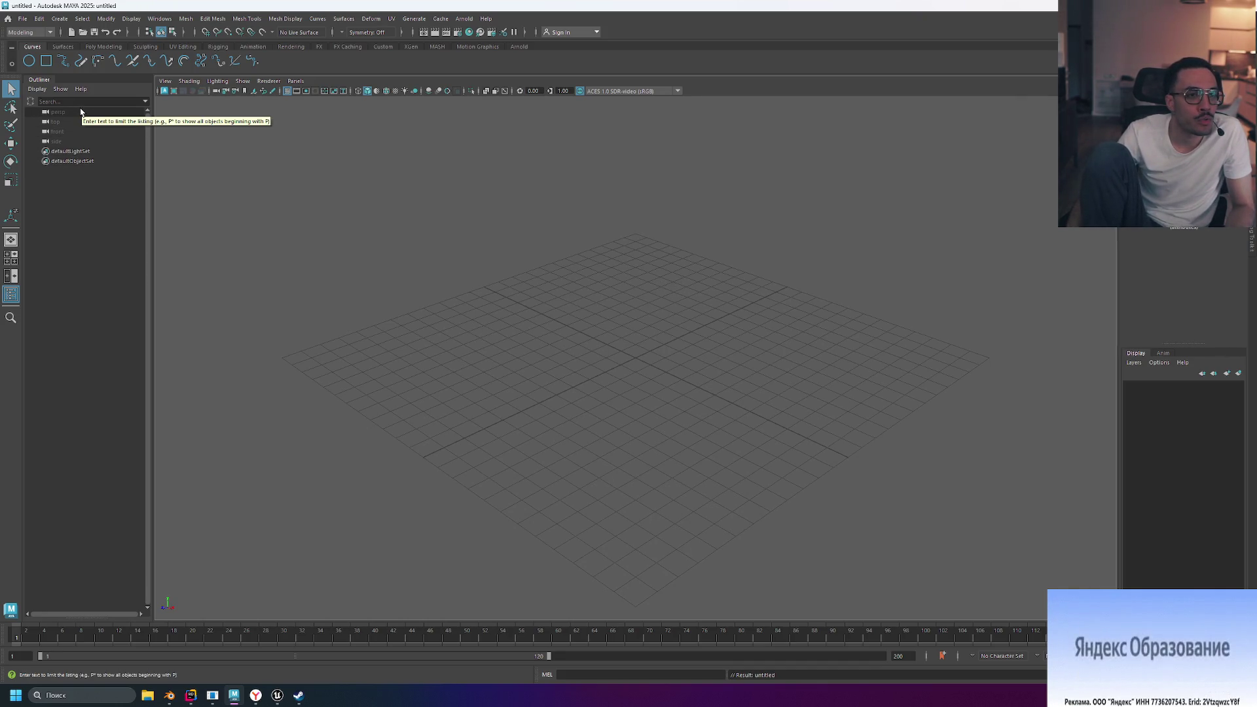
pyautogui.click(18, 282)
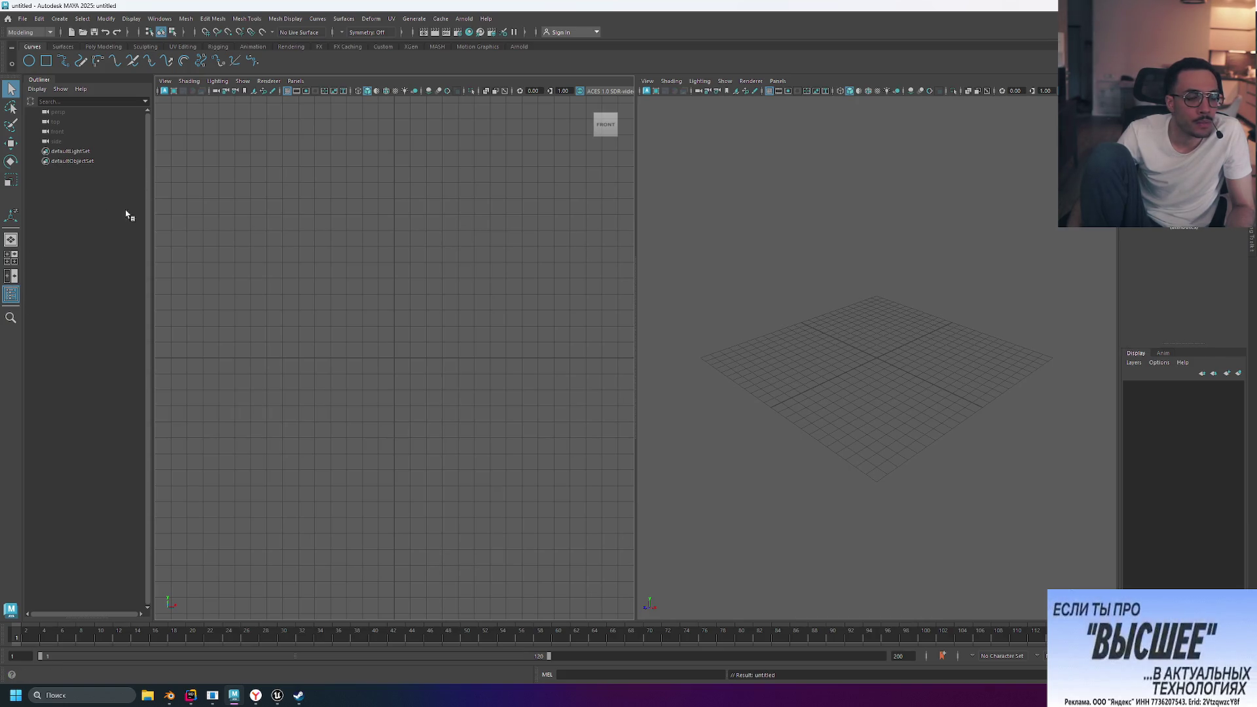
pyautogui.moveTo(638, 217)
pyautogui.mouseDown()
pyautogui.moveTo(168, 210)
pyautogui.moveTo(141, 222)
pyautogui.moveTo(531, 257)
pyautogui.moveTo(121, 256)
pyautogui.mouseUp()
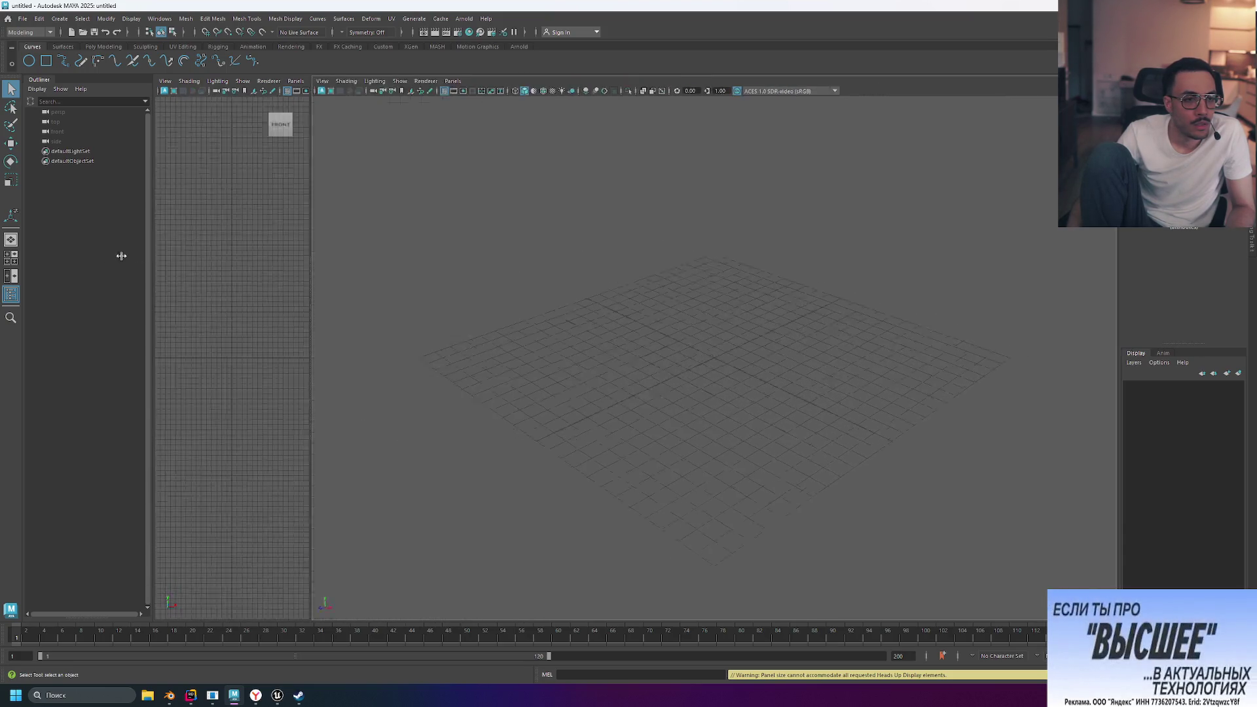
# Adjust the panes, then return to a Single Perspective View layout
pyautogui.click(14, 275)
pyautogui.moveTo(635, 260); pyautogui.dragTo(93, 256)
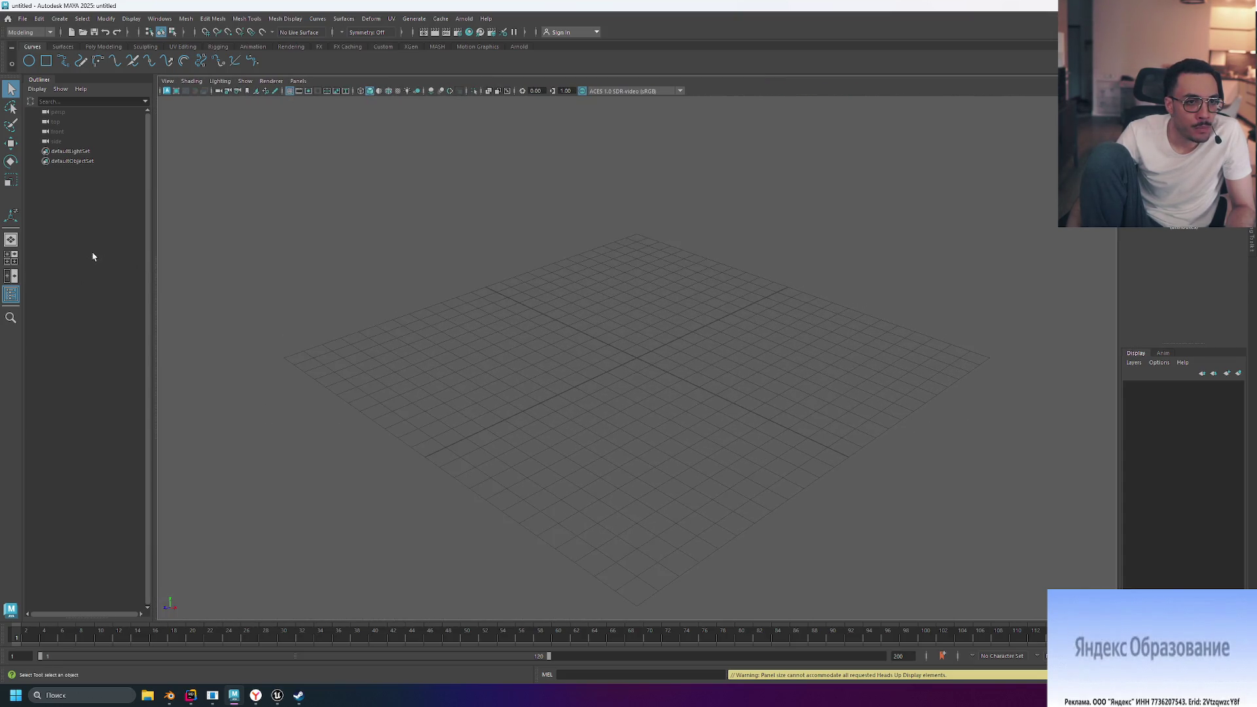
pyautogui.click(11, 276)
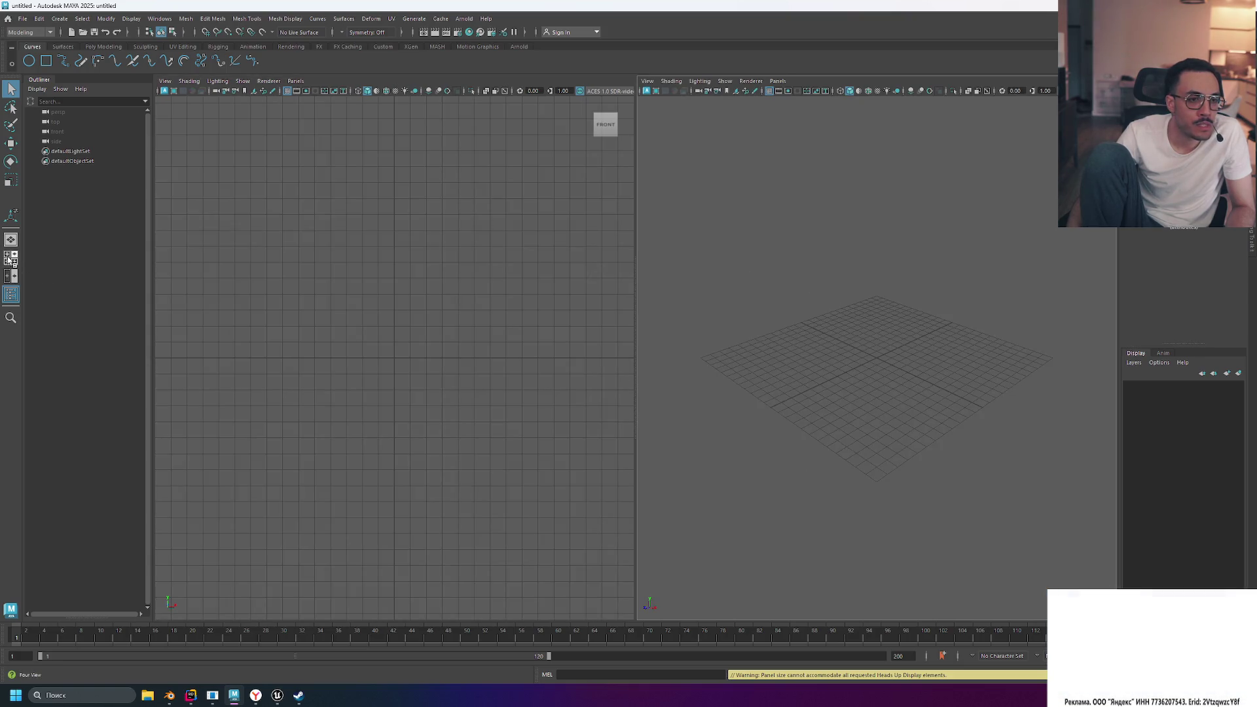
pyautogui.click(8, 260)
pyautogui.click(10, 241)
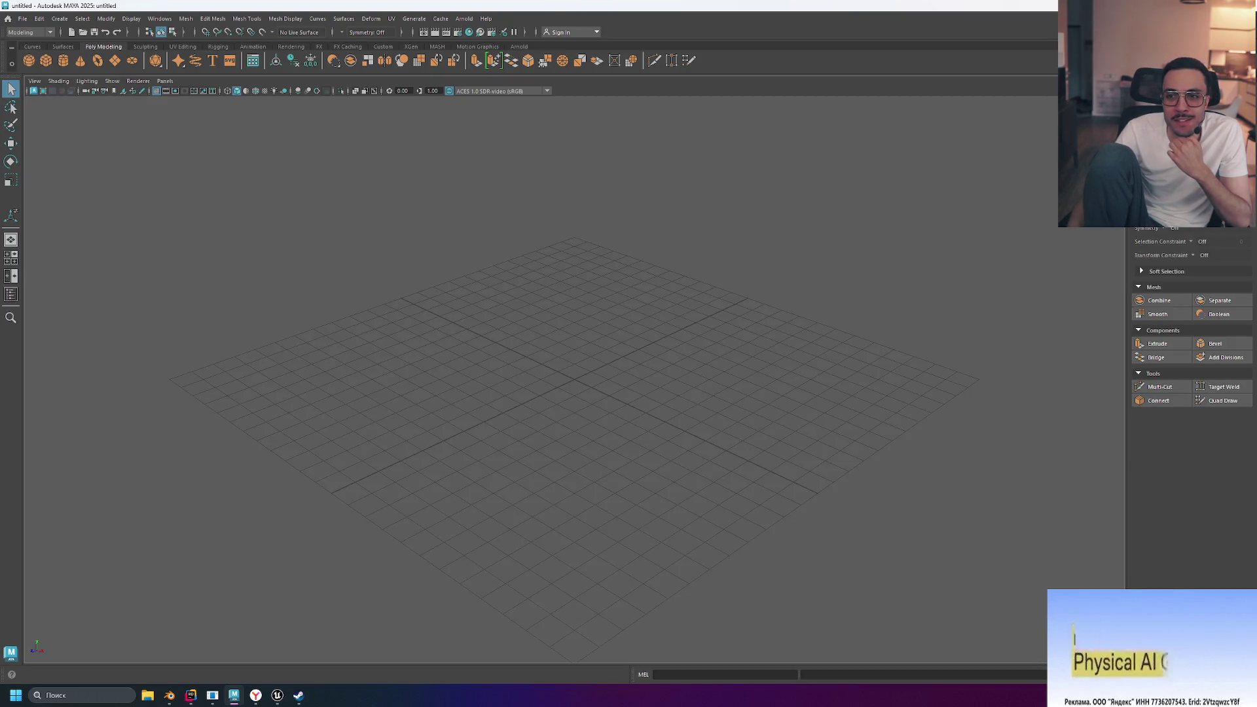
pyautogui.hotkey('ctrl', 'space')
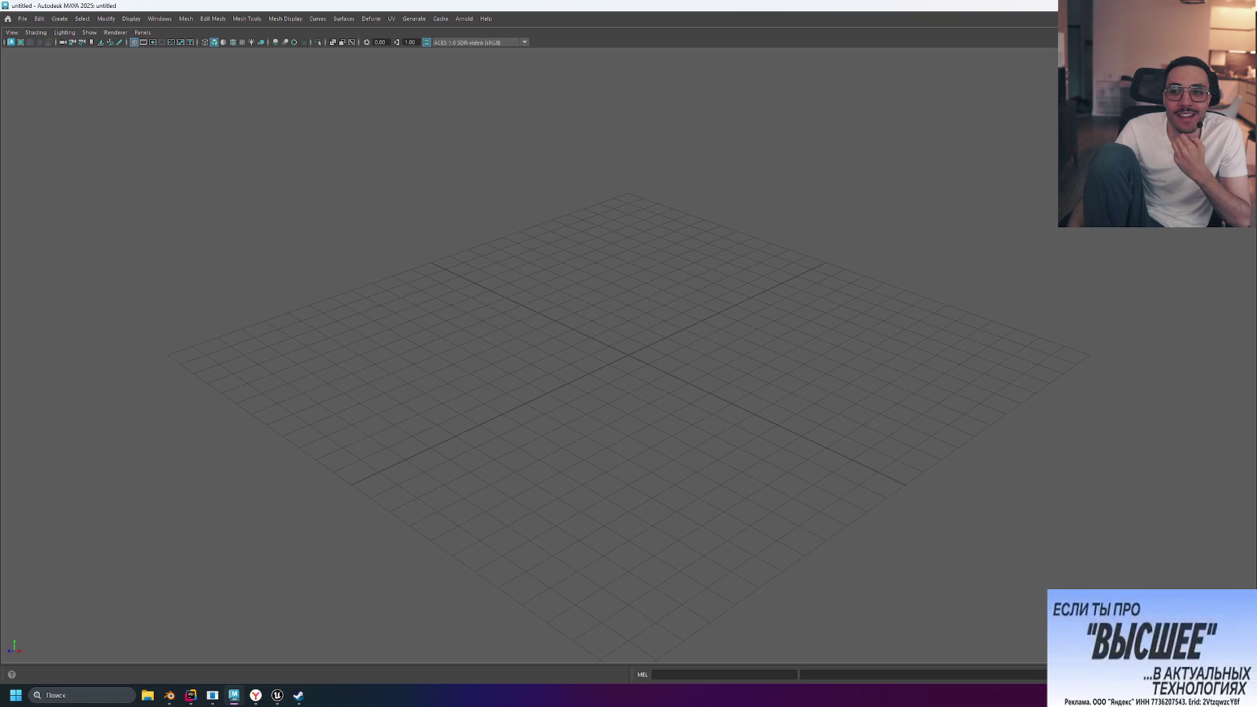
pyautogui.hotkey('ctrl', 'space')
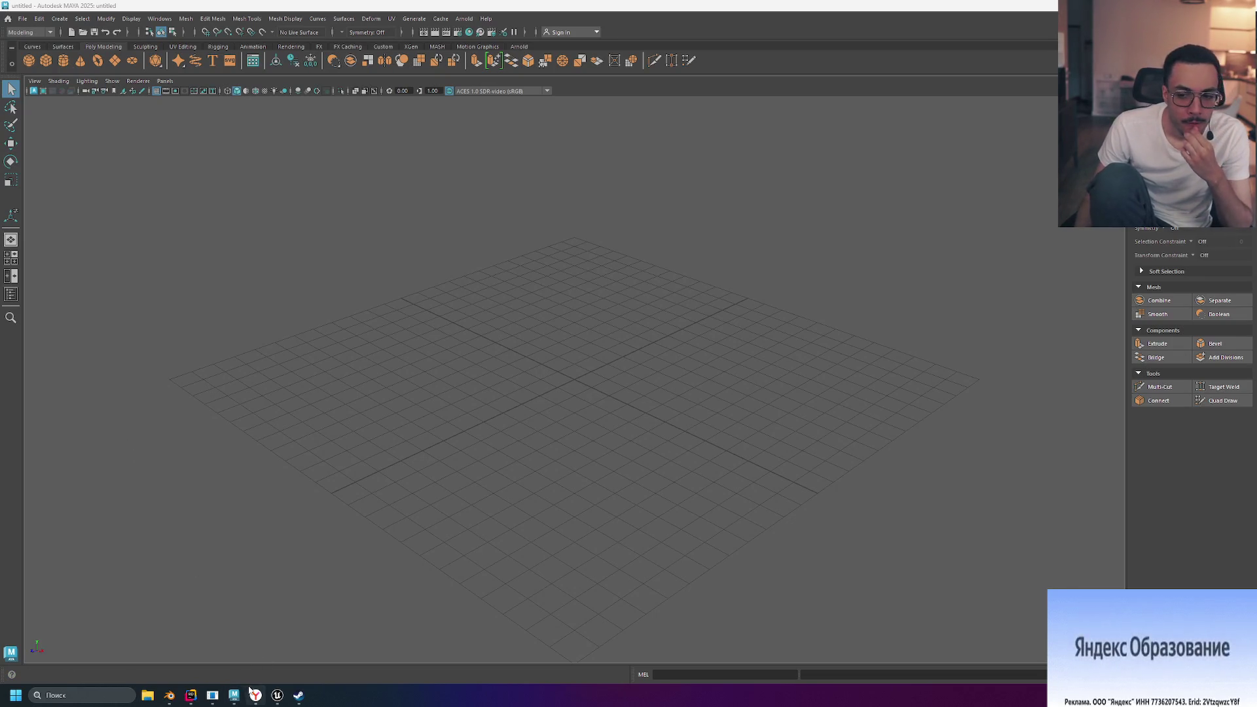
pyautogui.moveTo(255, 695)
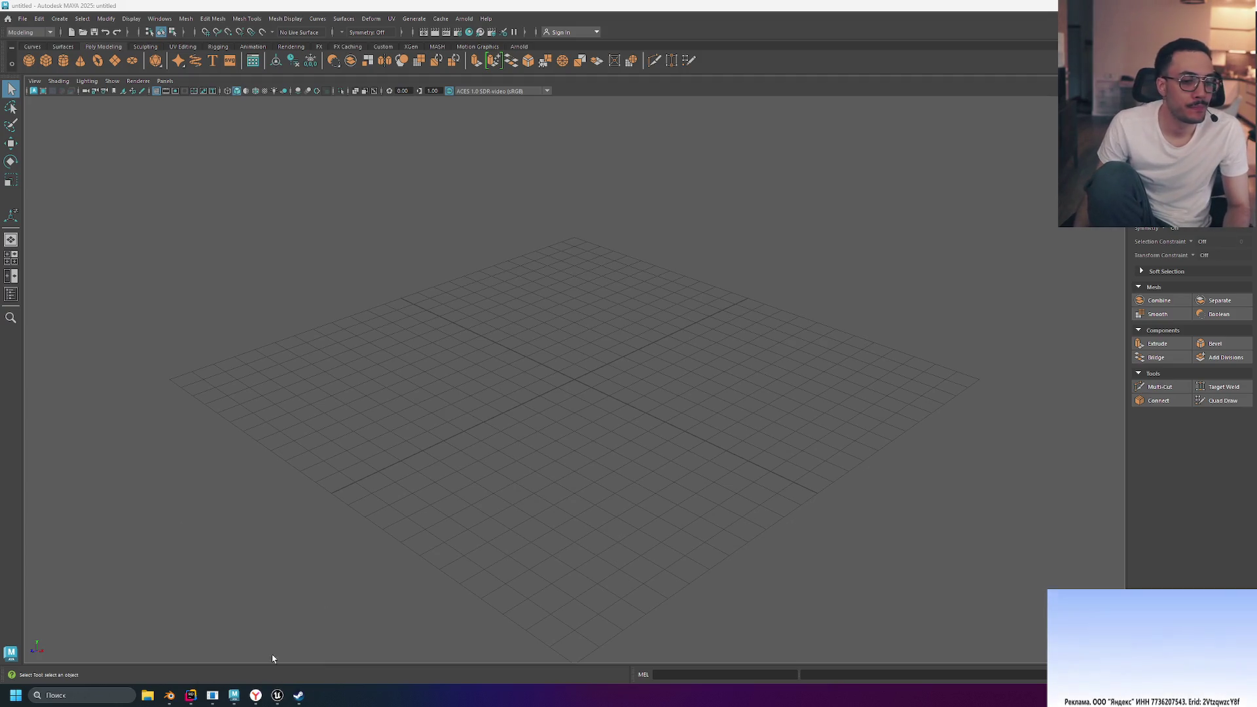
# In Yandex Browser, close the Autodesk community page and expand the tab group
pyautogui.click(255, 695)
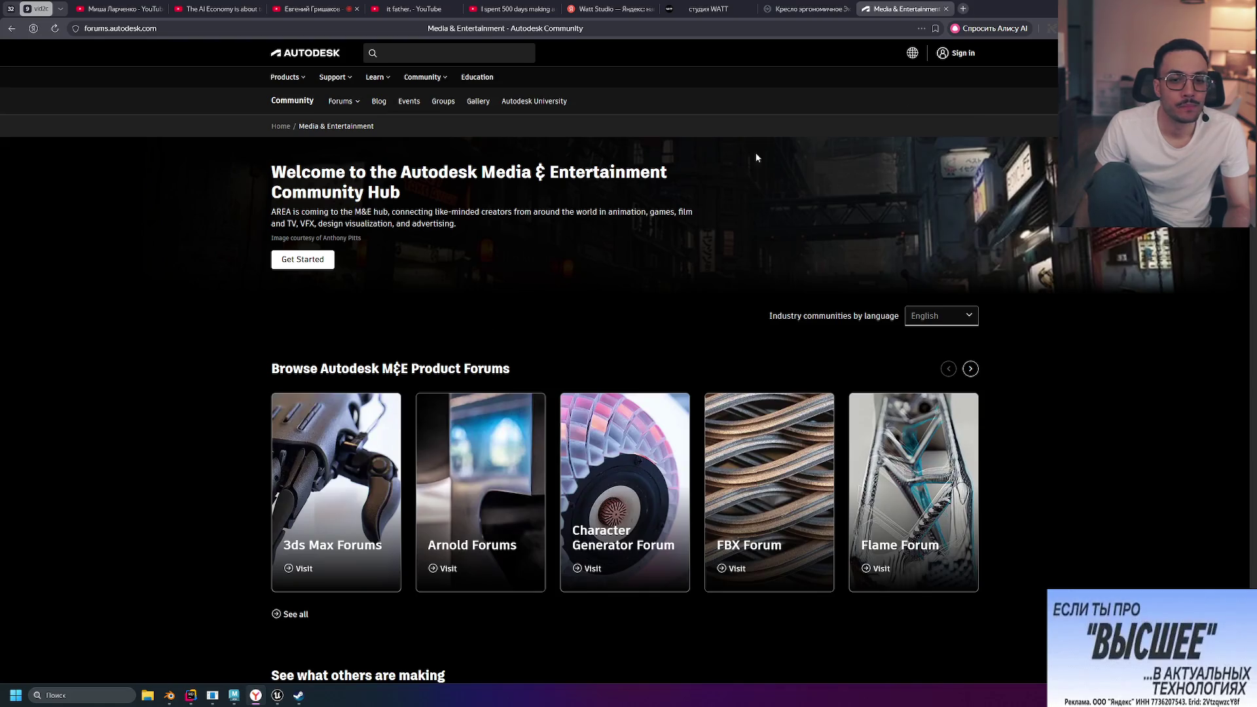
pyautogui.click(946, 9)
pyautogui.click(866, 8)
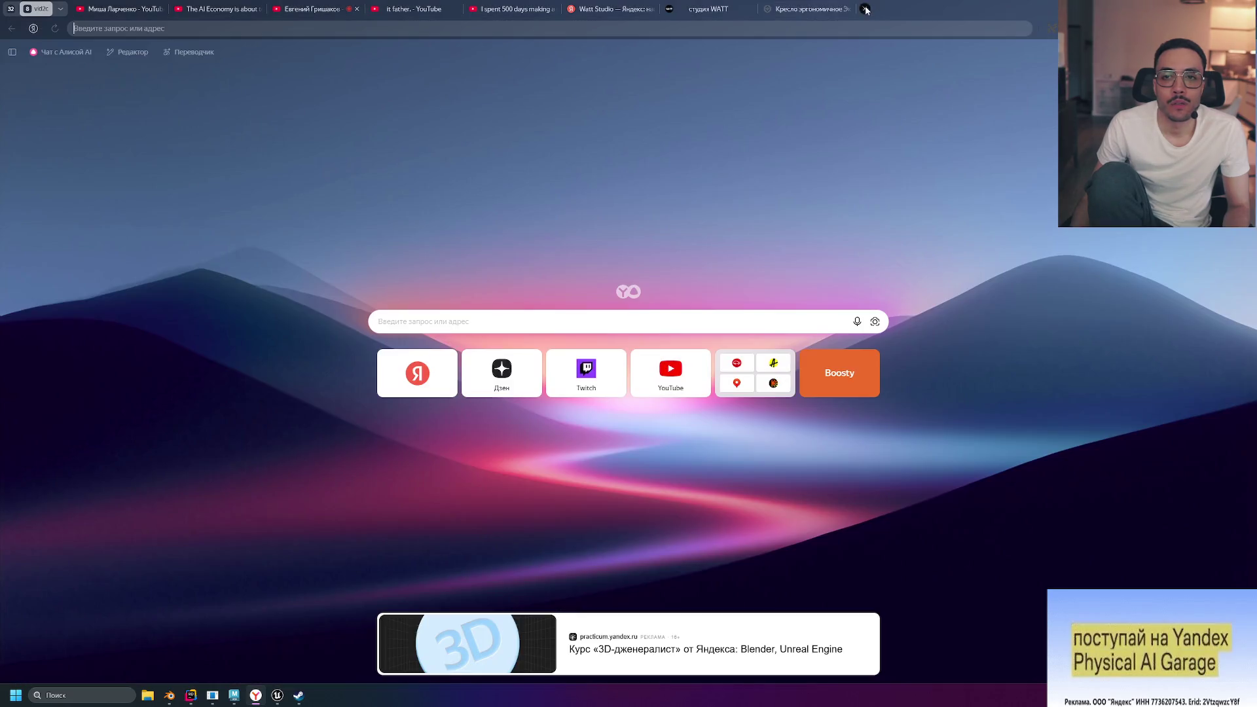
pyautogui.click(11, 10)
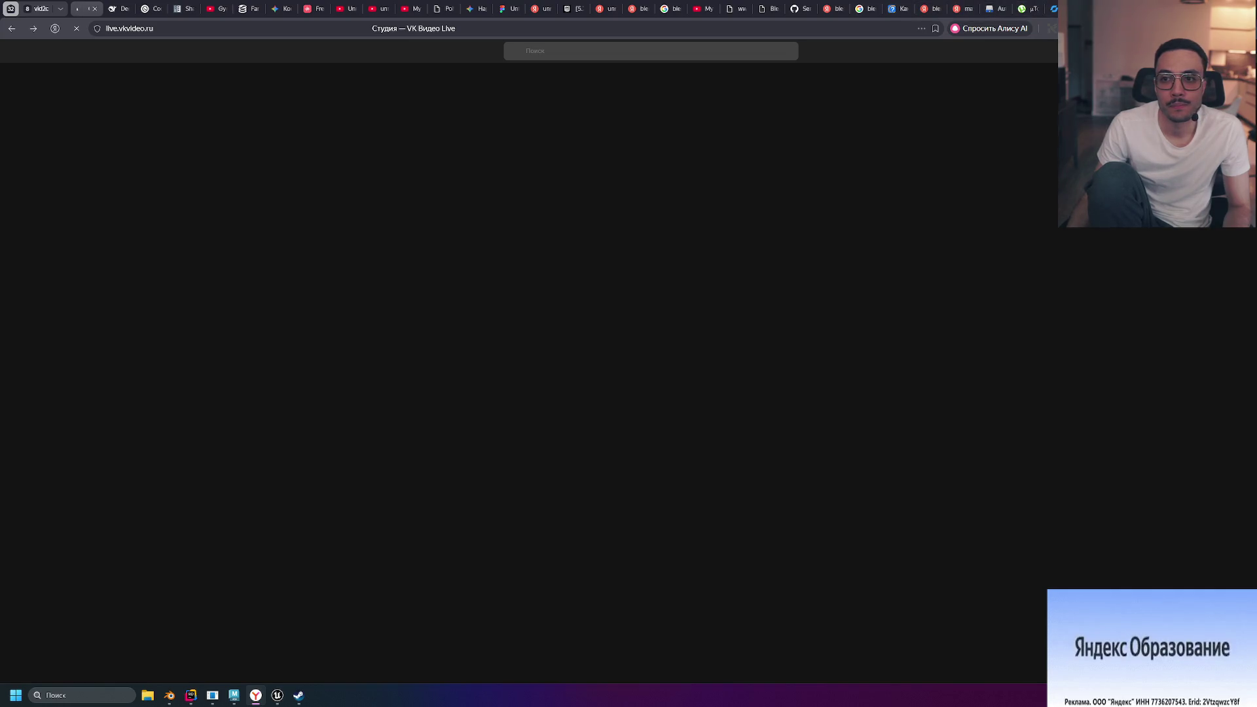
pyautogui.click(41, 9)
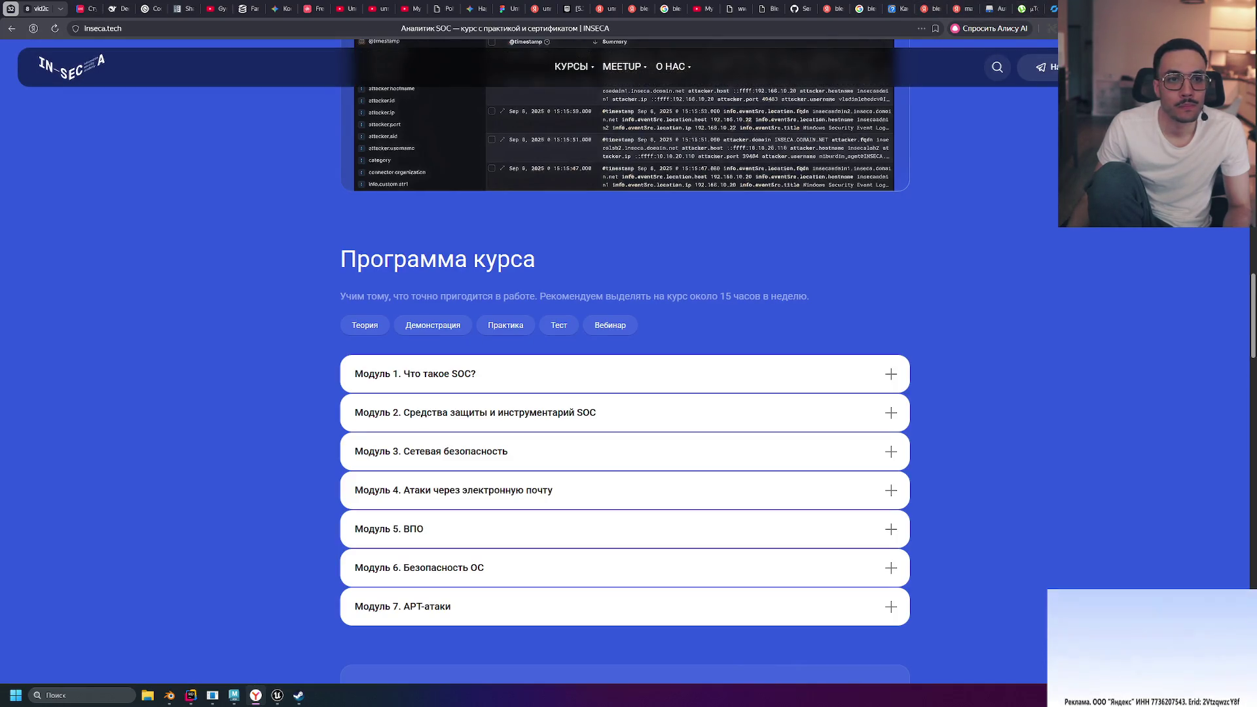
# Close the blender merge objects, SOC course and other unneeded tabs
pyautogui.middleClick(996, 7)
pyautogui.middleClick(964, 7)
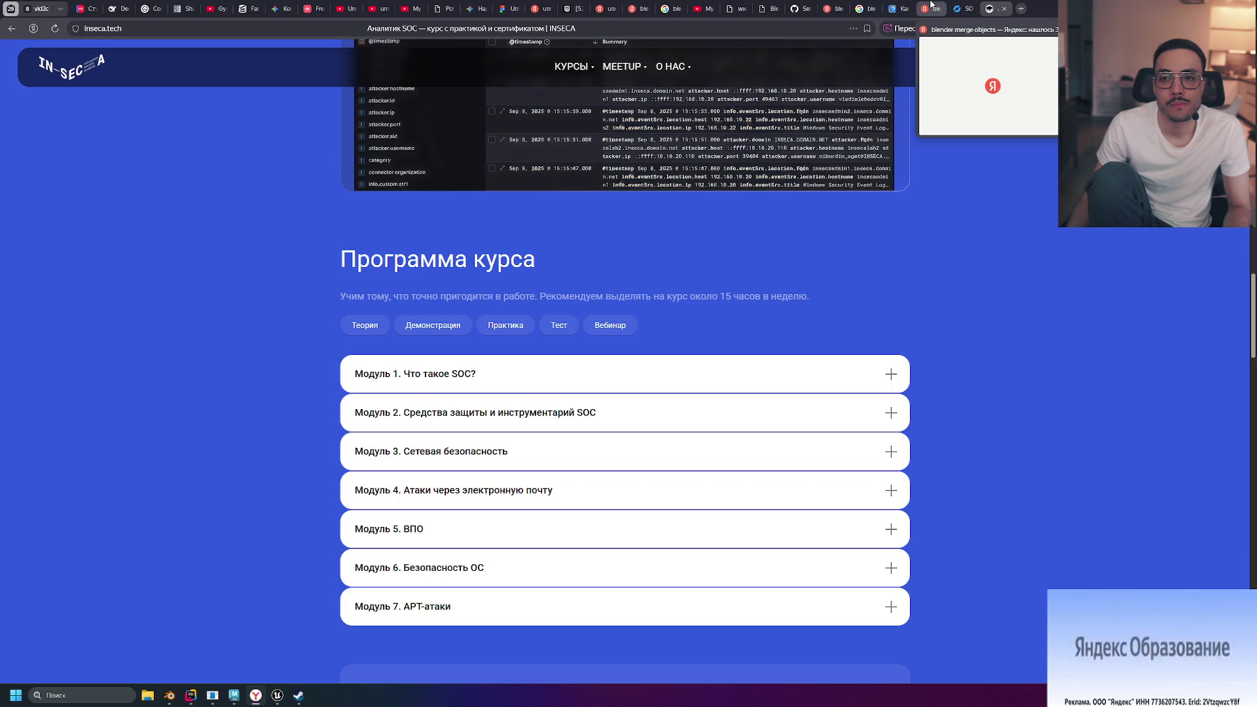
pyautogui.middleClick(931, 4)
pyautogui.middleClick(963, 6)
pyautogui.middleClick(961, 7)
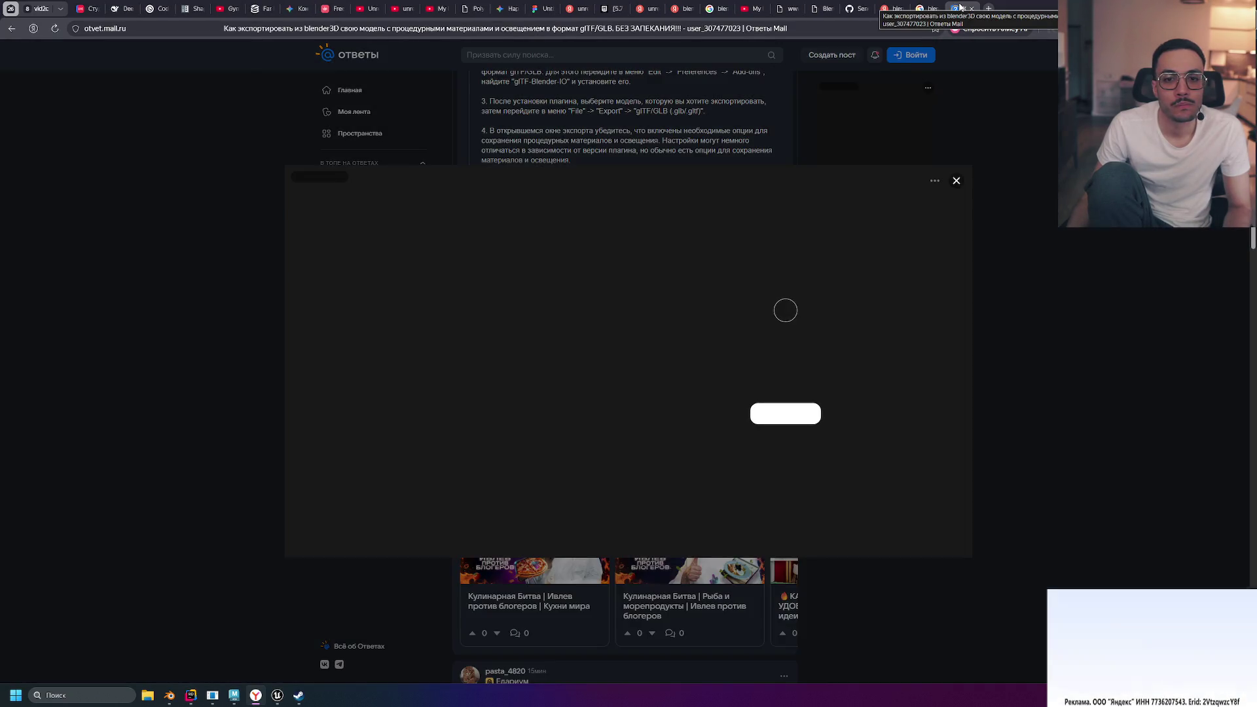
# Search for 'Maya reference image' from the address bar
pyautogui.click(914, 23)
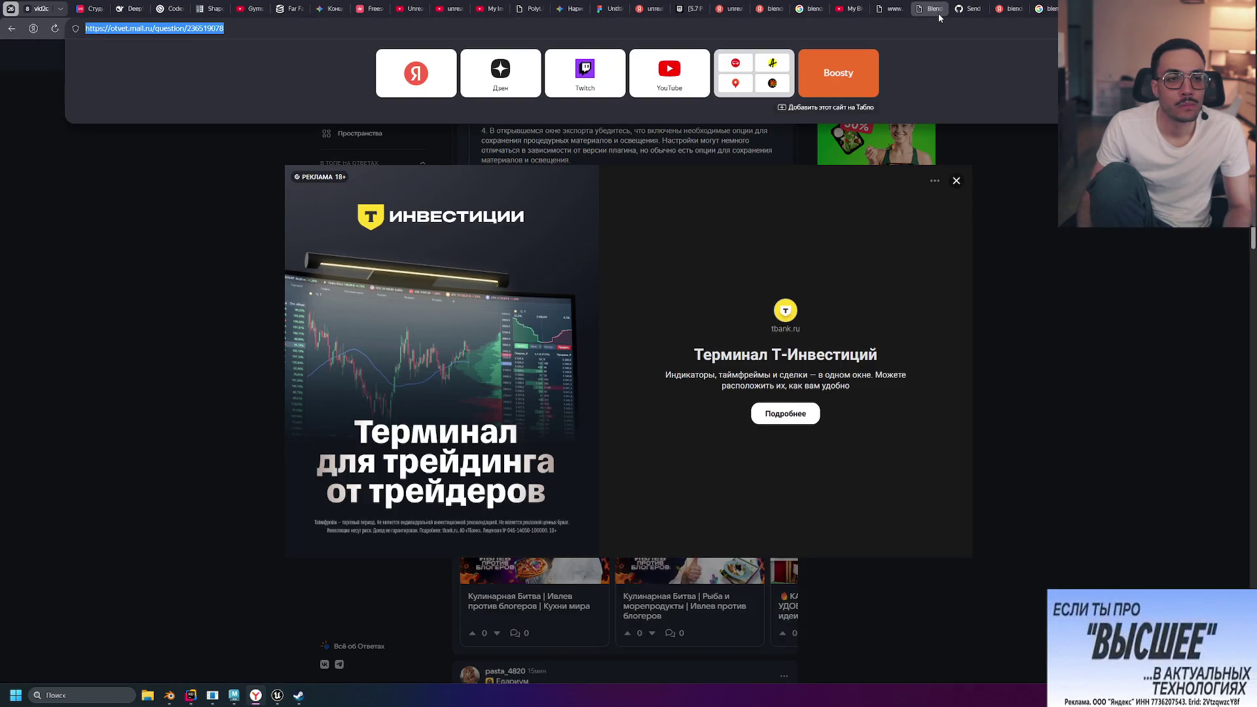
pyautogui.moveTo(939, 17)
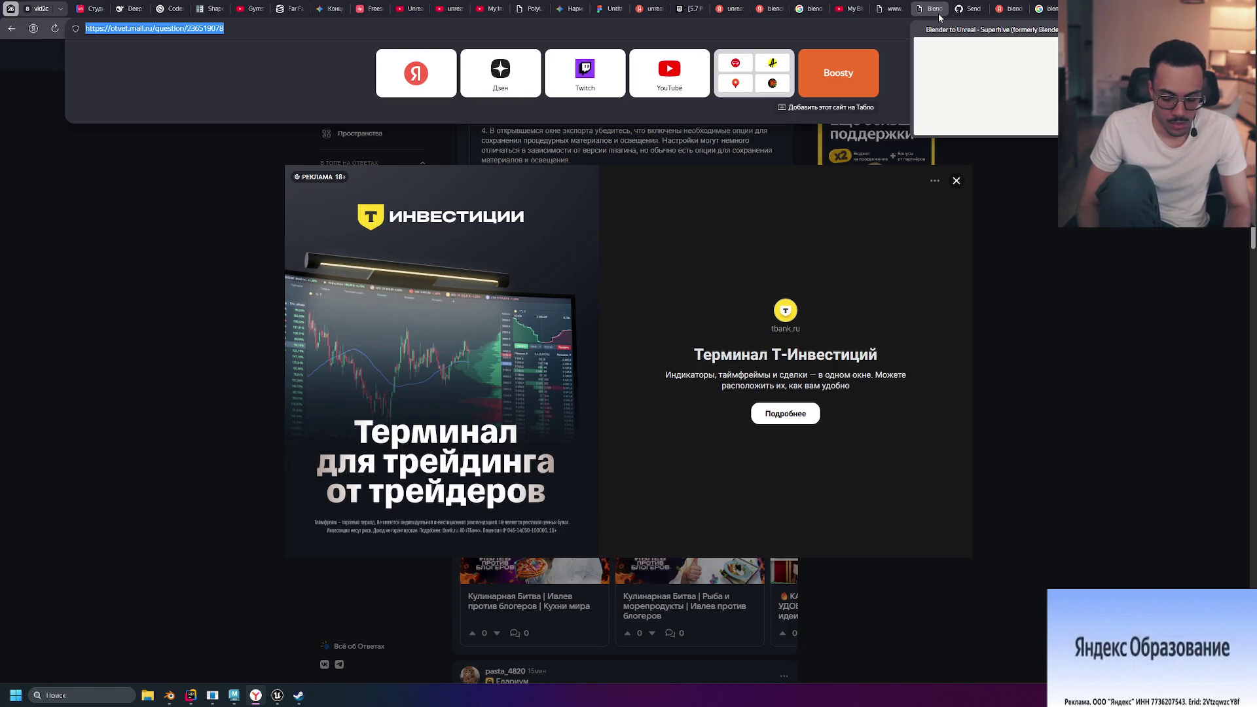
pyautogui.write('Maya ')
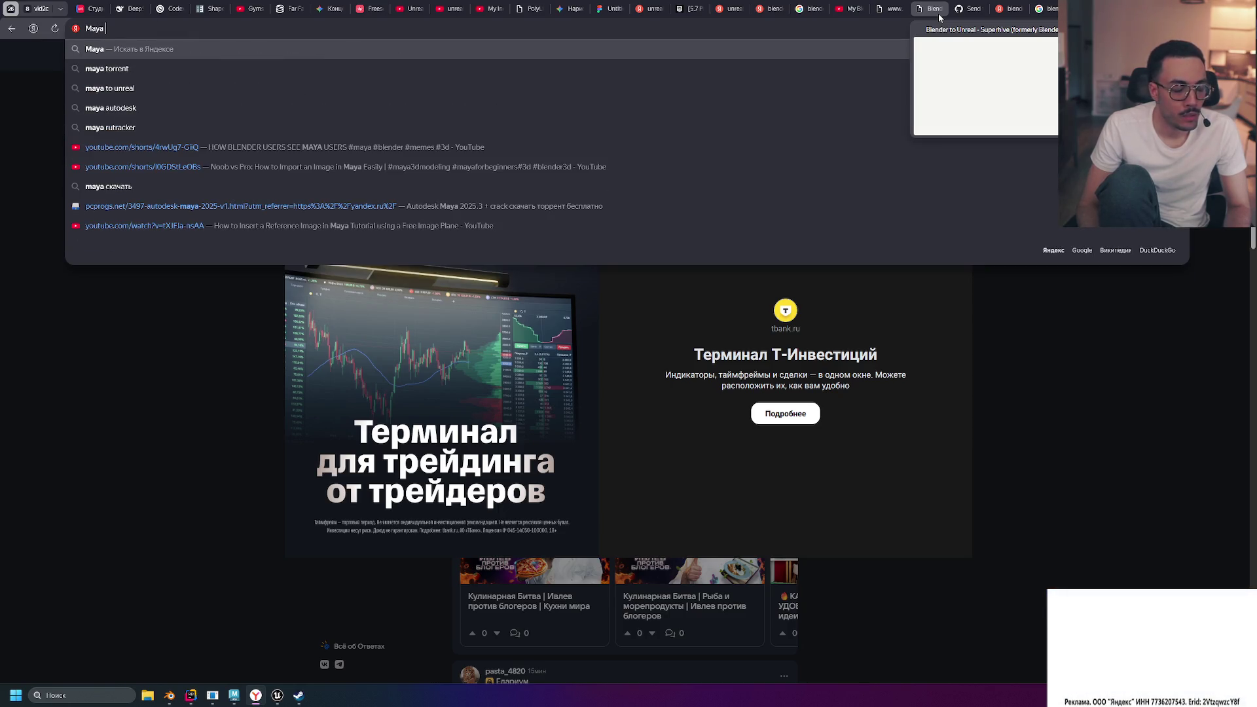
pyautogui.write('reference image')
pyautogui.press('Return')
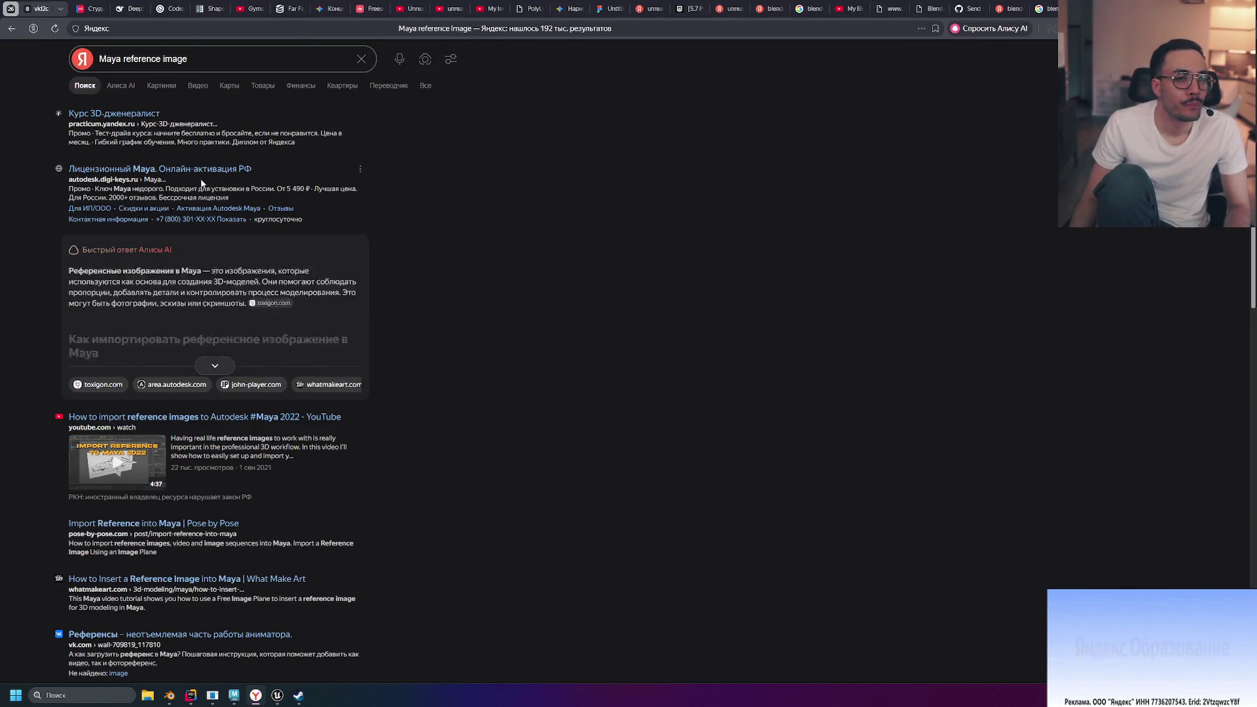
pyautogui.scroll(-2, 201, 182)
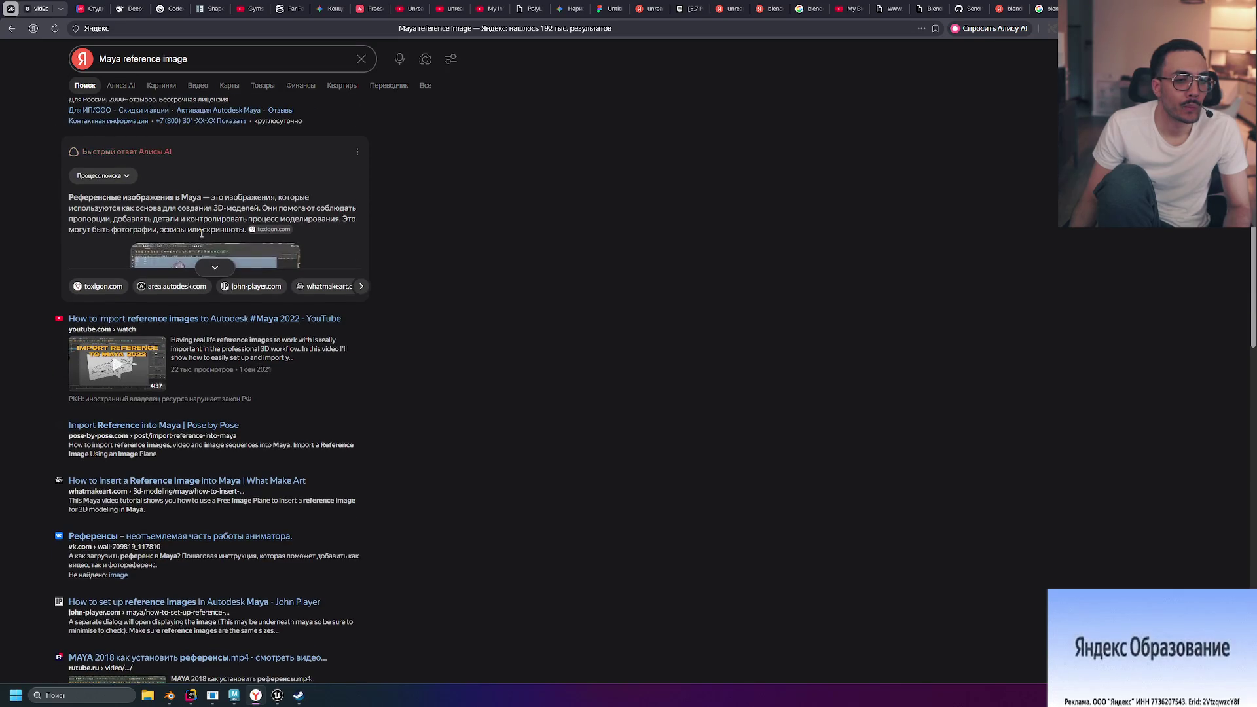
# Open the 'How to import reference images to Autodesk #Maya 2022' video, skip the intro, and pause
pyautogui.click(210, 318)
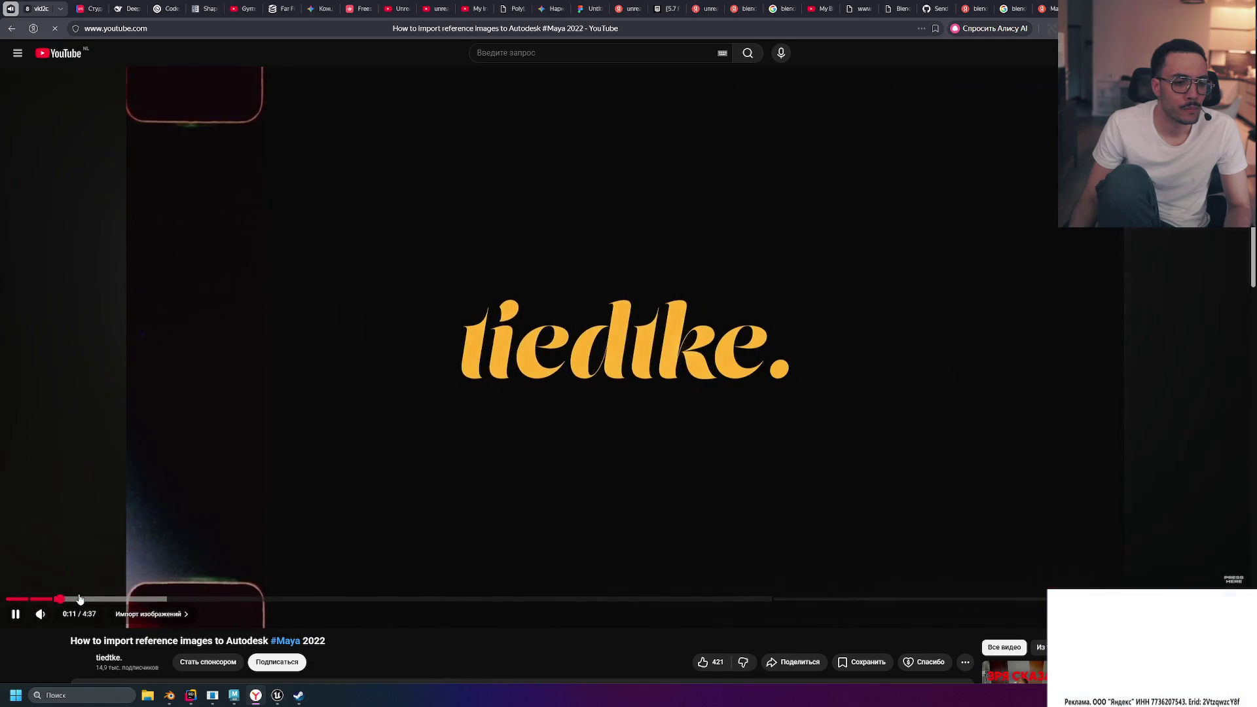
pyautogui.moveTo(60, 600); pyautogui.dragTo(103, 600)
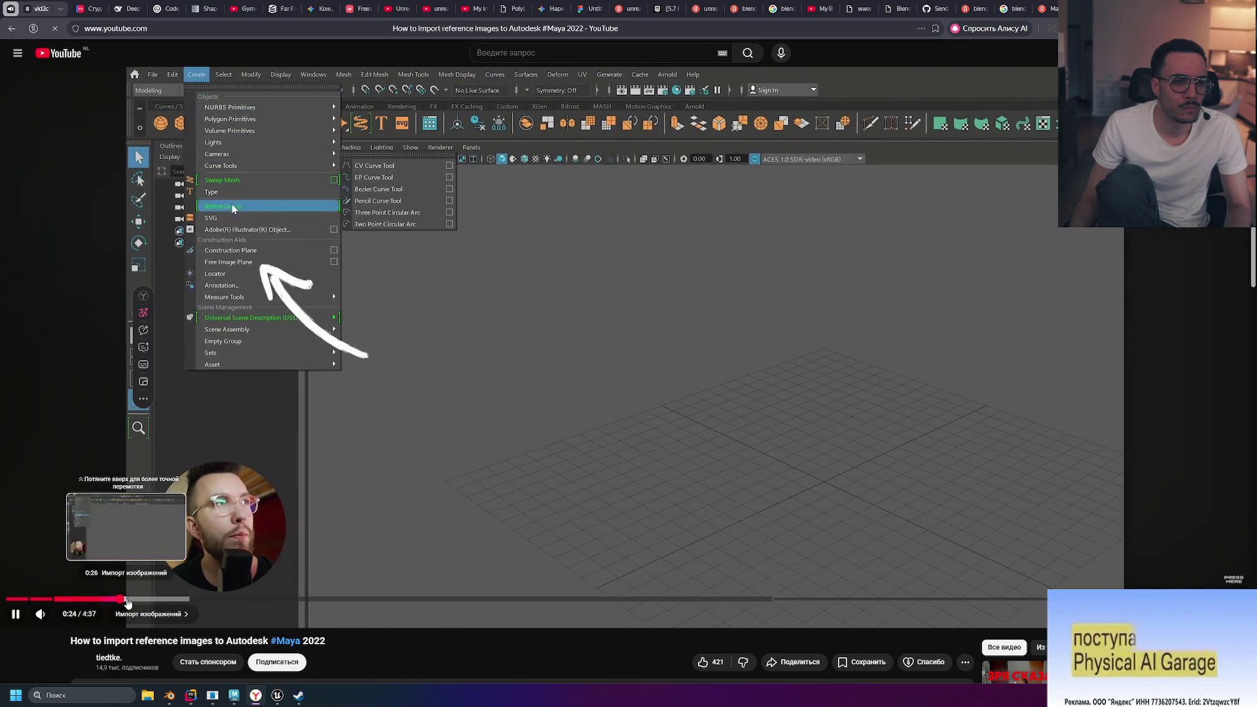
pyautogui.click(461, 413)
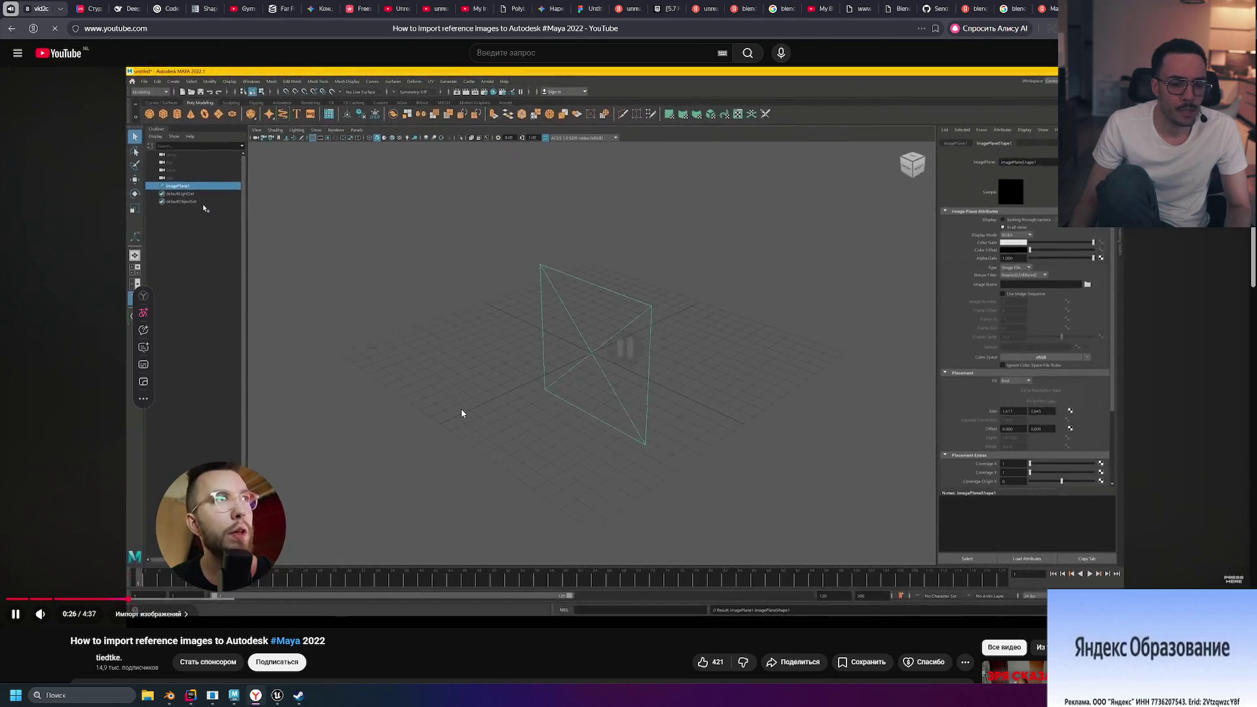
pyautogui.click(380, 466)
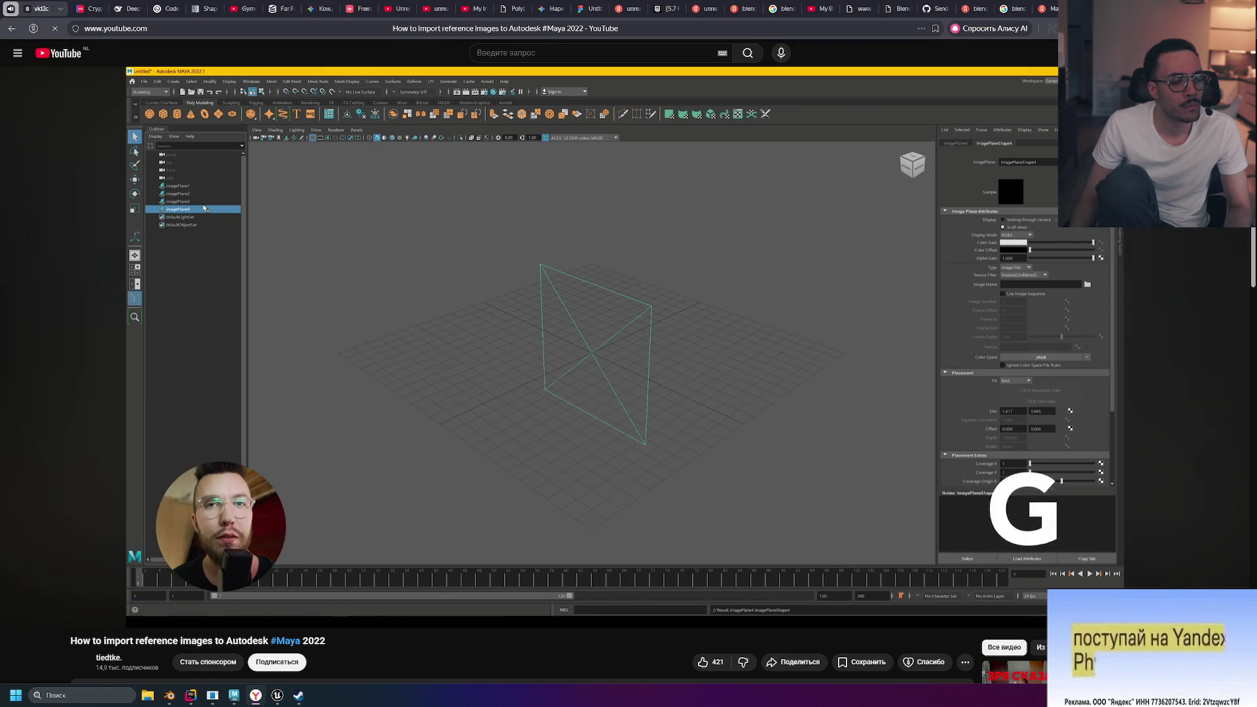
pyautogui.press('space')
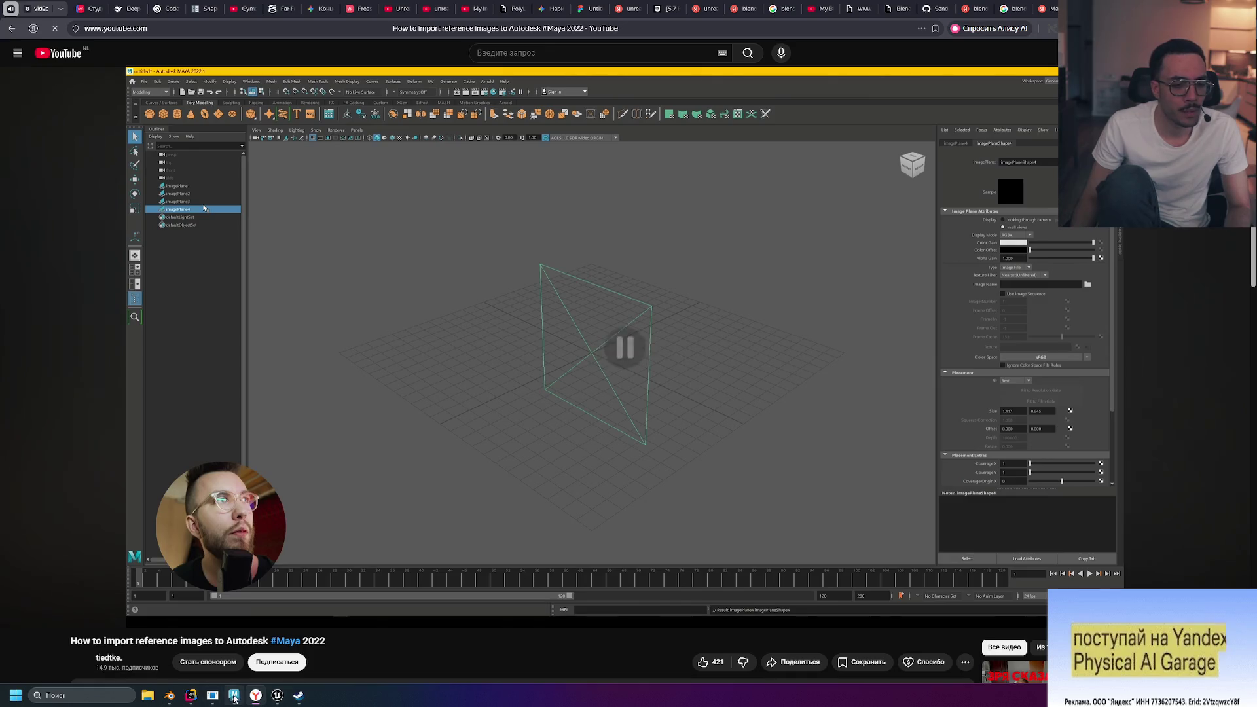
pyautogui.hotkey('alt', 'Tab')
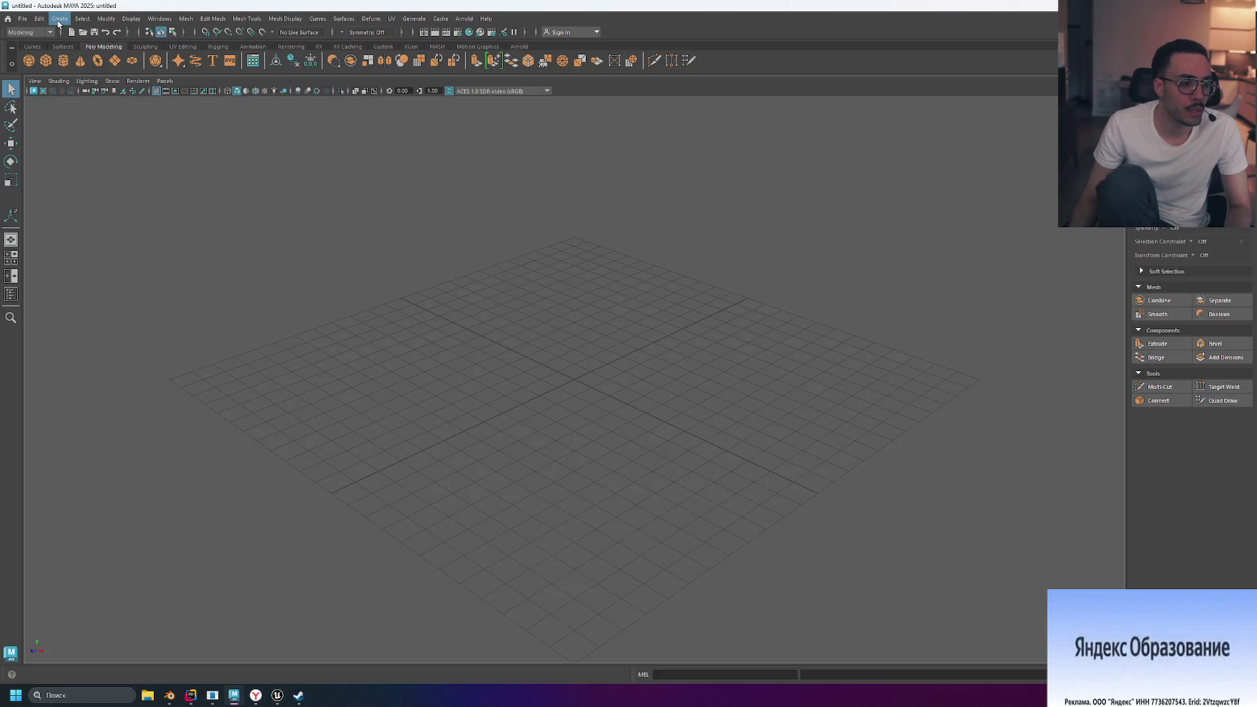
# Create a free image plane, show the Outliner, and duplicate it into imagePlane2
pyautogui.click(58, 20)
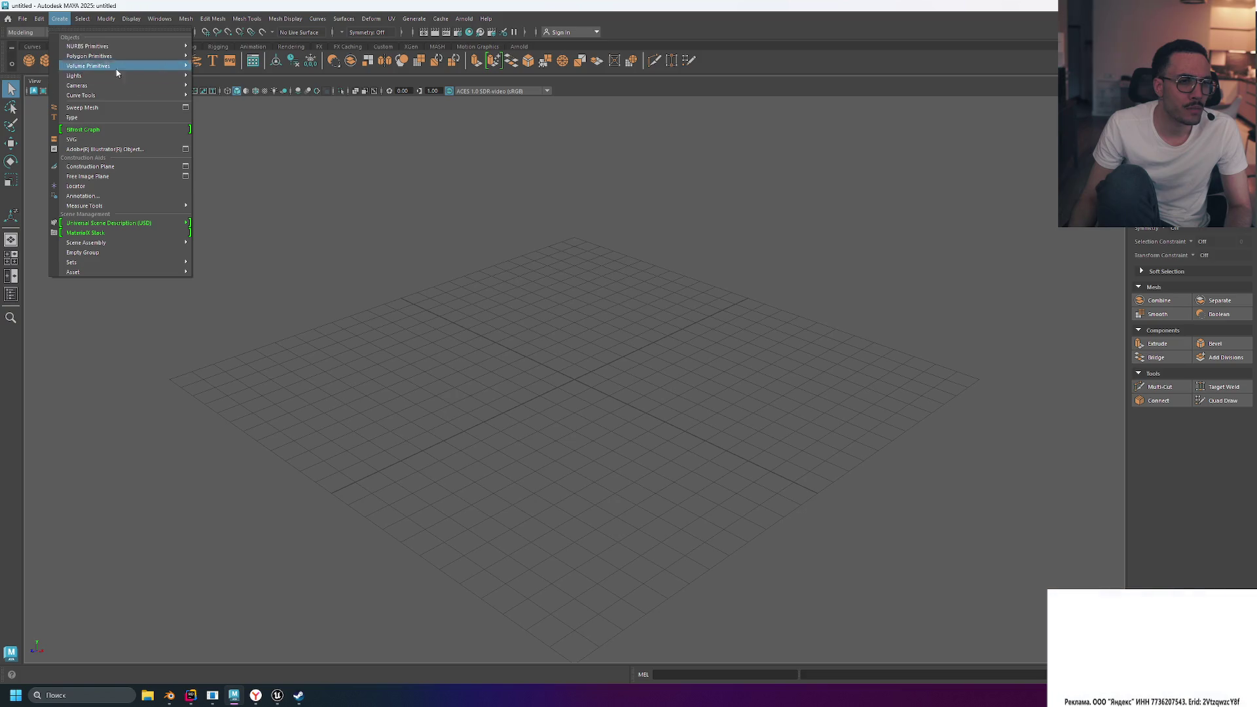
pyautogui.click(119, 176)
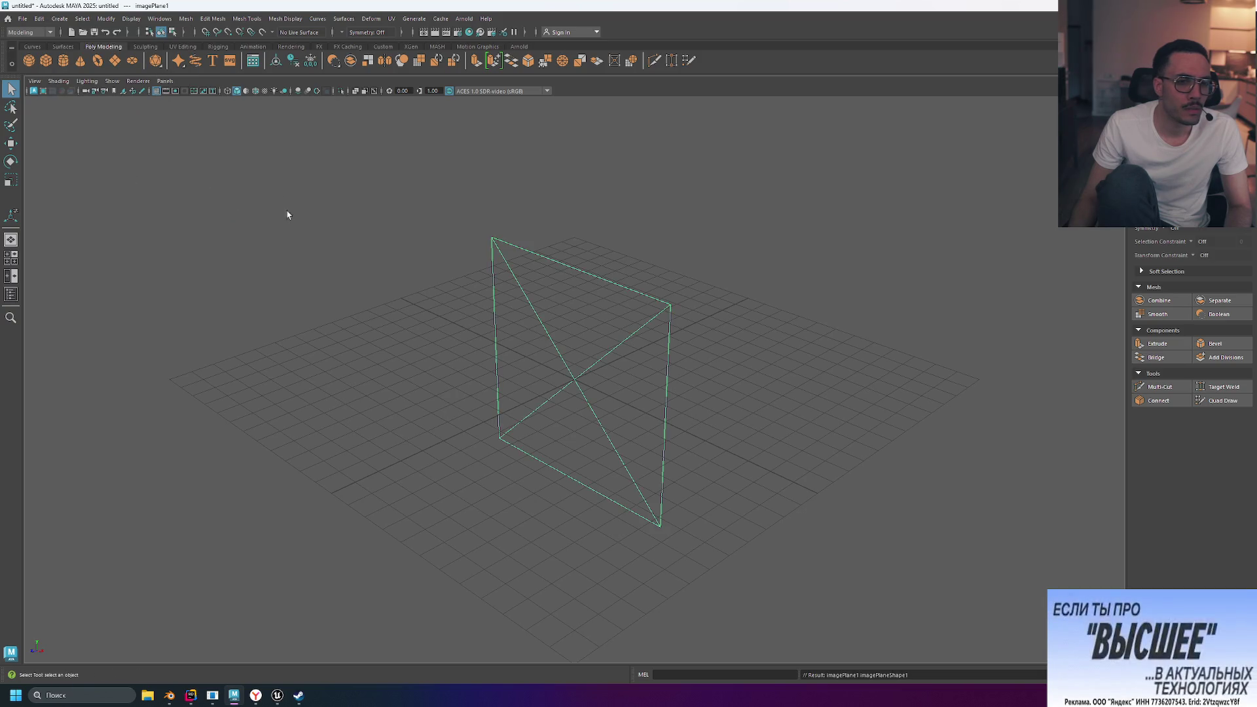
pyautogui.click(11, 294)
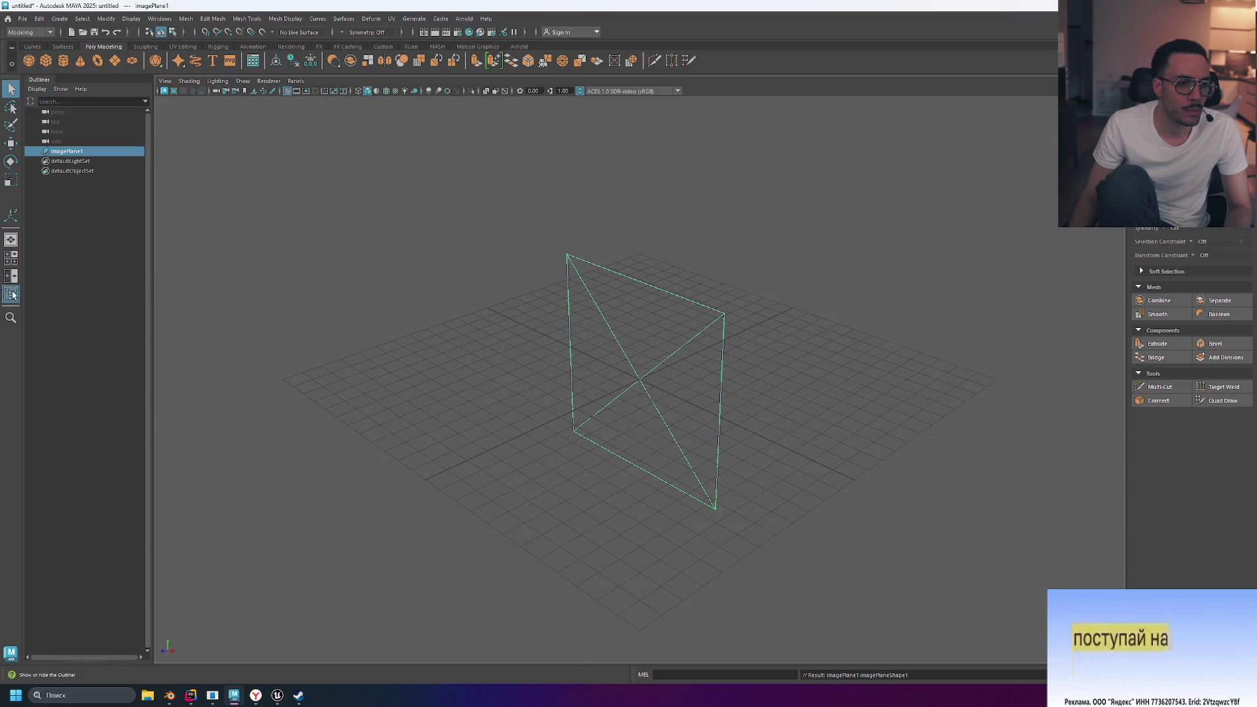
pyautogui.click(68, 162)
pyautogui.press('g')
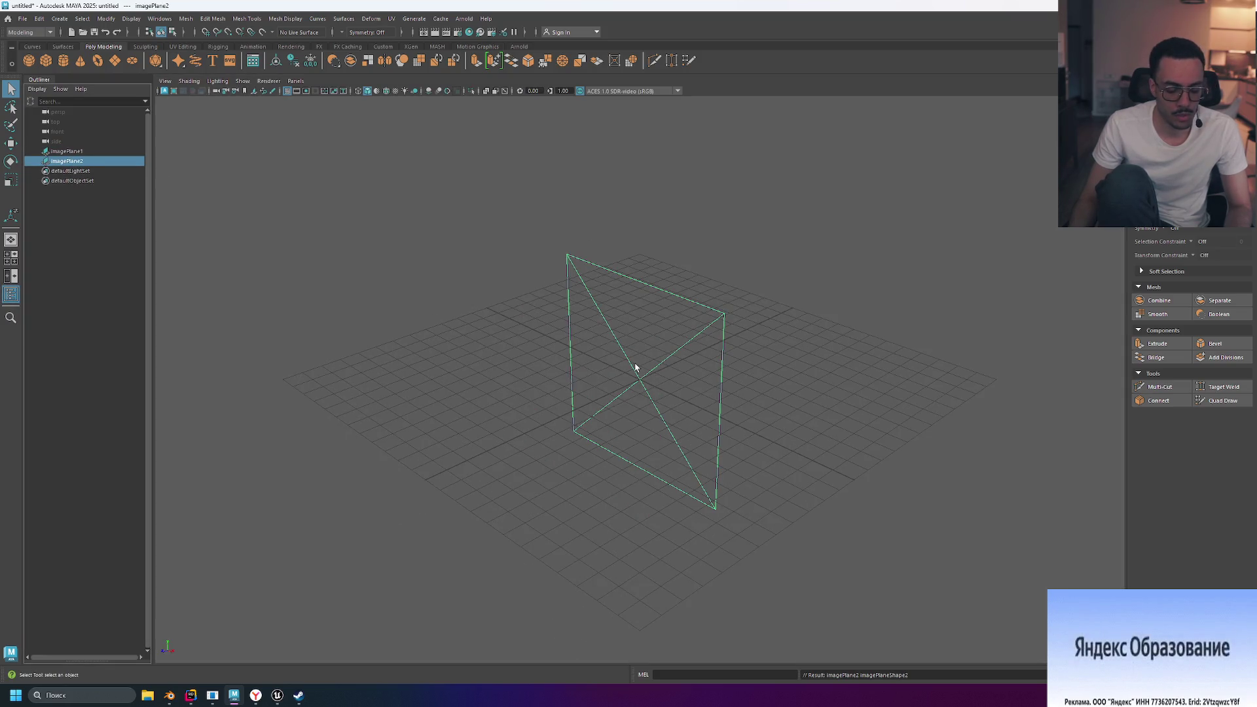
pyautogui.press('e')
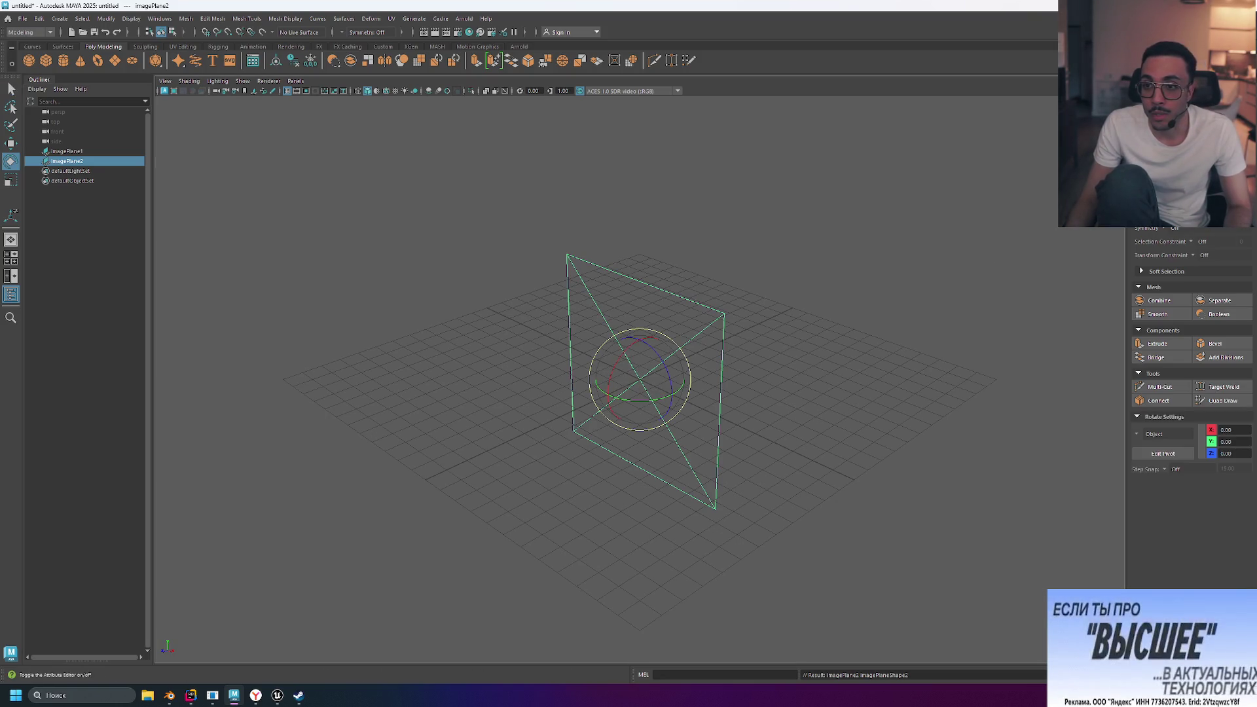
# Open the Attribute Editor and show the imagePlane2 transform attributes
pyautogui.hotkey('ctrl', 'a')
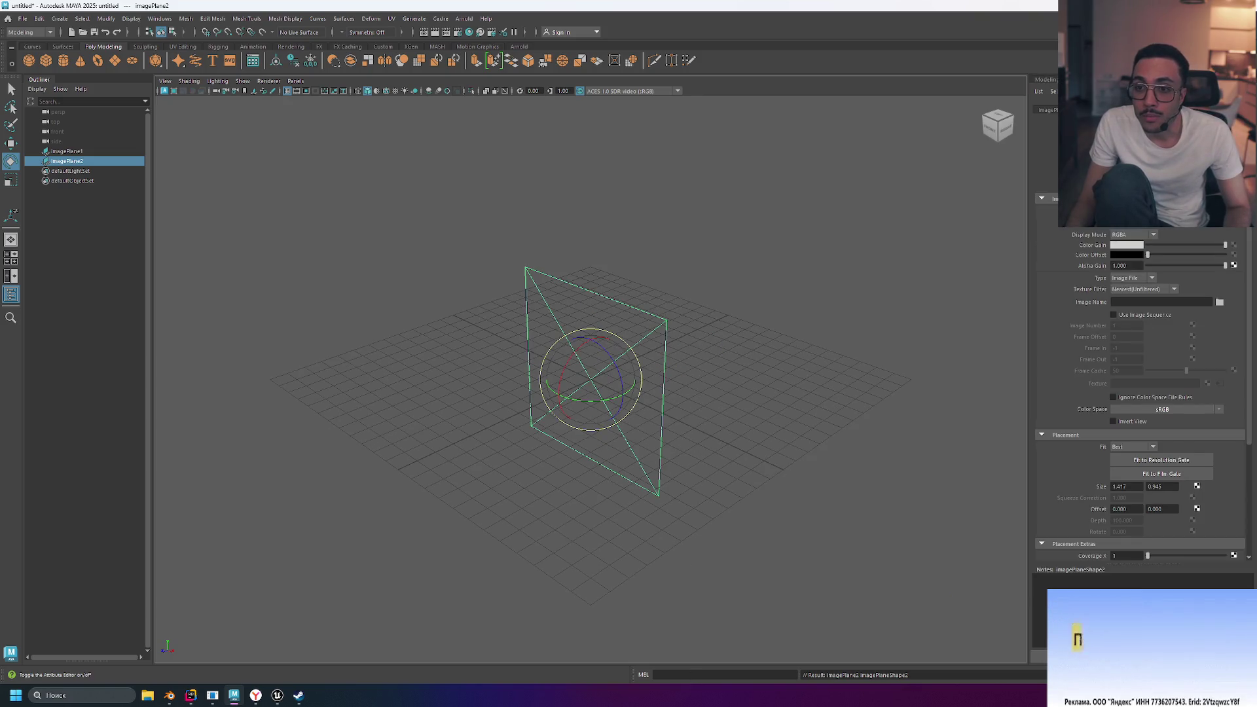
pyautogui.doubleClick(11, 161)
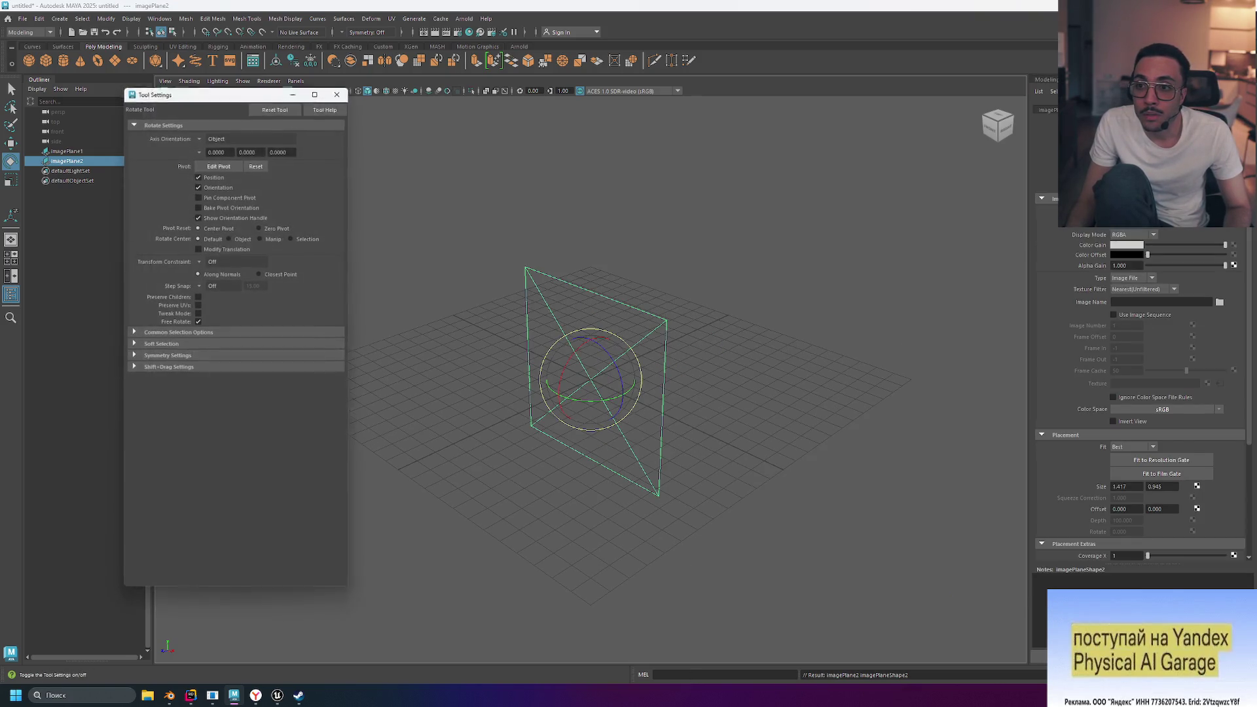
pyautogui.click(338, 91)
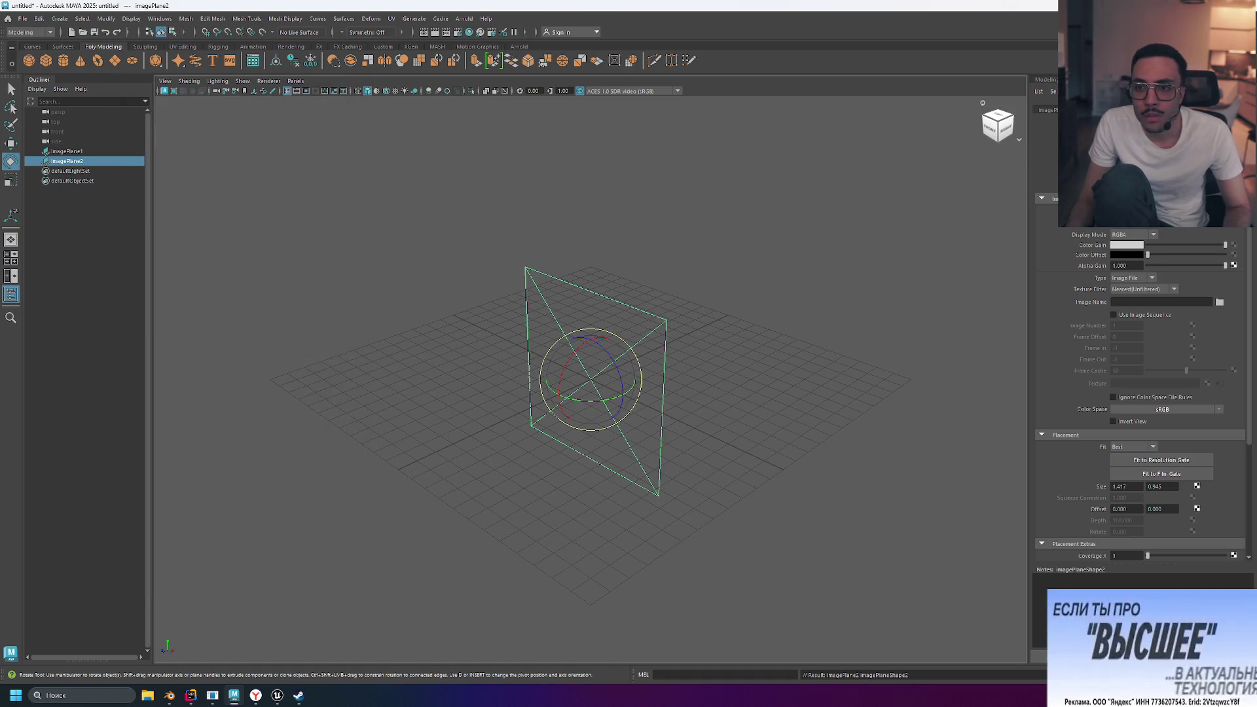
pyautogui.click(1048, 110)
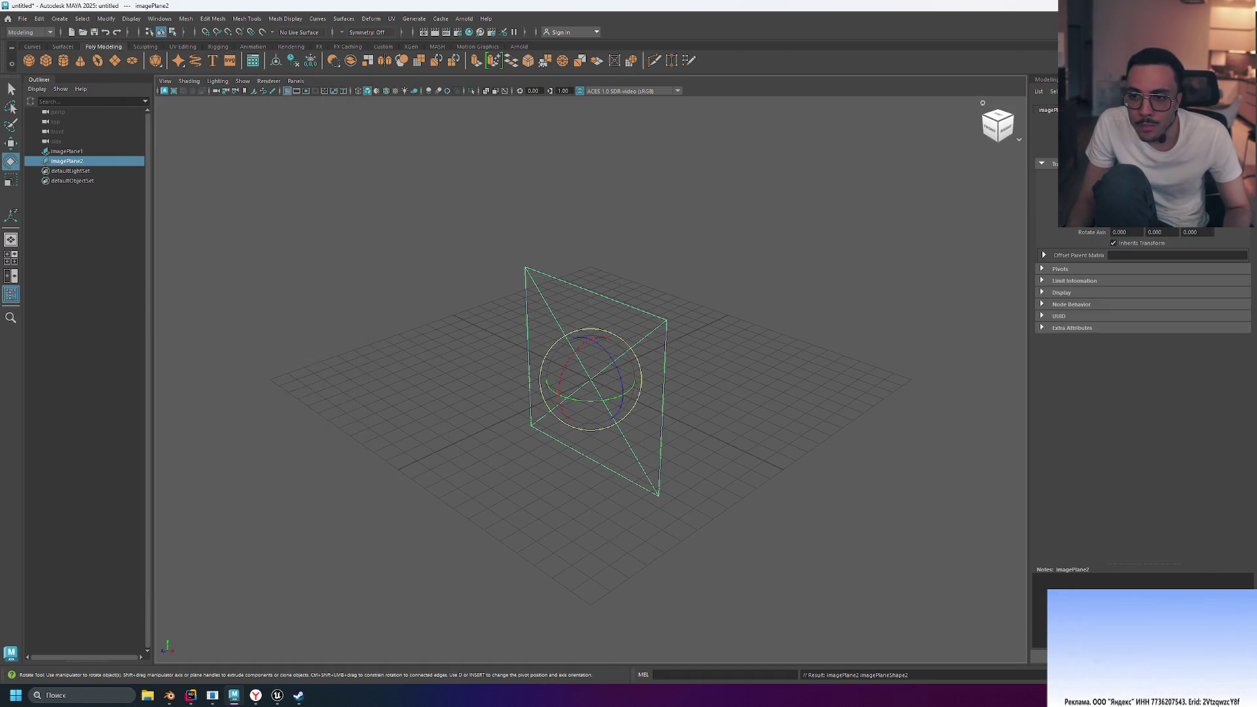
pyautogui.click(1081, 109)
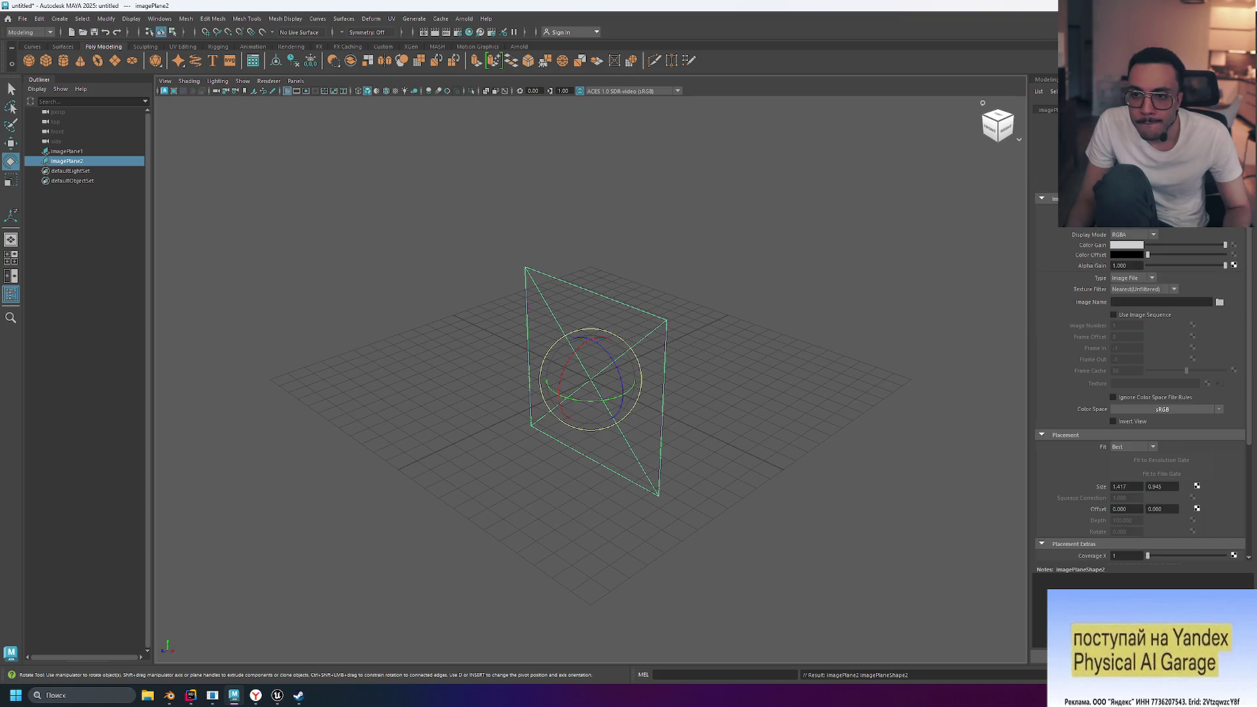
pyautogui.click(1055, 111)
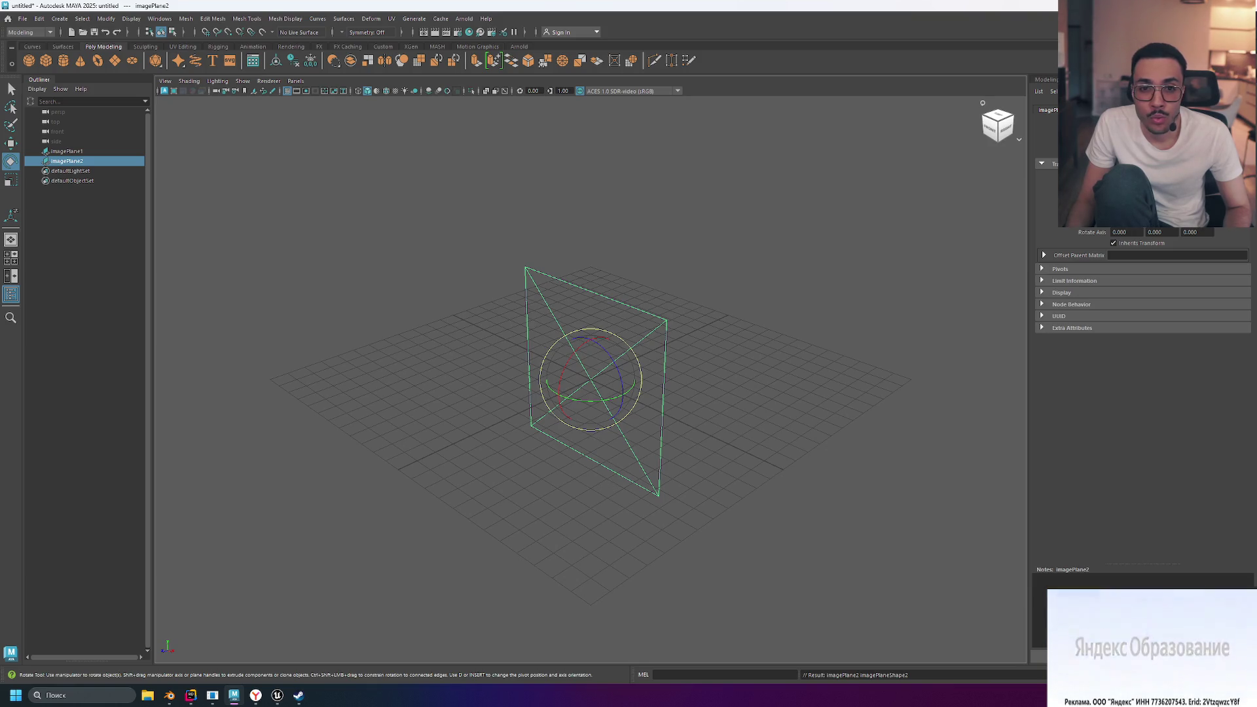
# Reselect the second image plane and rotate it 90 degrees around Y
pyautogui.rightClick(996, 125)
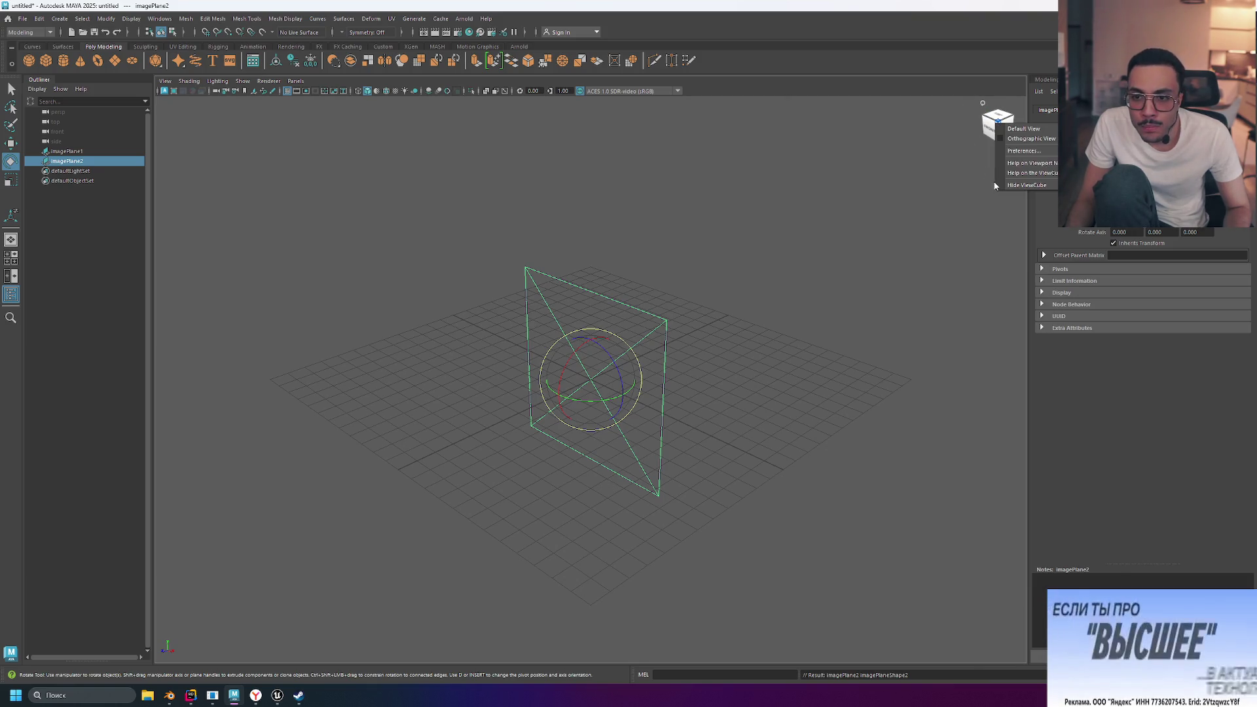
pyautogui.click(969, 161)
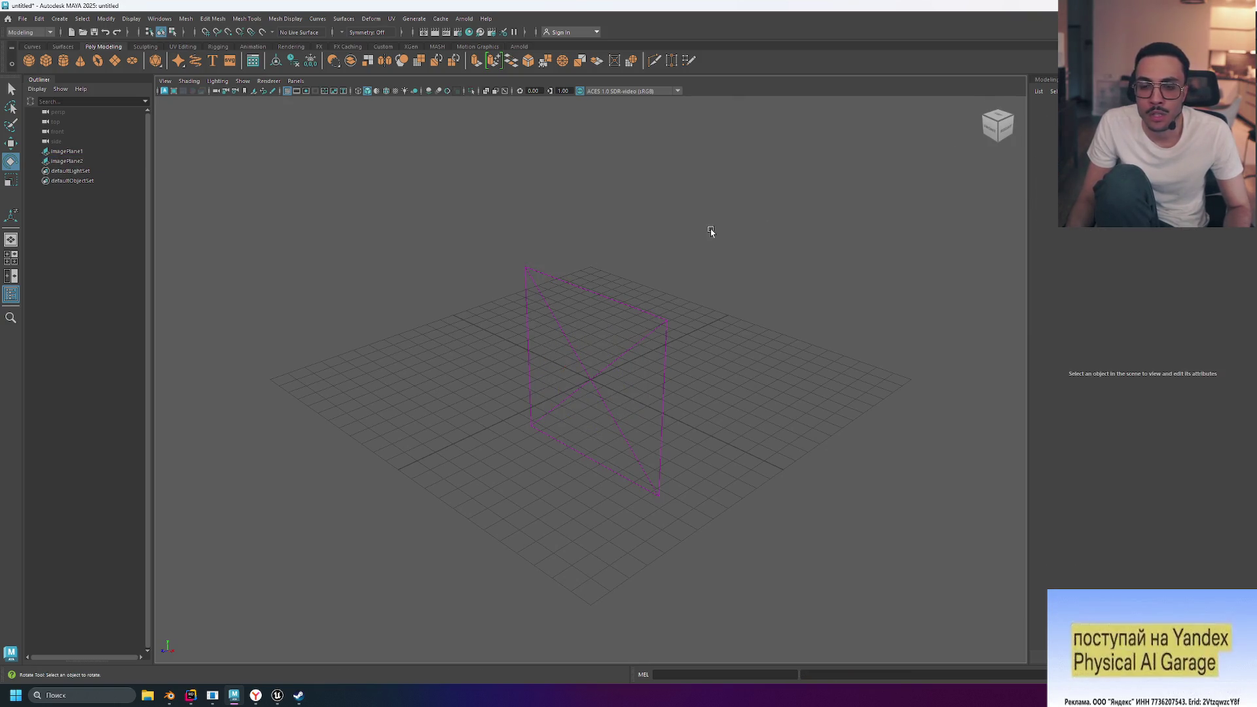
pyautogui.click(558, 334)
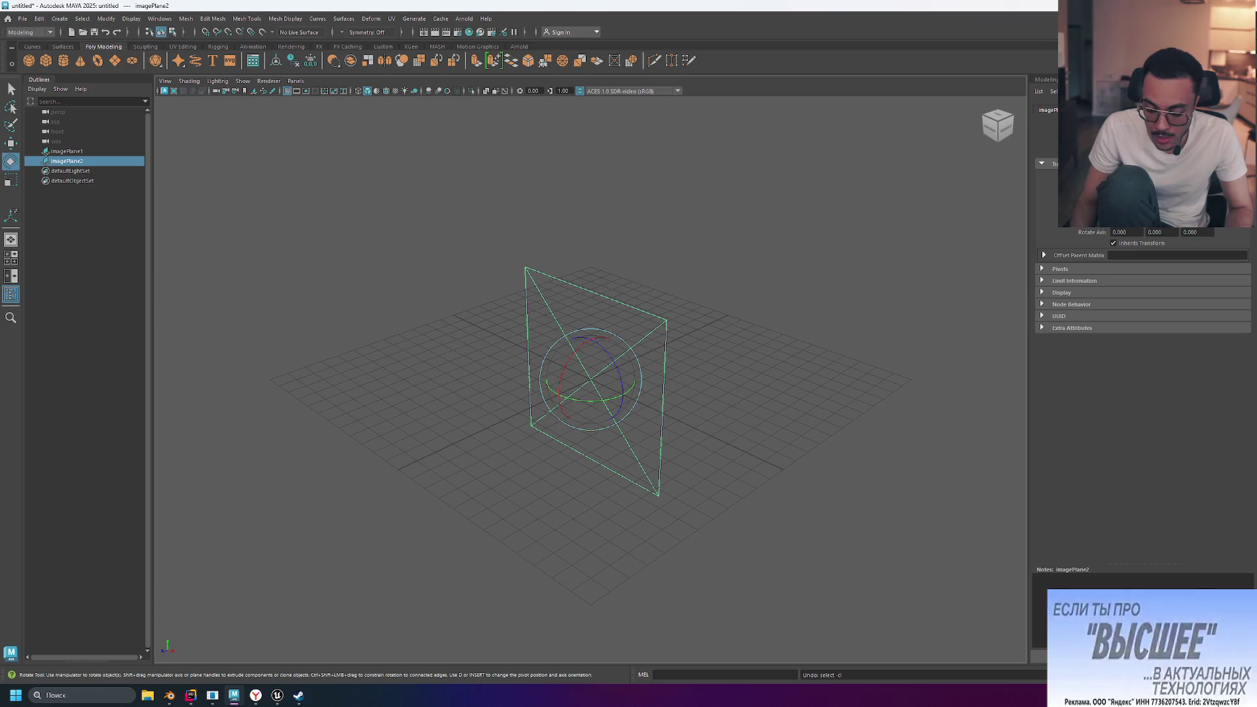
pyautogui.write('90')
pyautogui.press('Return')
# Deselect, orbit to a low front view of the crossed planes, and resume the YouTube tutorial
pyautogui.click(735, 282)
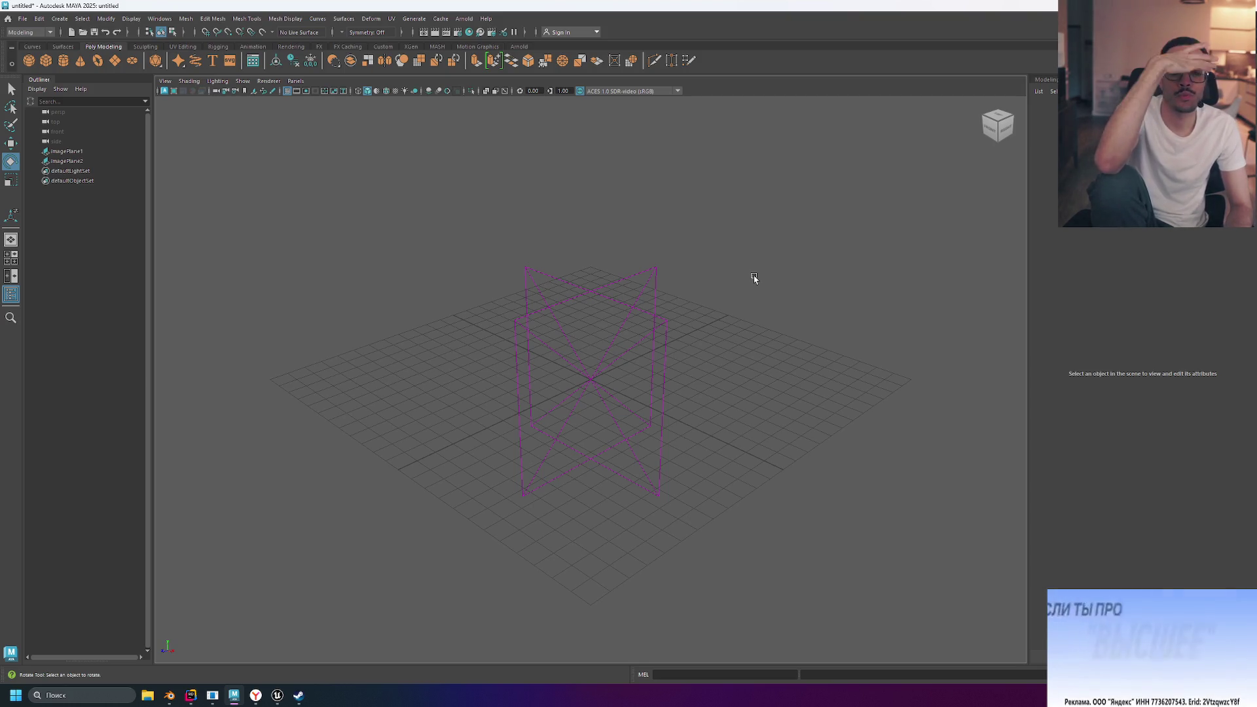
pyautogui.moveTo(755, 278)
pyautogui.keyDown('alt'); pyautogui.mouseDown()
pyautogui.moveTo(631, 387)
pyautogui.moveTo(744, 297)
pyautogui.moveTo(859, 281)
pyautogui.moveTo(799, 273)
pyautogui.moveTo(847, 281)
pyautogui.moveTo(792, 289)
pyautogui.moveTo(808, 275)
pyautogui.mouseUp(); pyautogui.keyUp('alt')
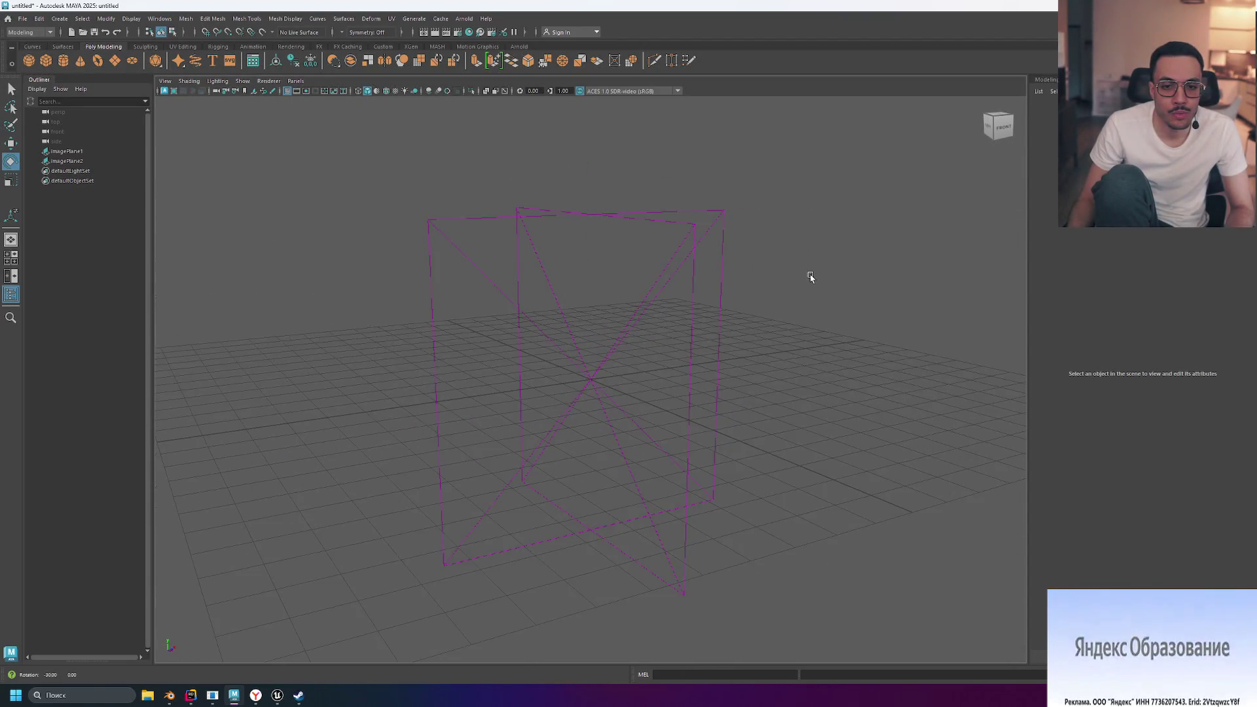
pyautogui.click(255, 696)
pyautogui.click(505, 348)
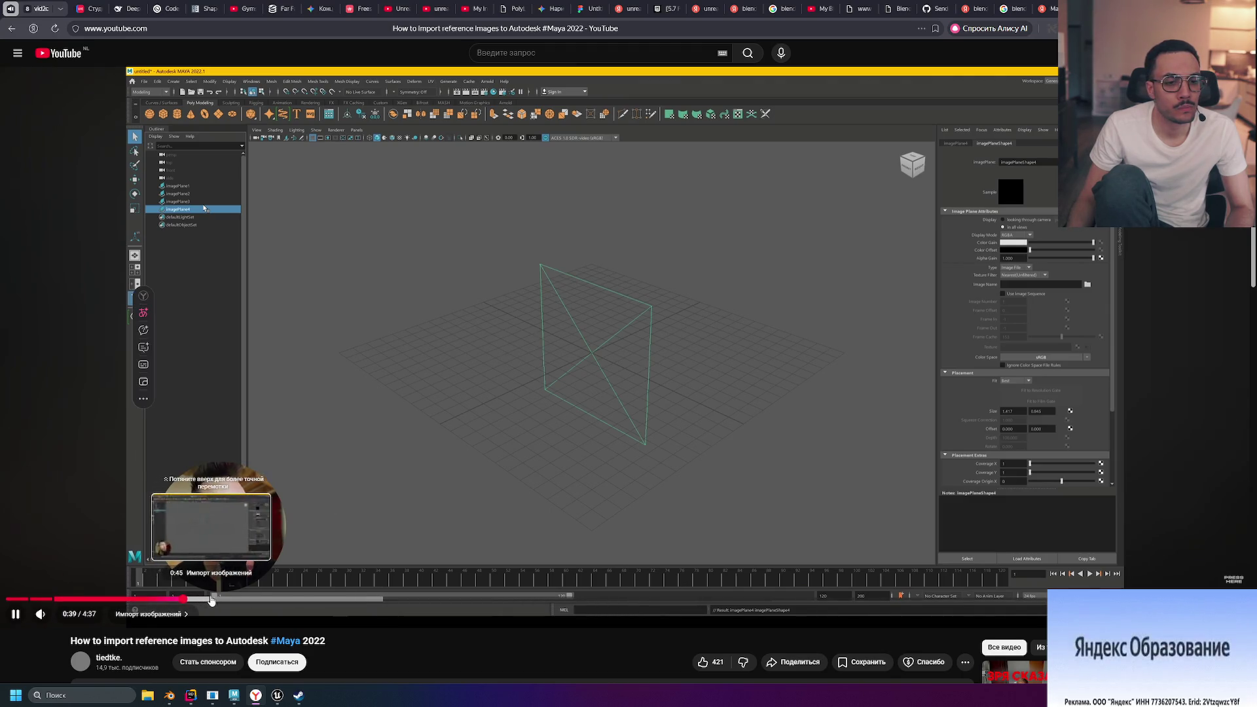
# Set the tutorial's playback speed to 1.25x and pause at the image-file Open dialog
pyautogui.click(1143, 613)
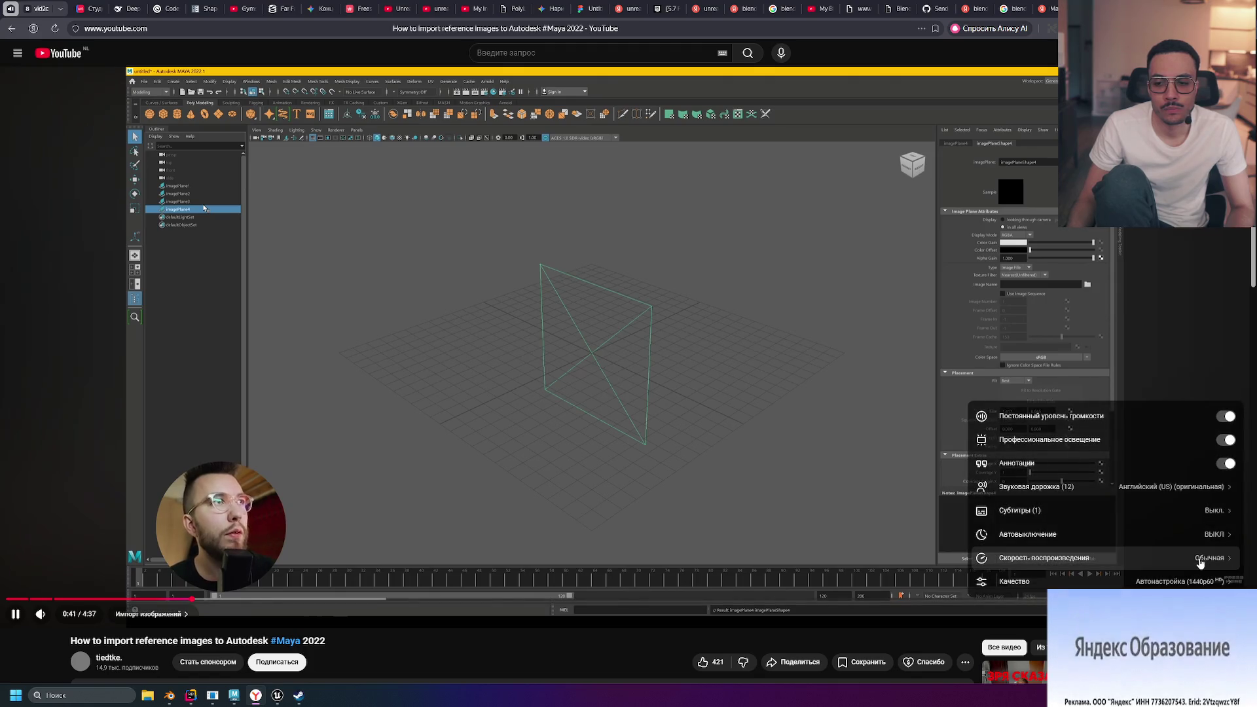
pyautogui.click(1200, 558)
pyautogui.click(1103, 572)
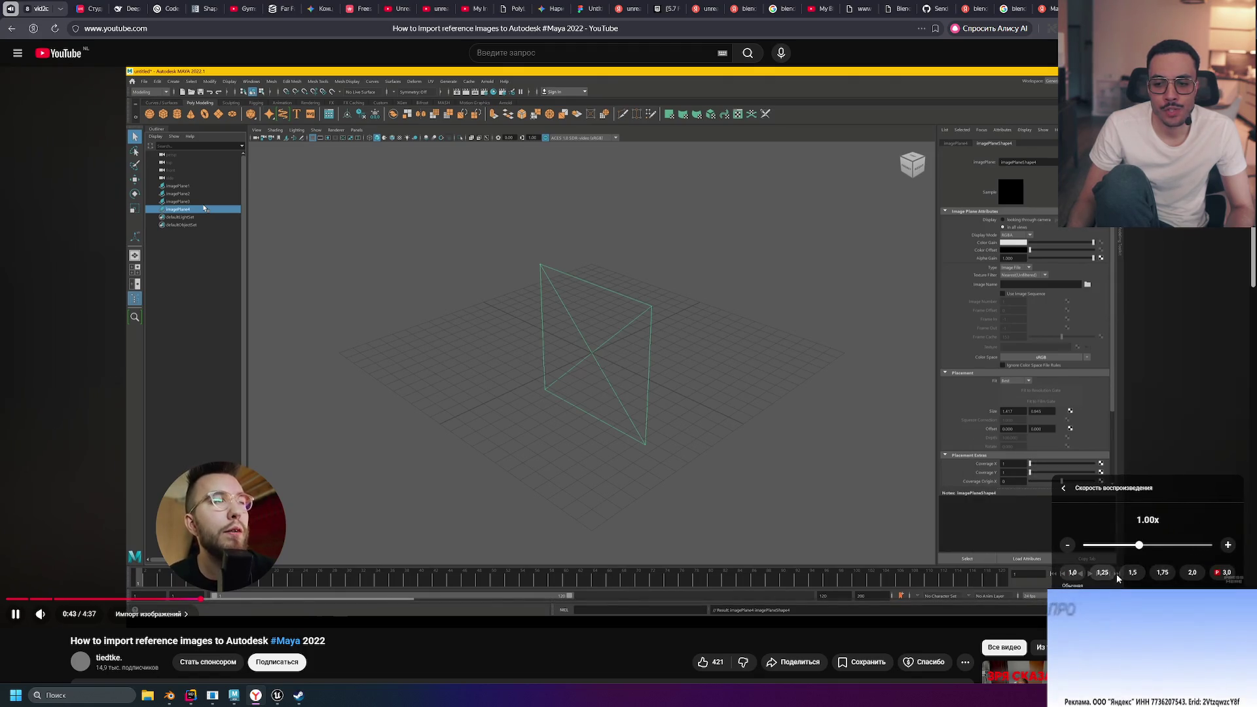
pyautogui.click(449, 361)
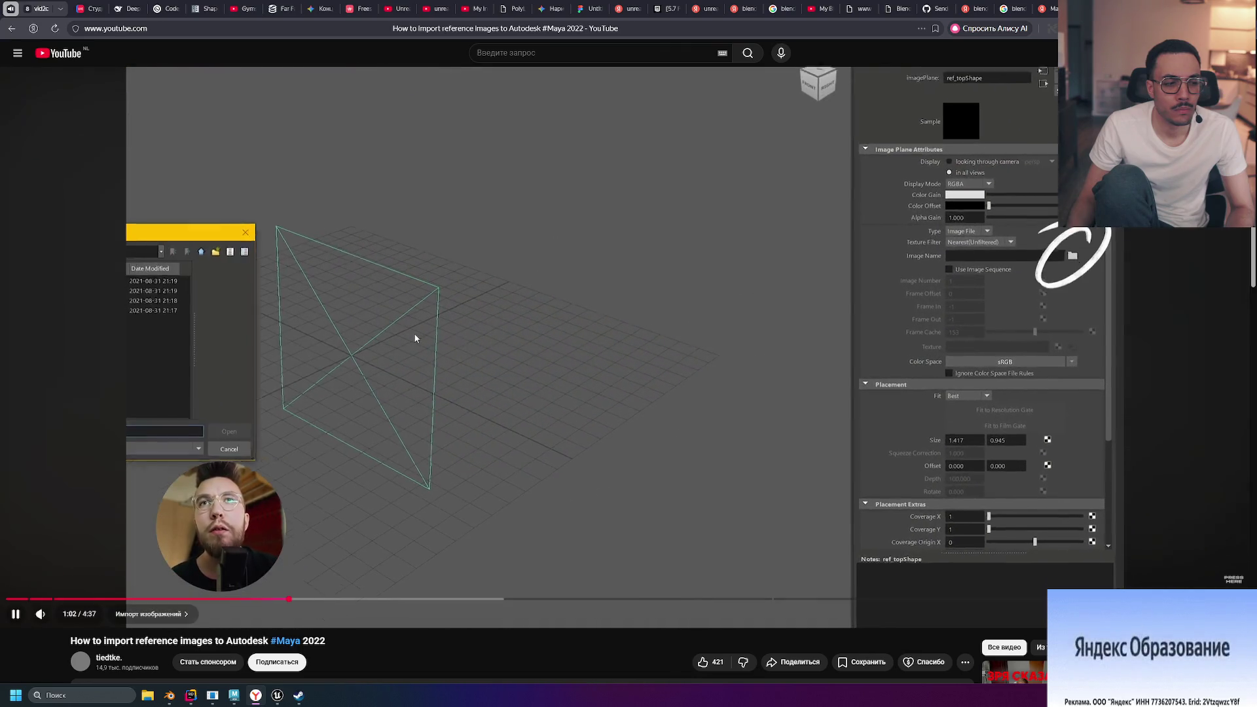
pyautogui.click(464, 385)
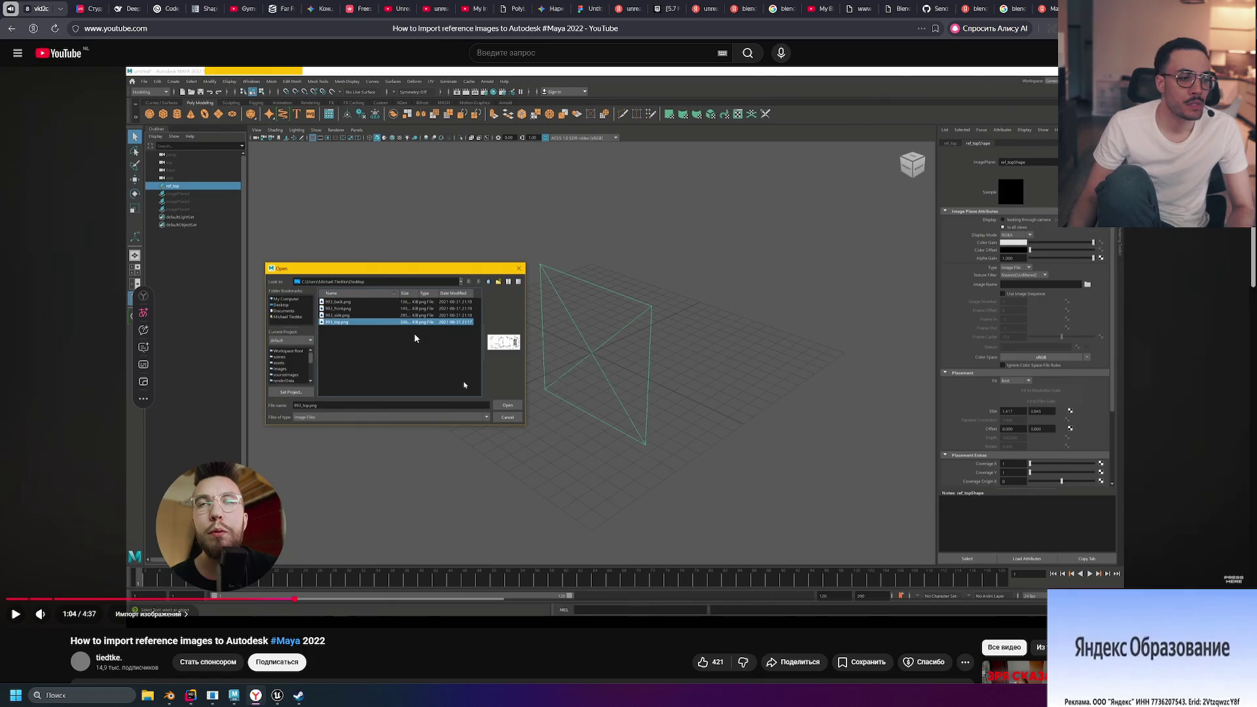
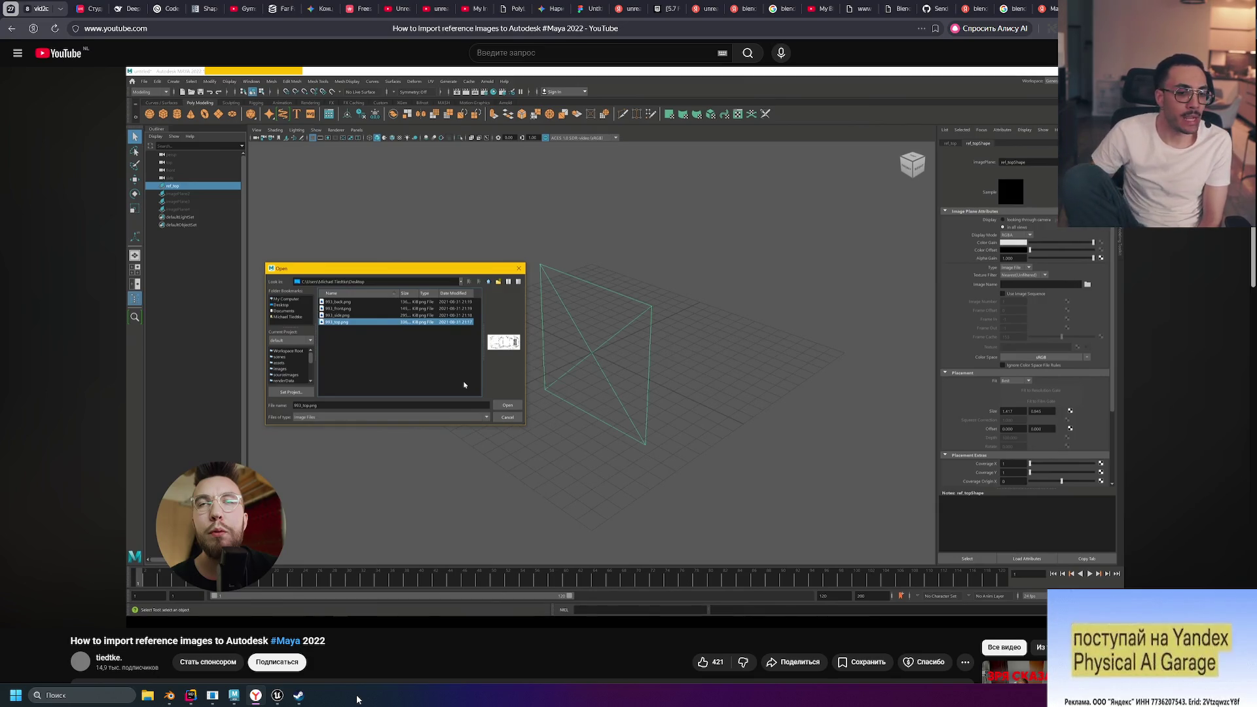
# Switch to Blender and frame the wand model in the viewport
pyautogui.click(181, 700)
pyautogui.scroll(8, 557, 327)
pyautogui.scroll(-3, 604, 281)
pyautogui.moveTo(605, 286)
pyautogui.mouseDown(button='middle')
pyautogui.moveTo(612, 255)
pyautogui.moveTo(593, 258)
pyautogui.mouseUp(button='middle')
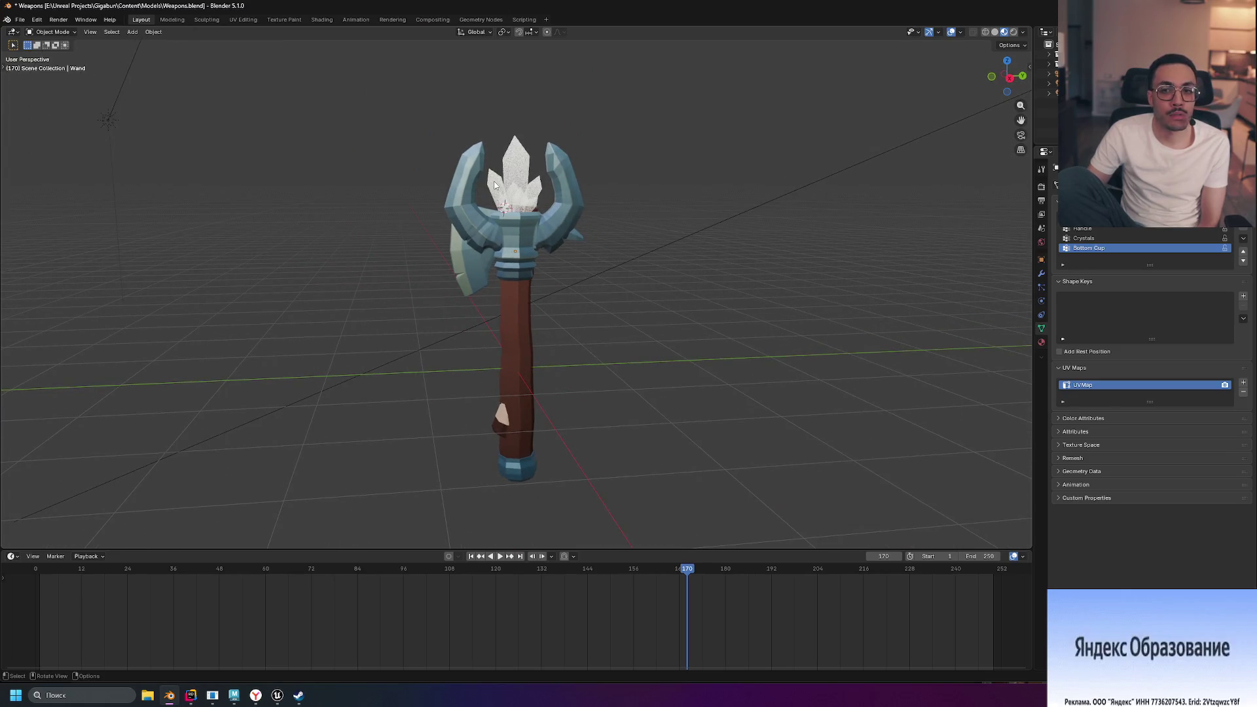
# Show the axe model, set Viewport Shading to Rendered, and orbit around the axe
pyautogui.click(1231, 64)
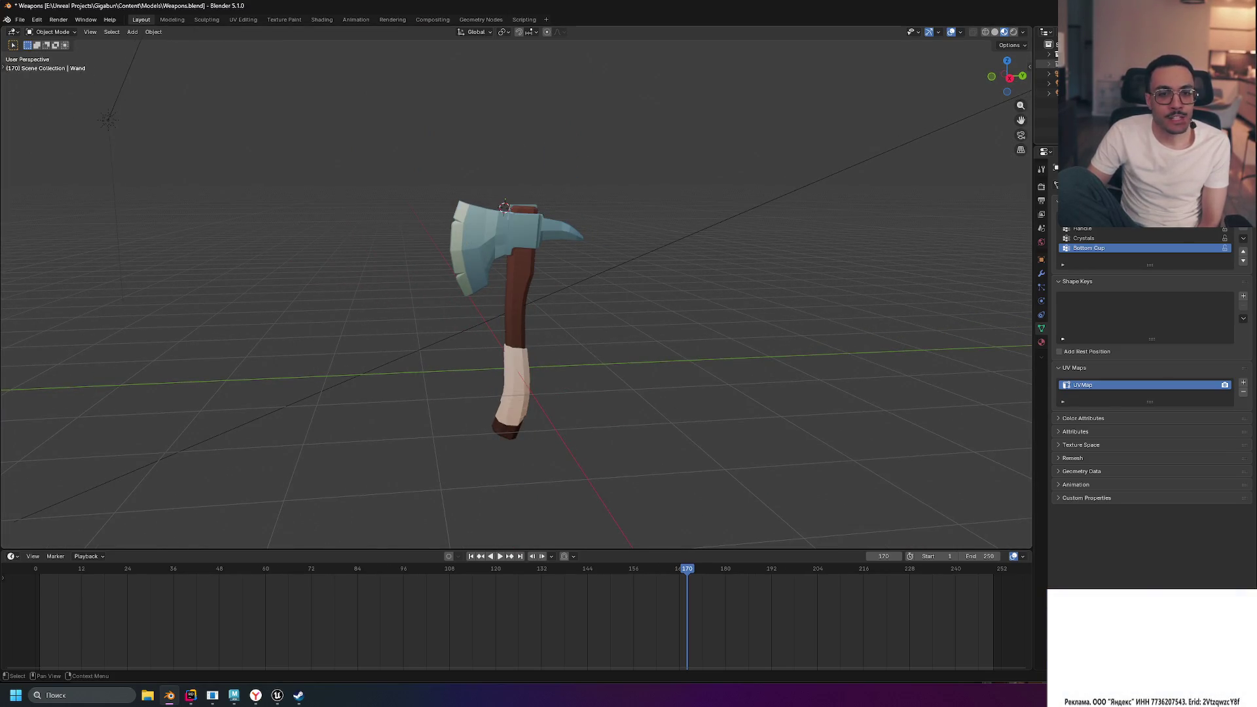
pyautogui.click(1014, 32)
pyautogui.moveTo(698, 203)
pyautogui.mouseDown(button='middle')
pyautogui.moveTo(800, 225)
pyautogui.moveTo(500, 237)
pyautogui.mouseUp(button='middle')
pyautogui.scroll(5, 735, 218)
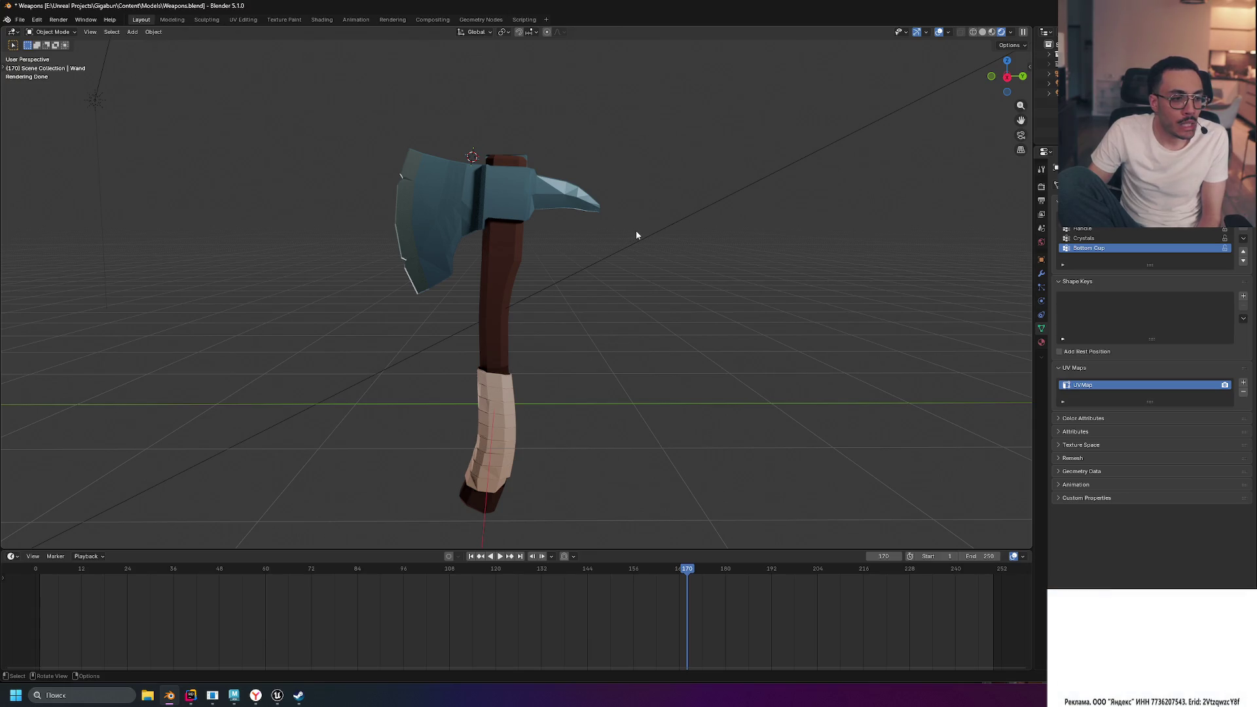
pyautogui.scroll(-2, 637, 235)
pyautogui.moveTo(352, 152); pyautogui.dragTo(478, 307)
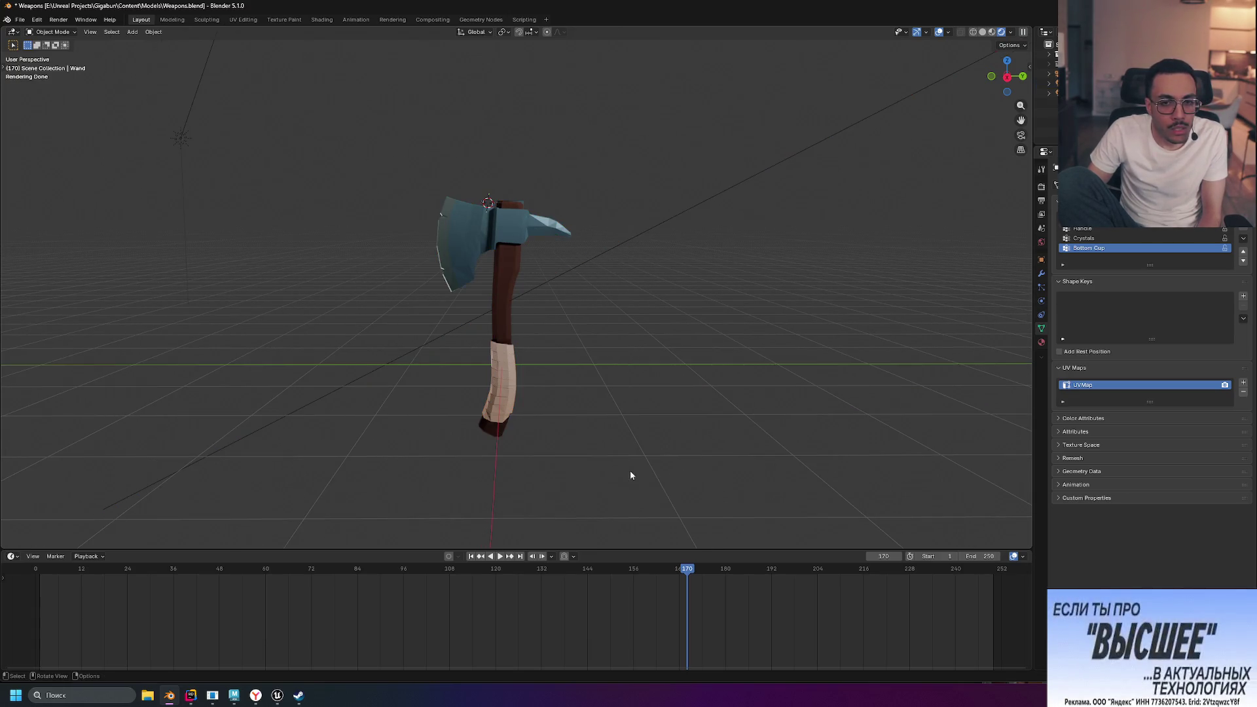
pyautogui.moveTo(620, 458)
pyautogui.mouseDown(button='middle')
pyautogui.moveTo(598, 407)
pyautogui.moveTo(637, 399)
pyautogui.mouseUp(button='middle')
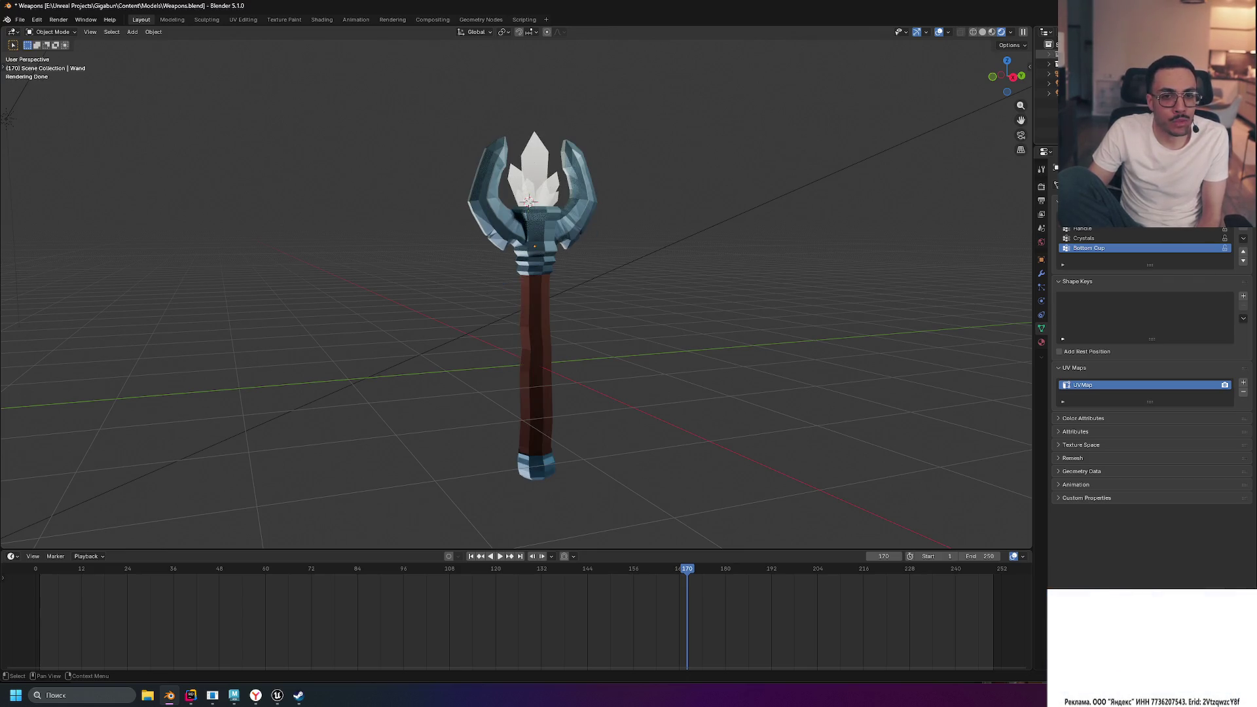
# Draw Ctrl+B render regions around the wand to preview its rendered look
pyautogui.moveTo(421, 118)
pyautogui.mouseDown()
pyautogui.moveTo(581, 497)
pyautogui.moveTo(595, 492)
pyautogui.mouseUp()
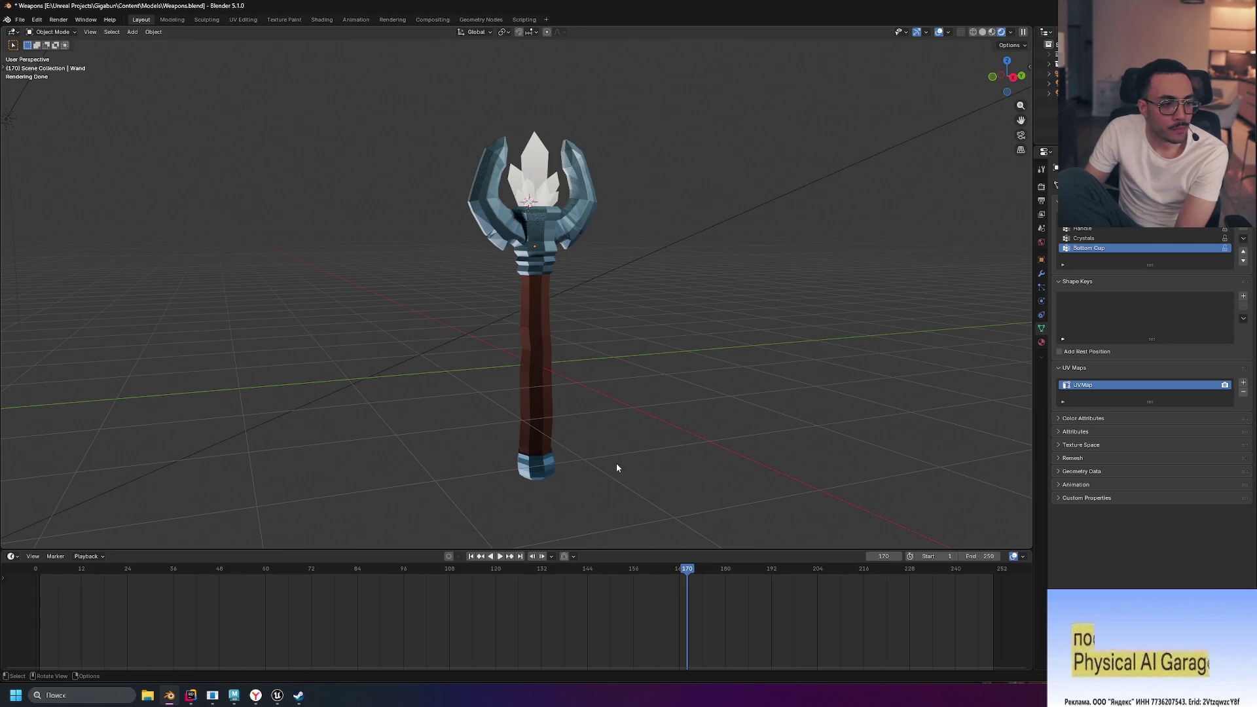
pyautogui.hotkey('ctrl', 'b')
pyautogui.moveTo(456, 119); pyautogui.dragTo(642, 506)
pyautogui.press('Escape')
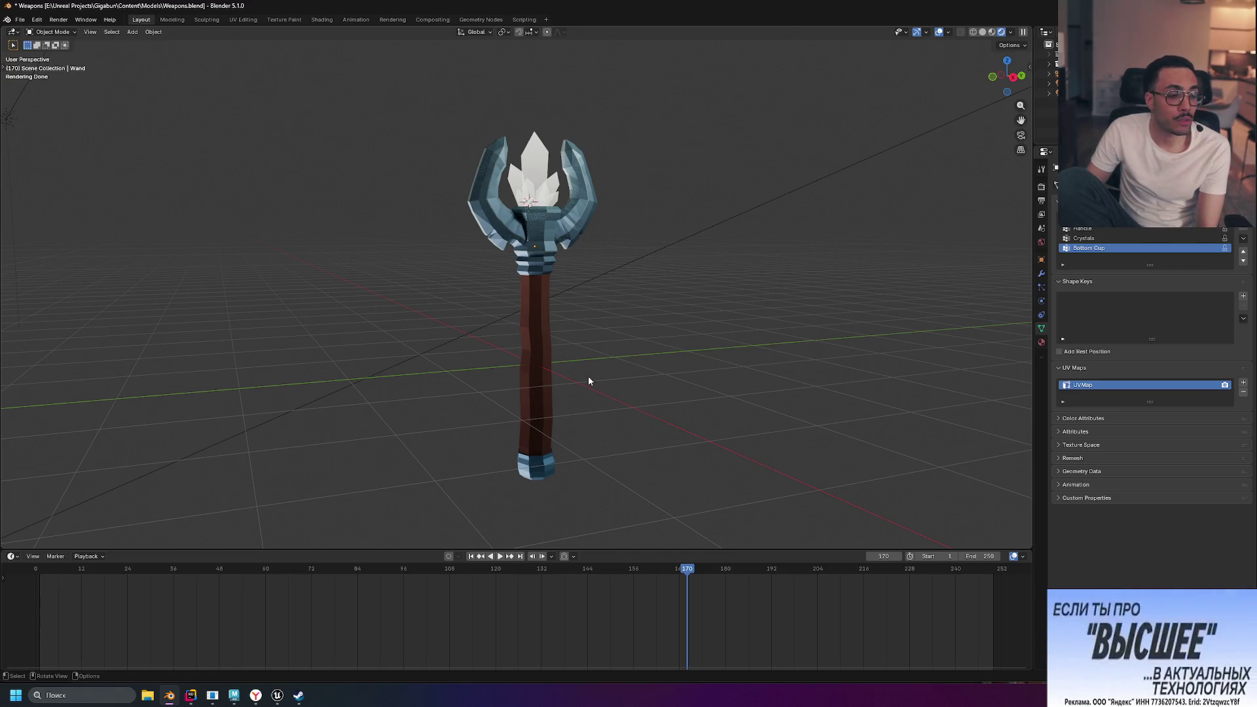
pyautogui.hotkey('ctrl', 'b')
pyautogui.moveTo(416, 63)
pyautogui.mouseDown()
pyautogui.moveTo(595, 500)
pyautogui.moveTo(469, 116)
pyautogui.moveTo(443, 102)
pyautogui.moveTo(614, 500)
pyautogui.mouseUp()
pyautogui.hotkey('ctrl', 'b')
pyautogui.hotkey('ctrl', 'b')
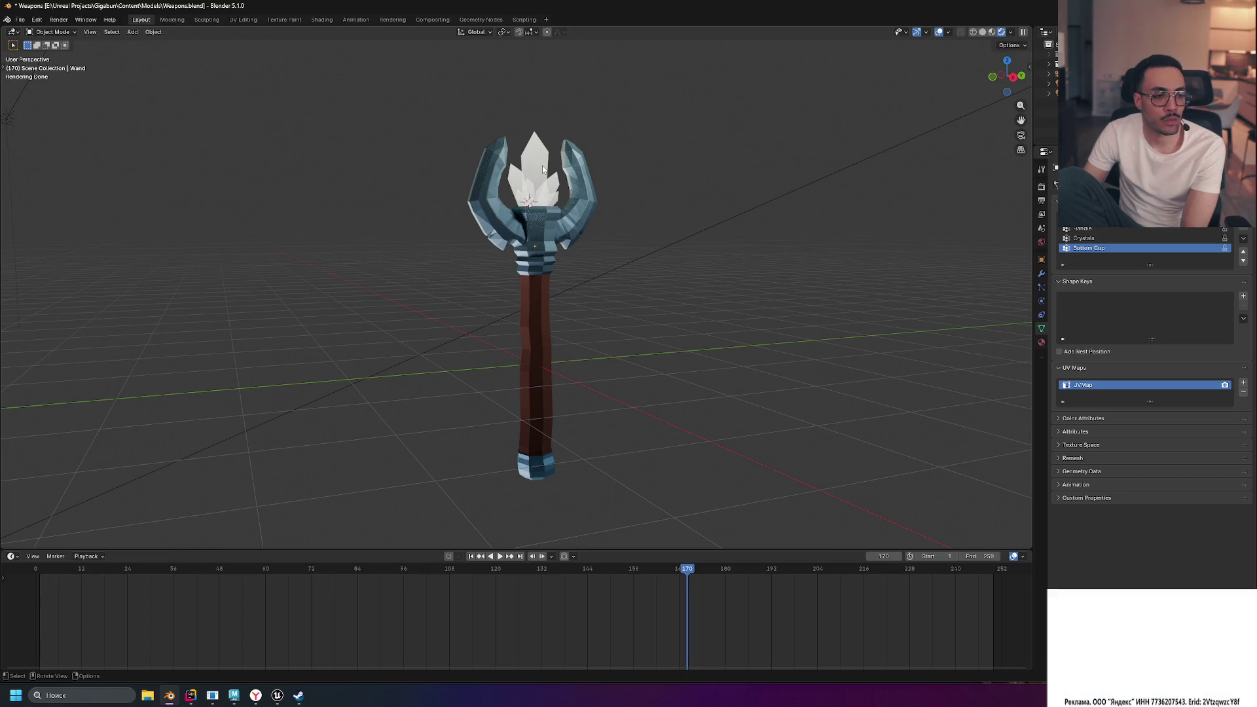
# Box-select and deselect the wand, then Alt+Tab back to the YouTube tutorial
pyautogui.moveTo(421, 112); pyautogui.dragTo(662, 477)
pyautogui.moveTo(437, 114); pyautogui.dragTo(599, 511)
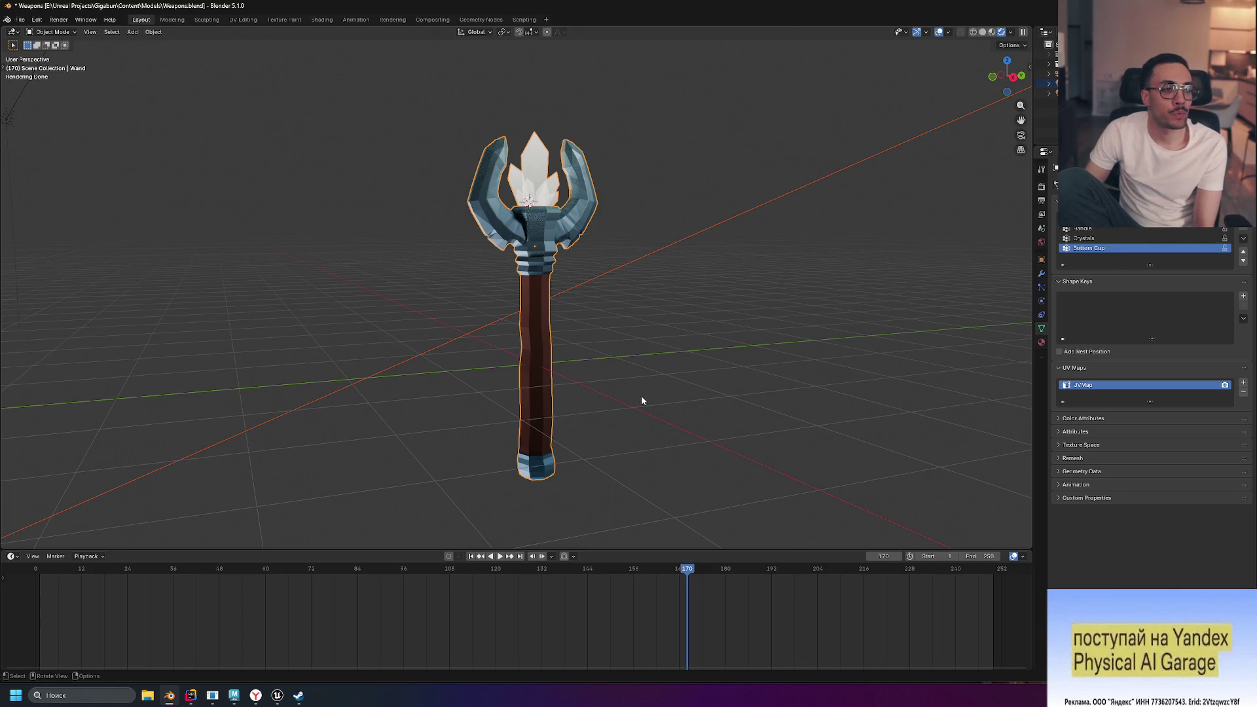
pyautogui.click(732, 283)
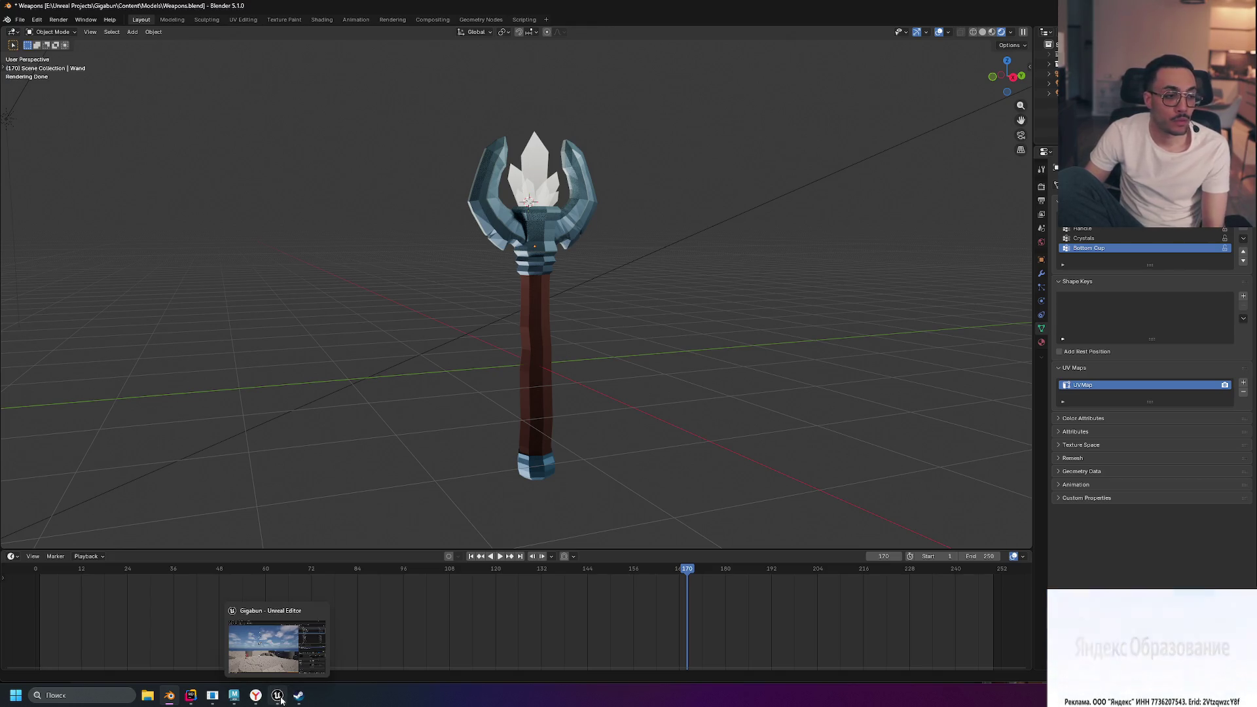
pyautogui.moveTo(422, 114)
pyautogui.mouseDown()
pyautogui.moveTo(454, 132)
pyautogui.moveTo(621, 529)
pyautogui.mouseUp()
pyautogui.click(620, 527)
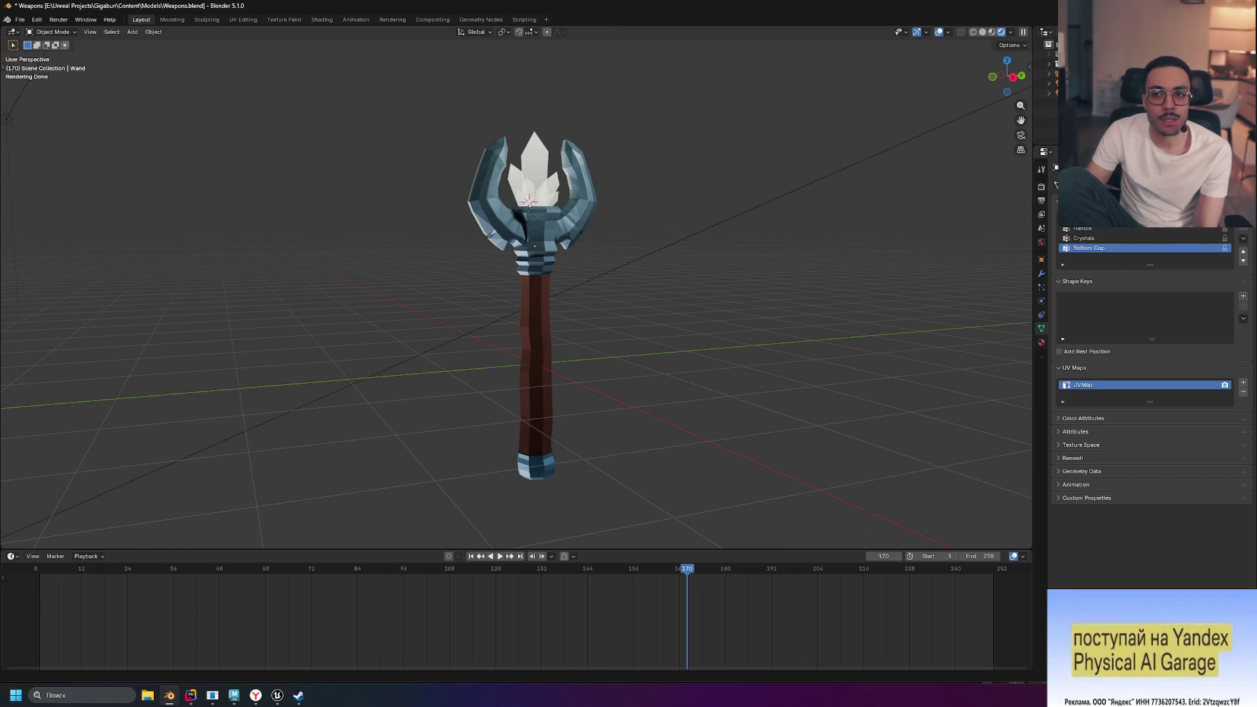
pyautogui.hotkey('alt', 'Tab')
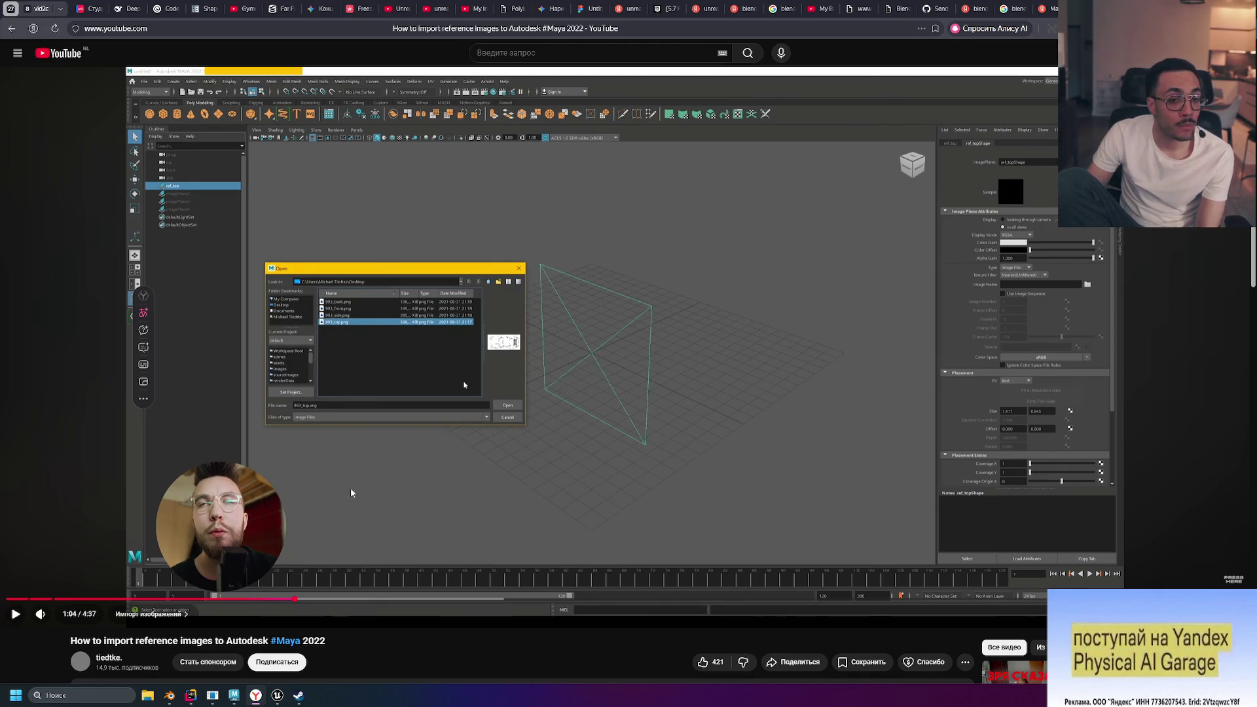
# Play, pause and rewind the tutorial to 0:54, then bring Maya to the front
pyautogui.click(415, 469)
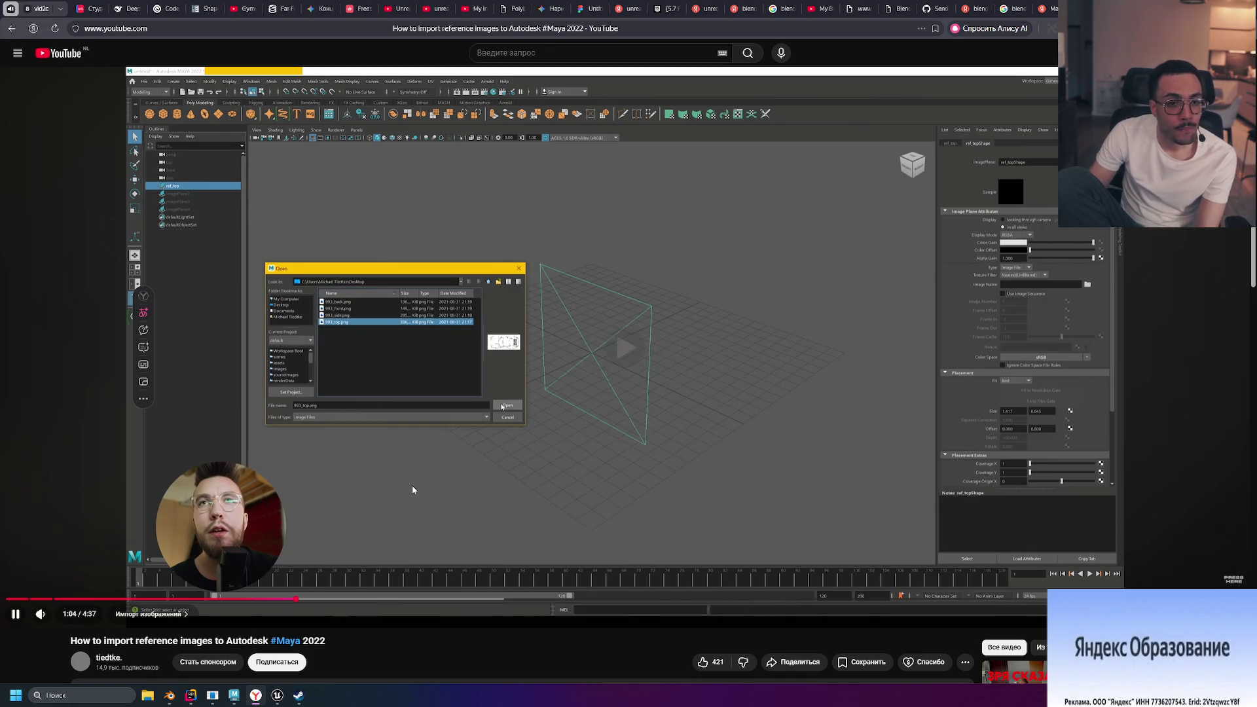
pyautogui.click(413, 491)
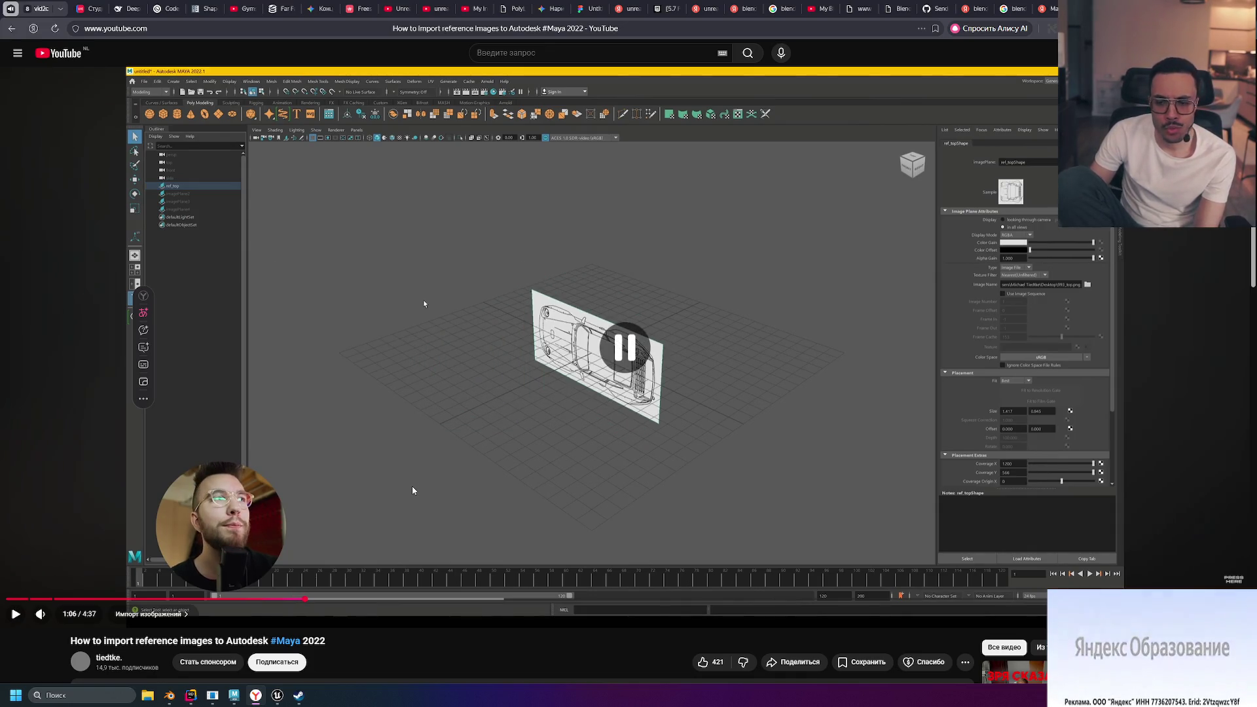
pyautogui.press('j')
pyautogui.press('k')
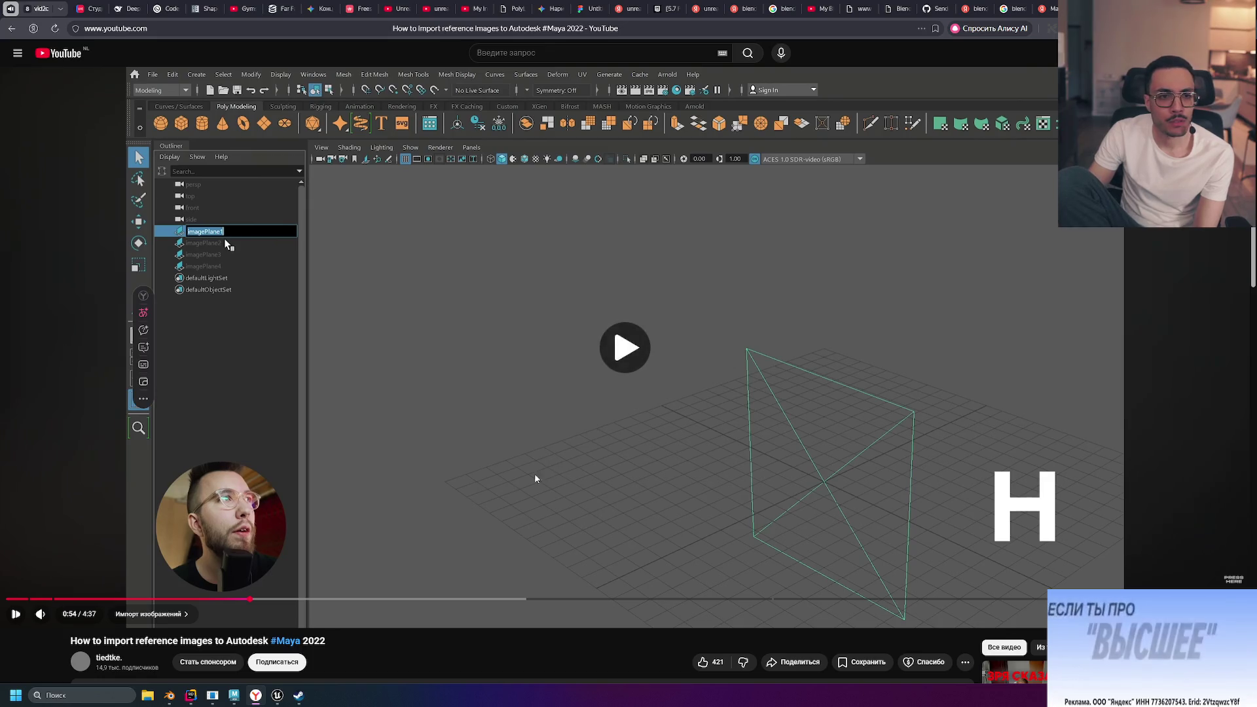
pyautogui.press('k')
pyautogui.click(234, 696)
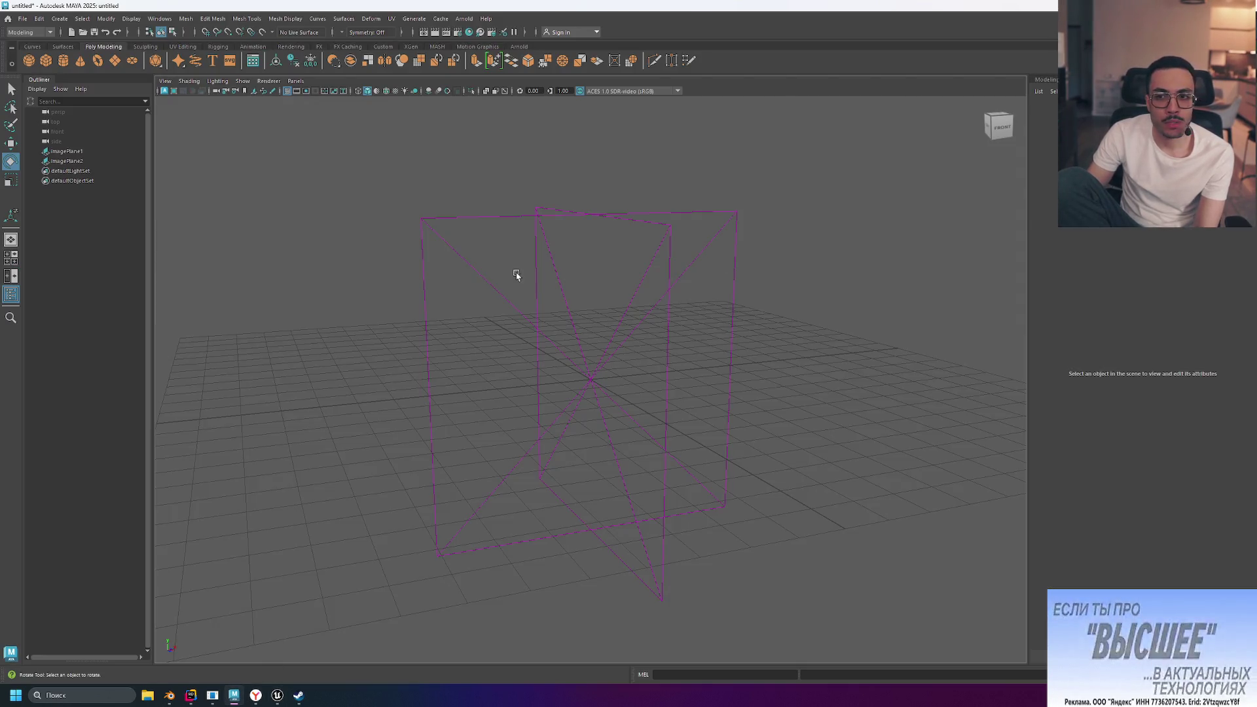
# Select imagePlane1 and browse for its Image Name file in the Attribute Editor
pyautogui.click(86, 152)
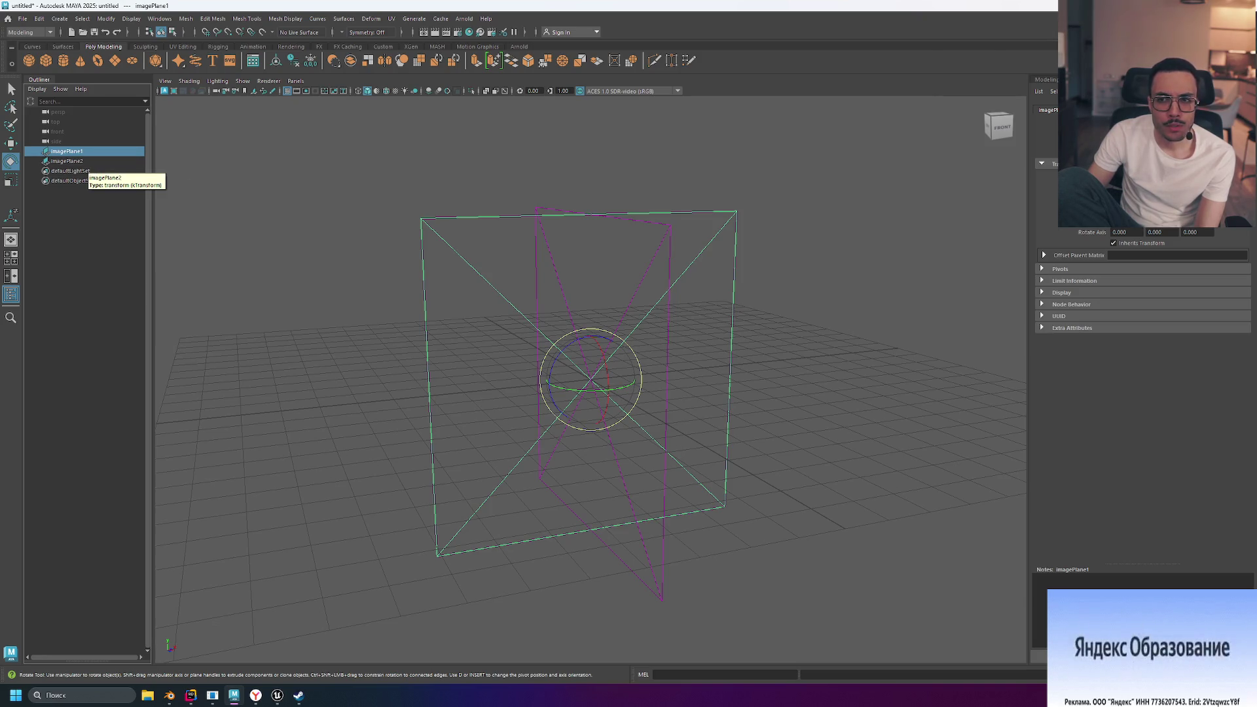
pyautogui.hotkey('ctrl', 'a')
pyautogui.hotkey('ctrl', 'a')
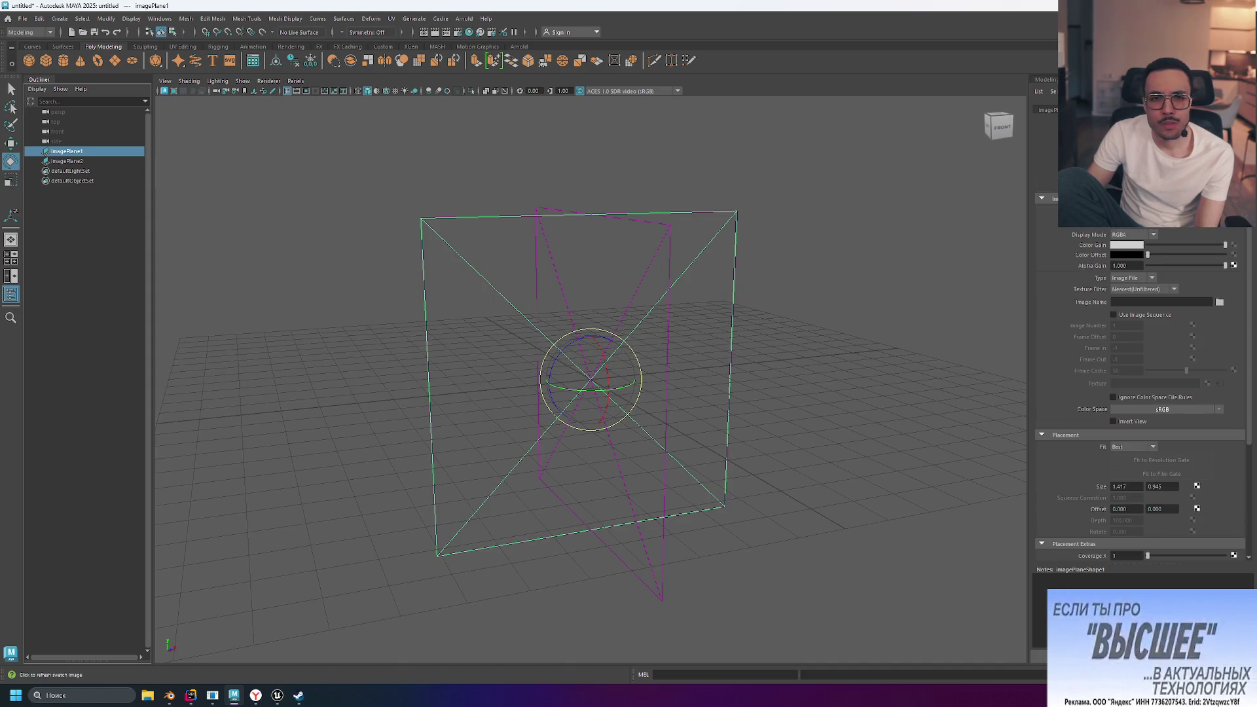
pyautogui.rightClick(465, 277)
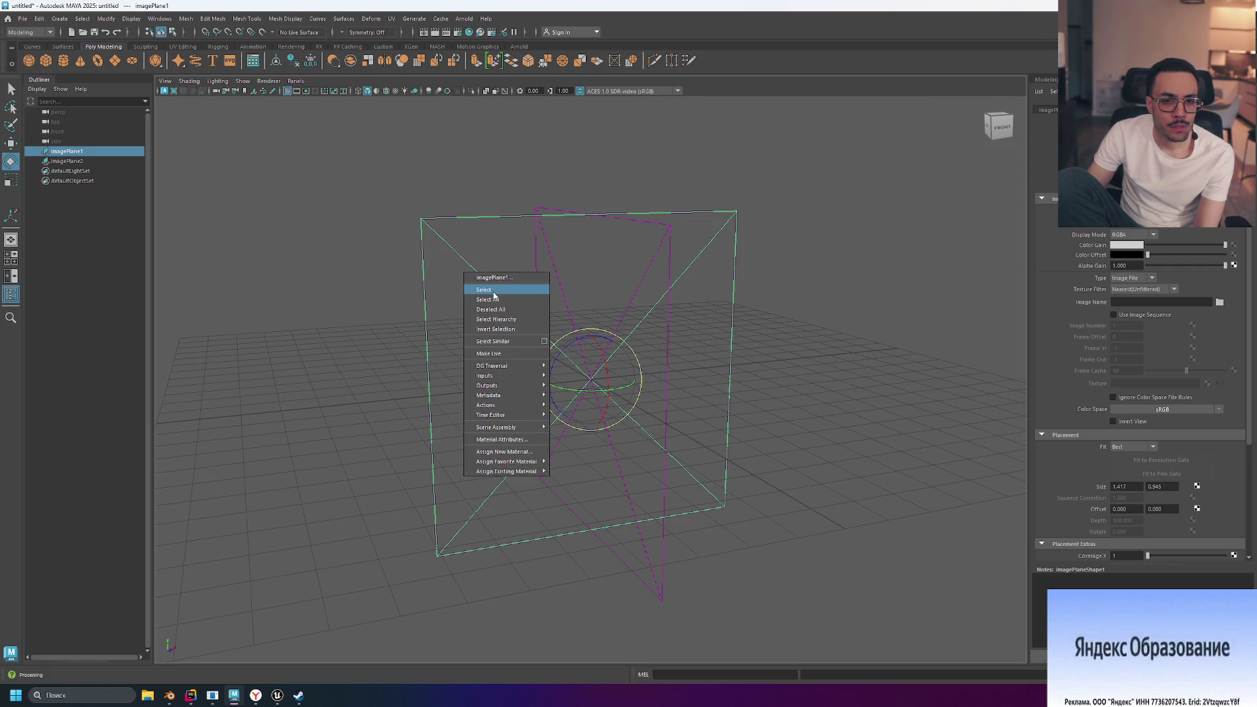
pyautogui.click(363, 229)
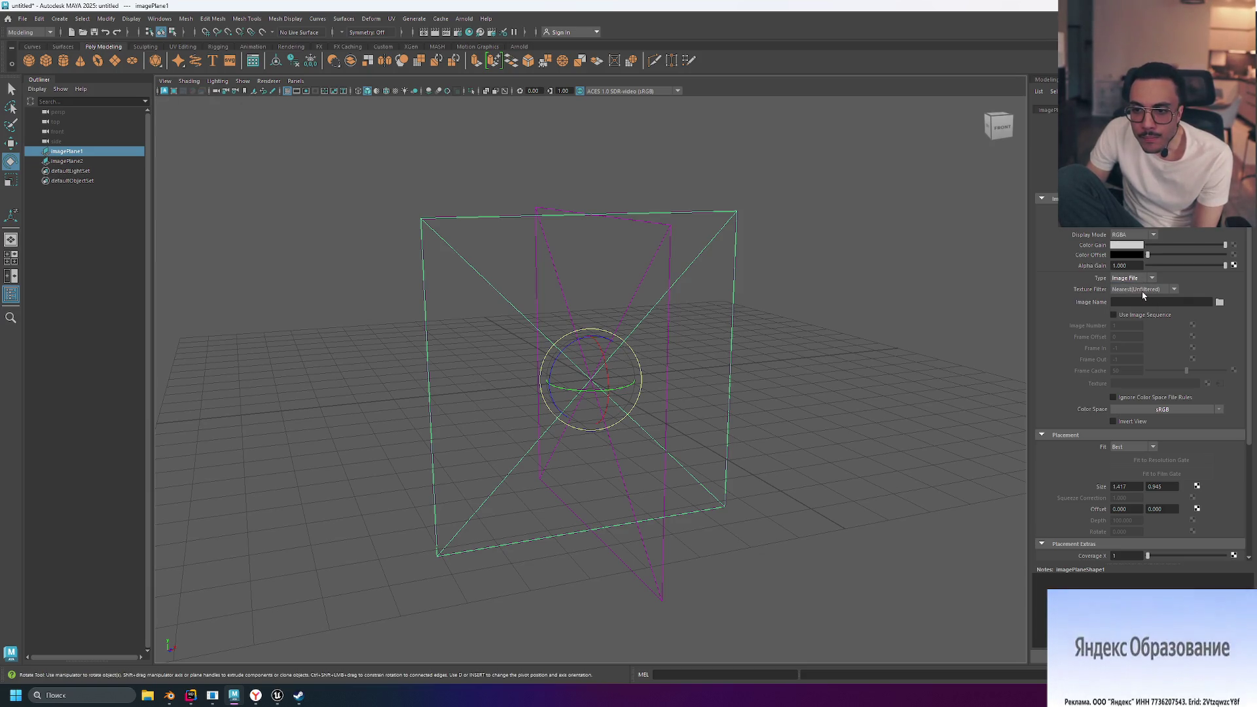
pyautogui.click(1220, 302)
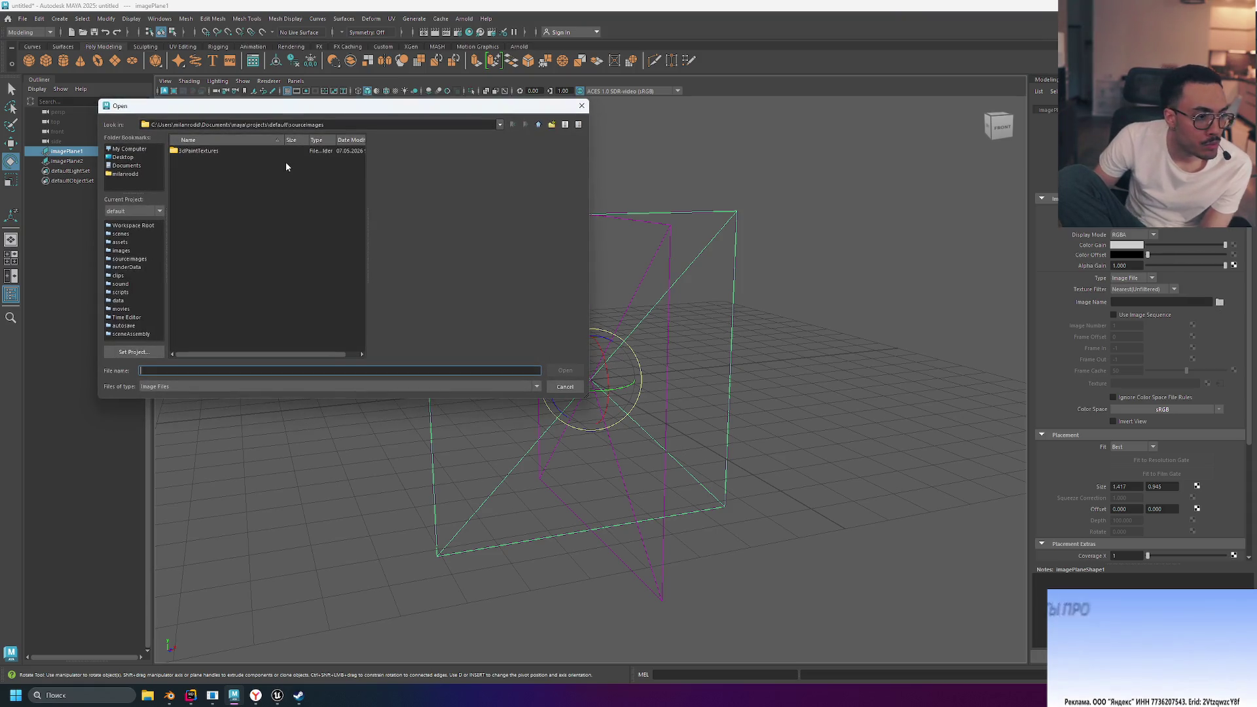
# Browse to the Downloads folder and sort the files by date modified
pyautogui.click(129, 173)
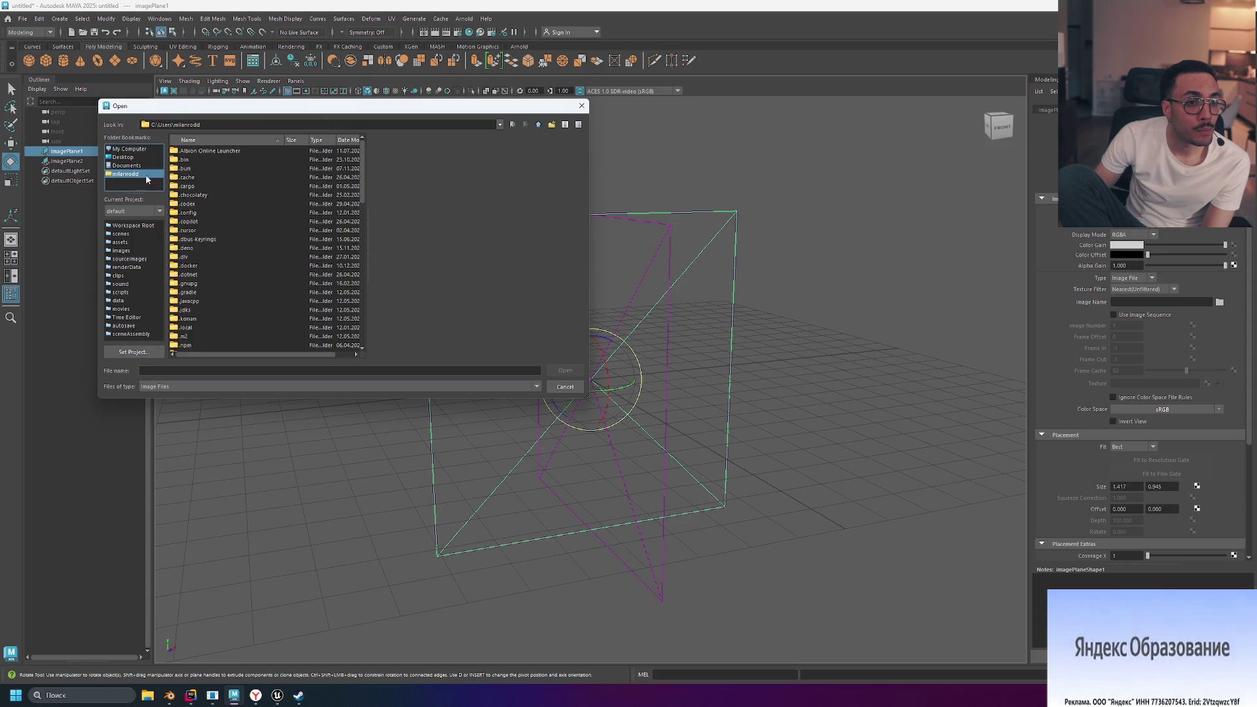
pyautogui.scroll(-10, 224, 262)
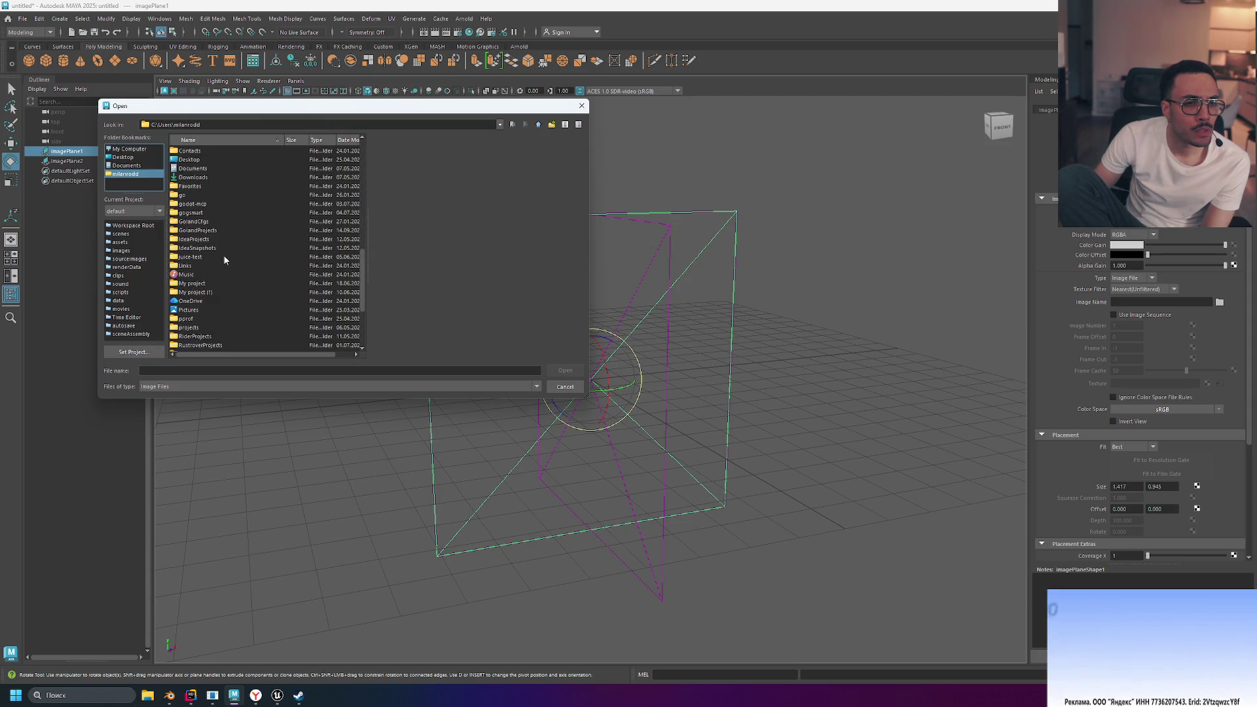
pyautogui.doubleClick(198, 176)
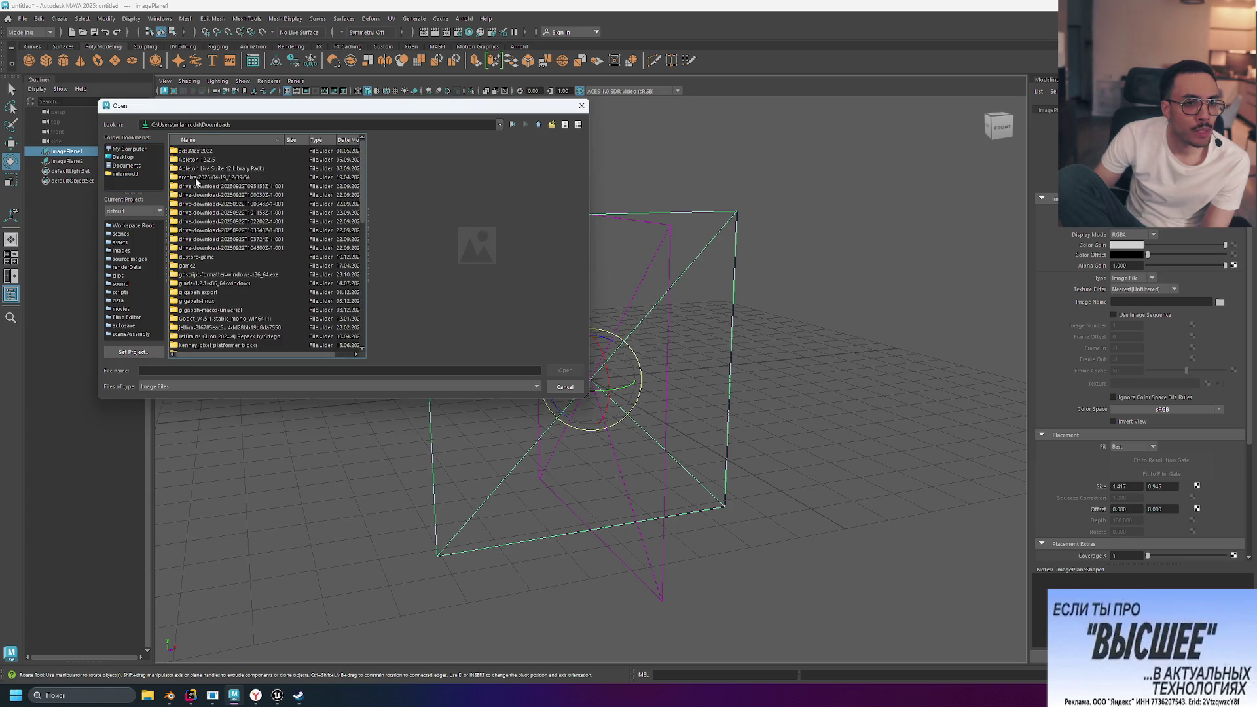
pyautogui.scroll(-5, 239, 205)
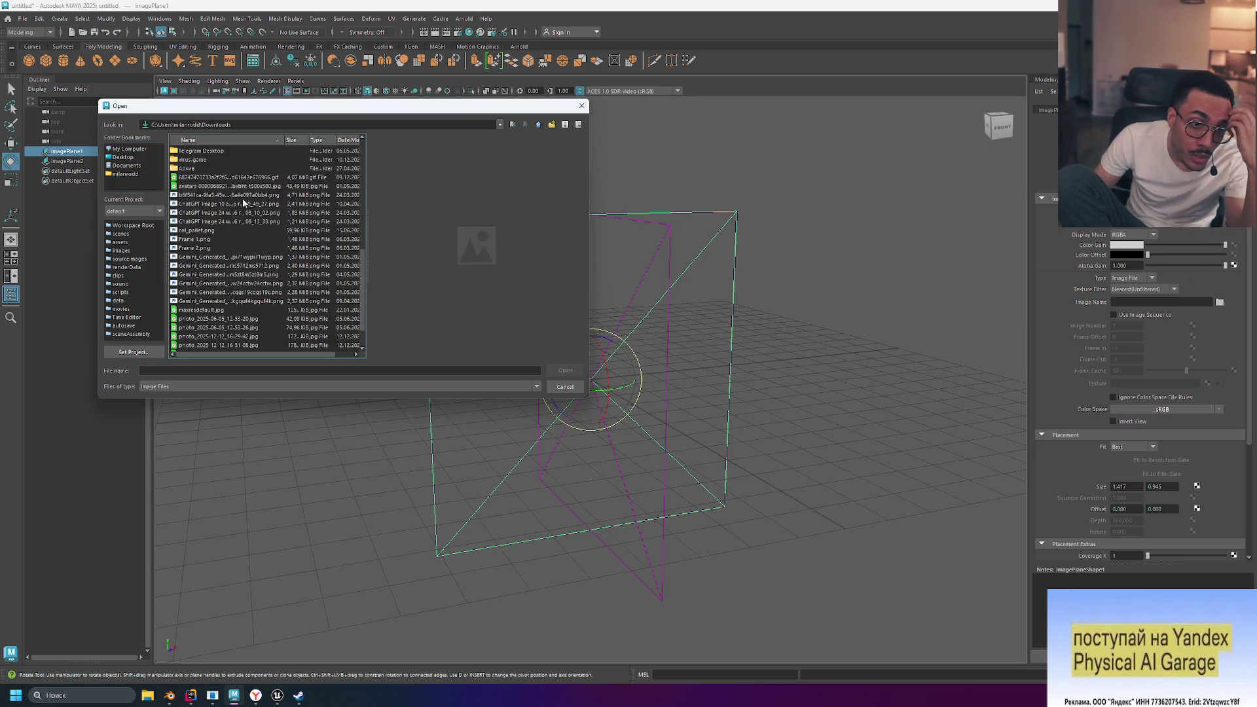
pyautogui.click(279, 178)
pyautogui.click(264, 186)
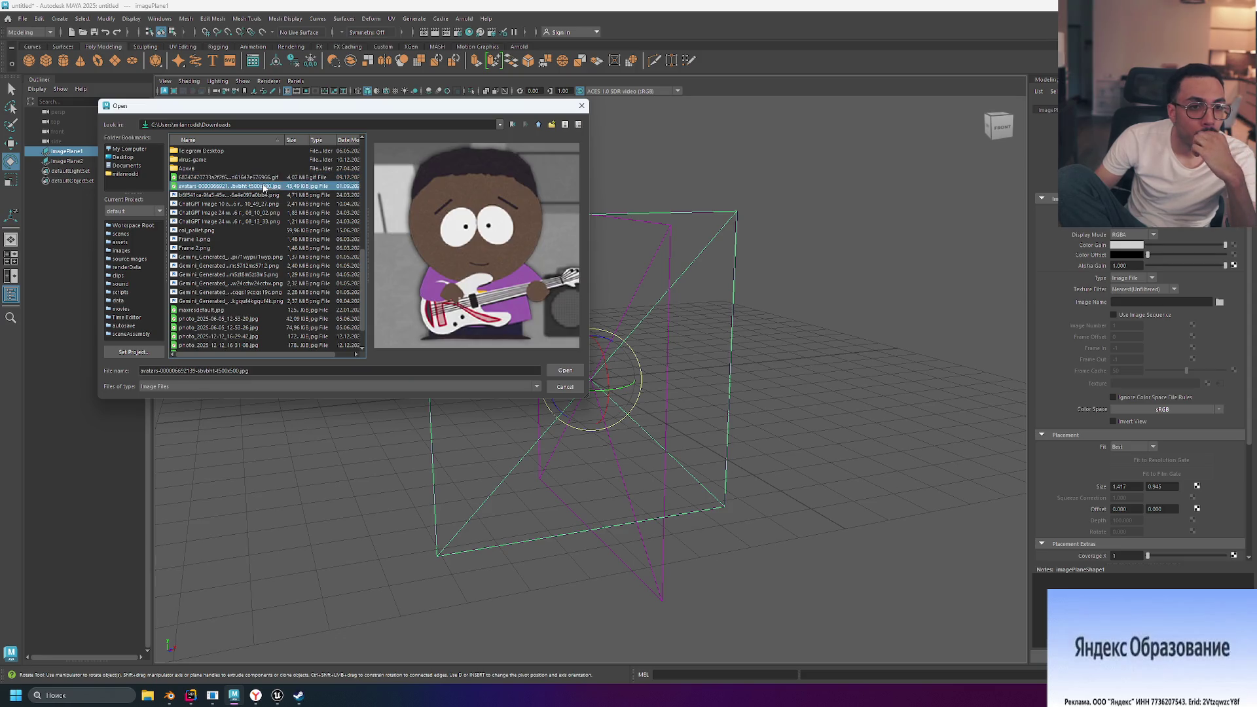
pyautogui.scroll(-2, 236, 321)
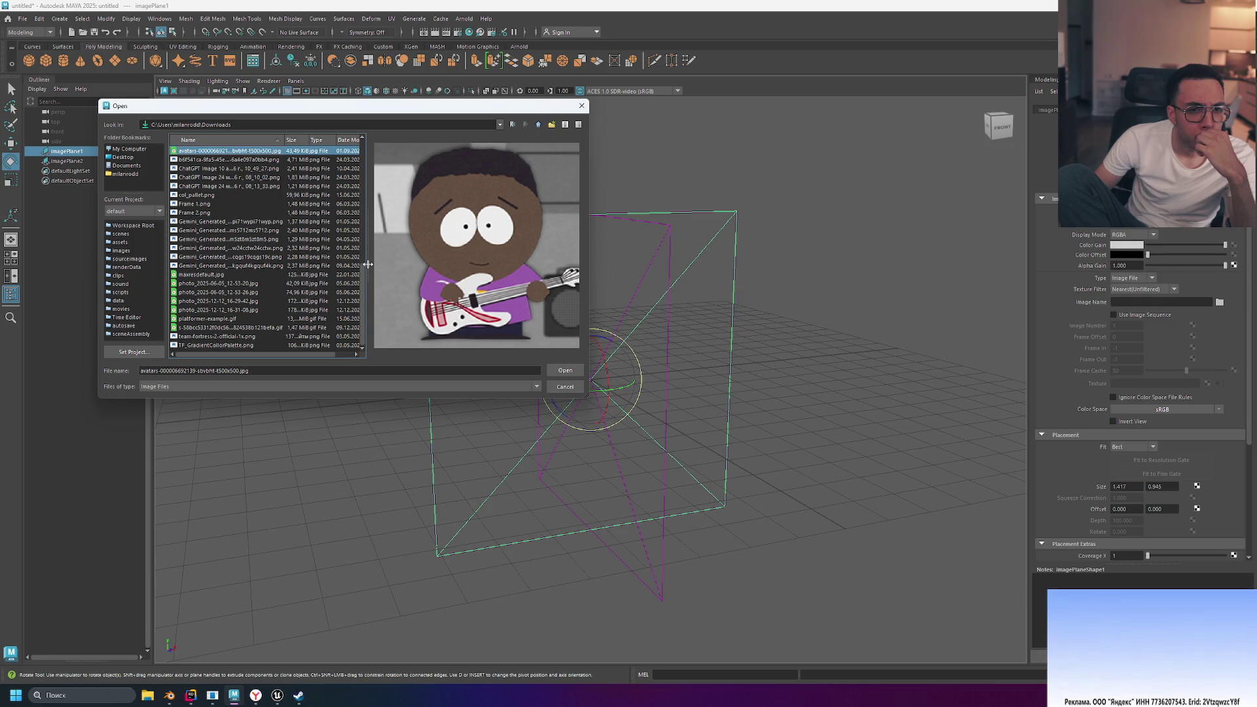
pyautogui.click(350, 147)
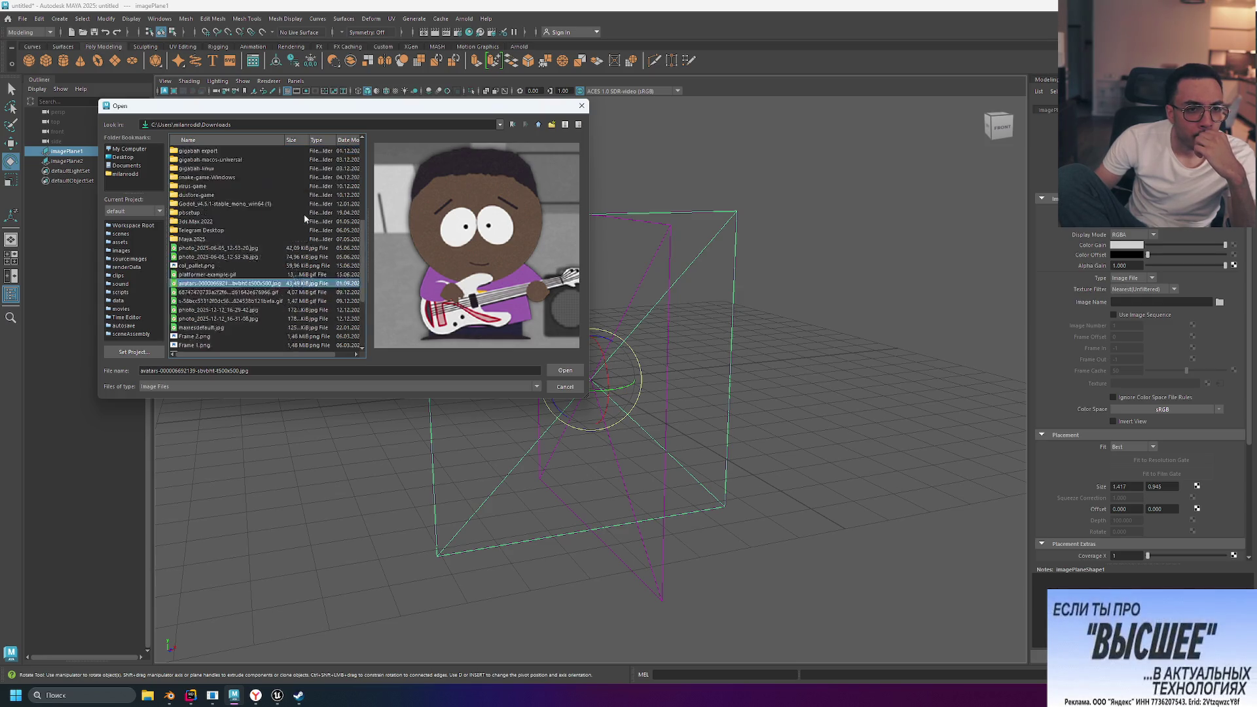
pyautogui.scroll(-3, 286, 230)
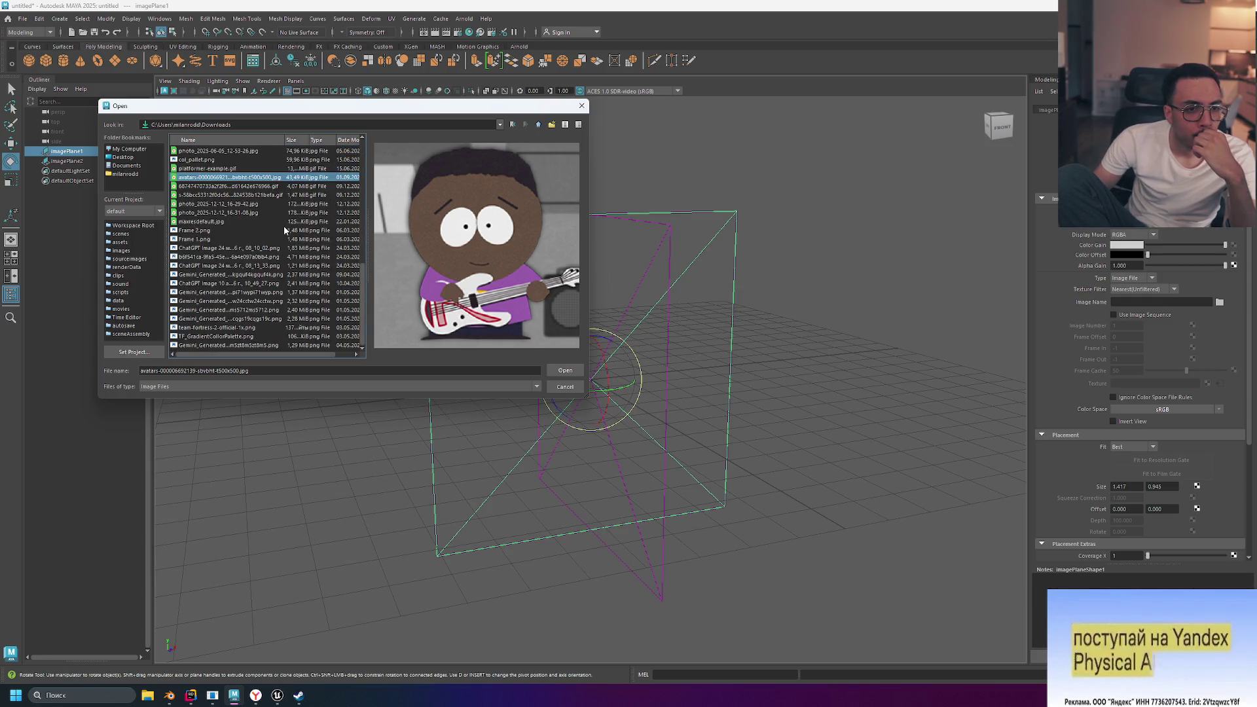
# Find the Gemini-generated axe reference PNG and open it onto imagePlane1
pyautogui.click(266, 345)
pyautogui.click(260, 337)
pyautogui.click(264, 328)
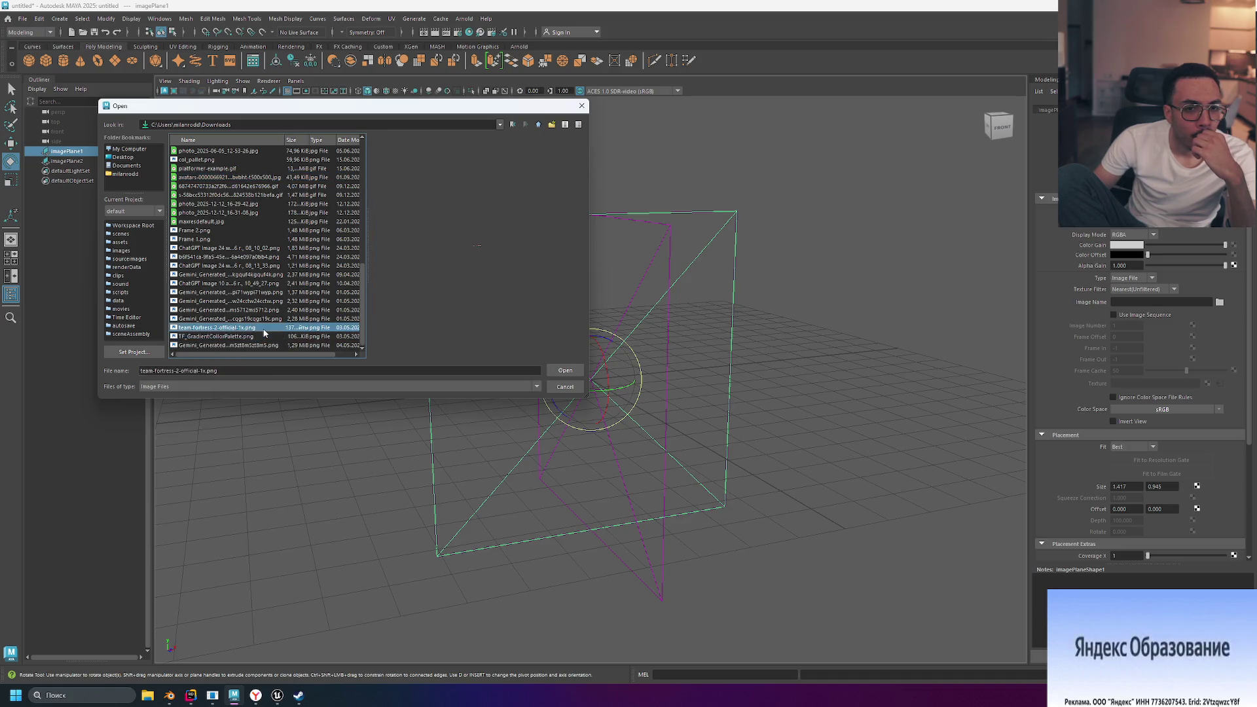
pyautogui.click(242, 320)
pyautogui.click(247, 313)
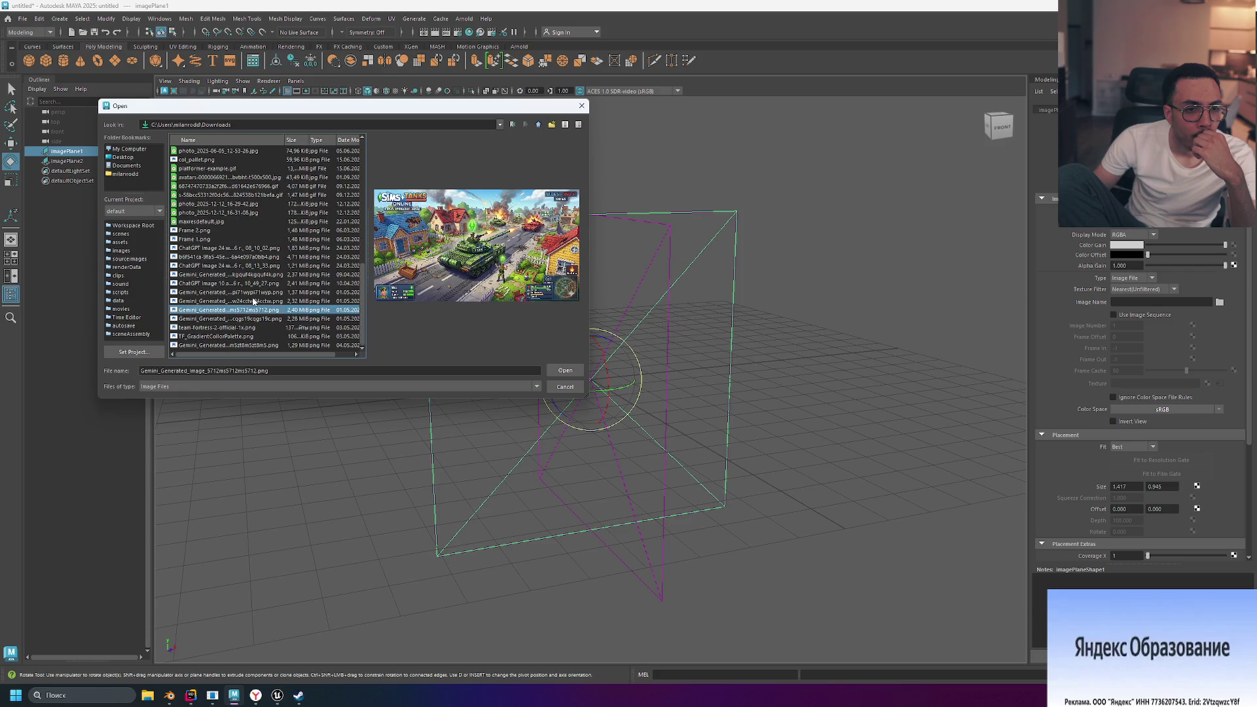
pyautogui.click(252, 302)
pyautogui.click(249, 294)
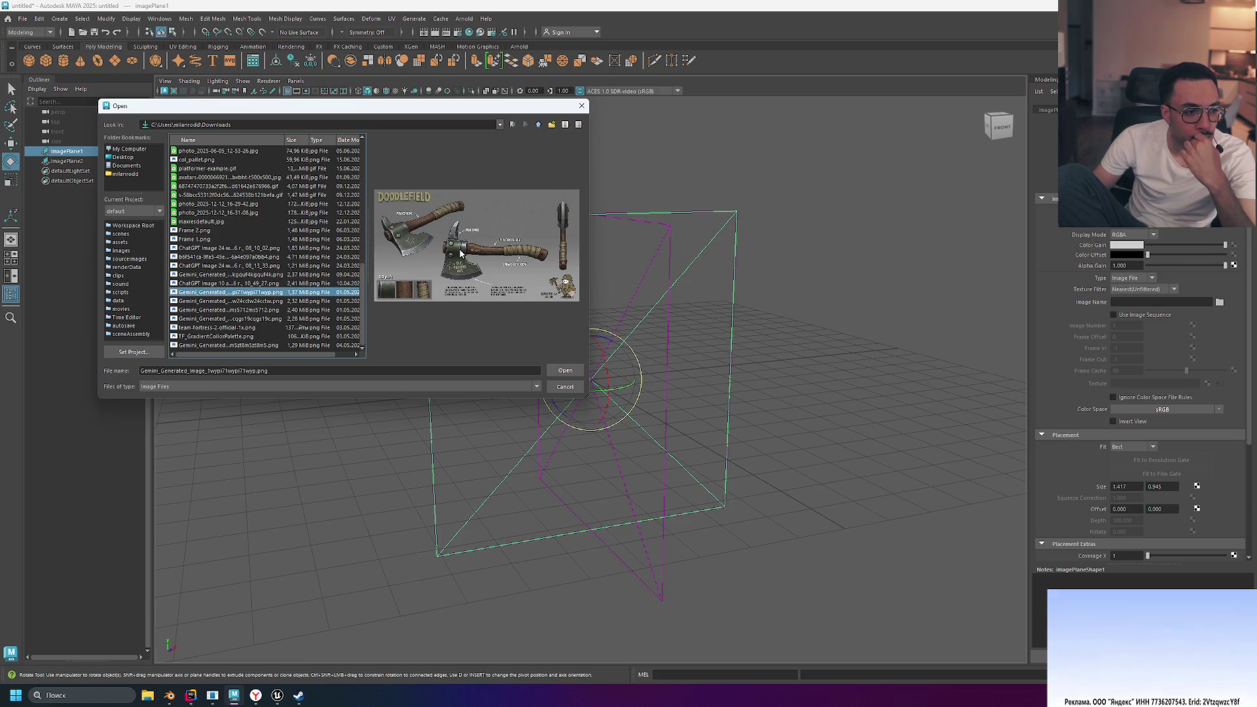
pyautogui.click(568, 372)
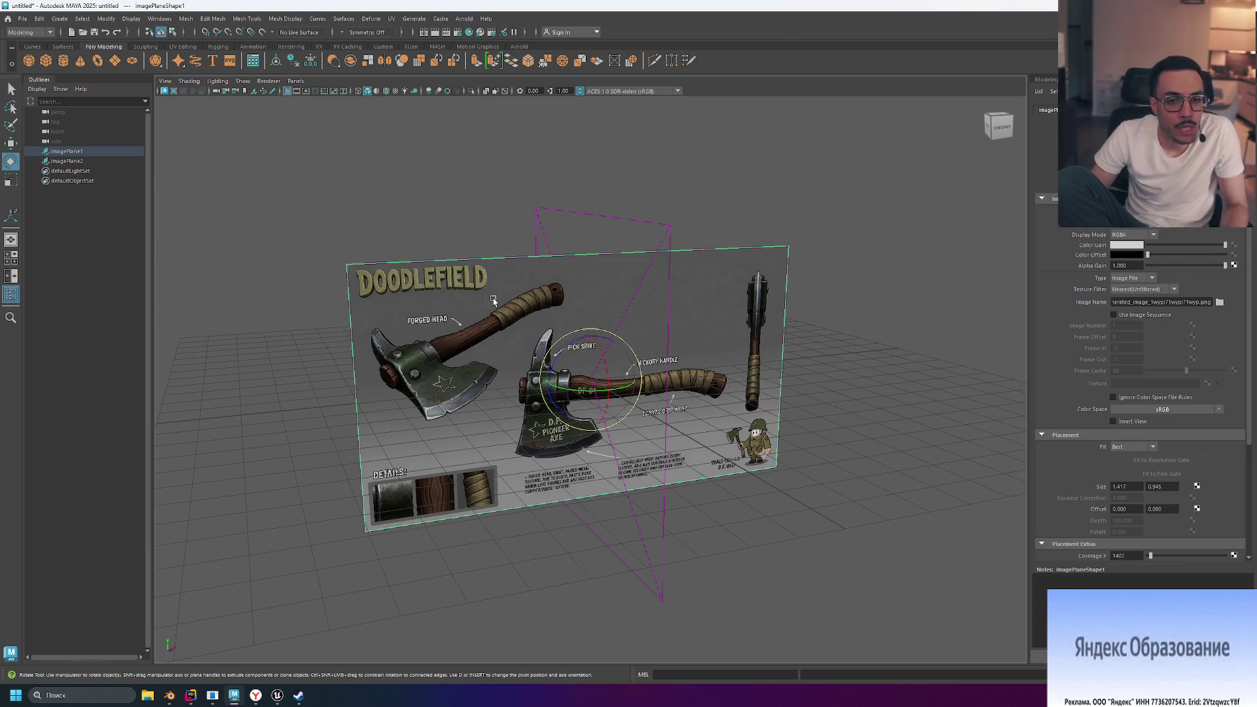
# With the Move tool active, set up a straight-on front view of the image plane
pyautogui.press('w')
pyautogui.click(999, 127)
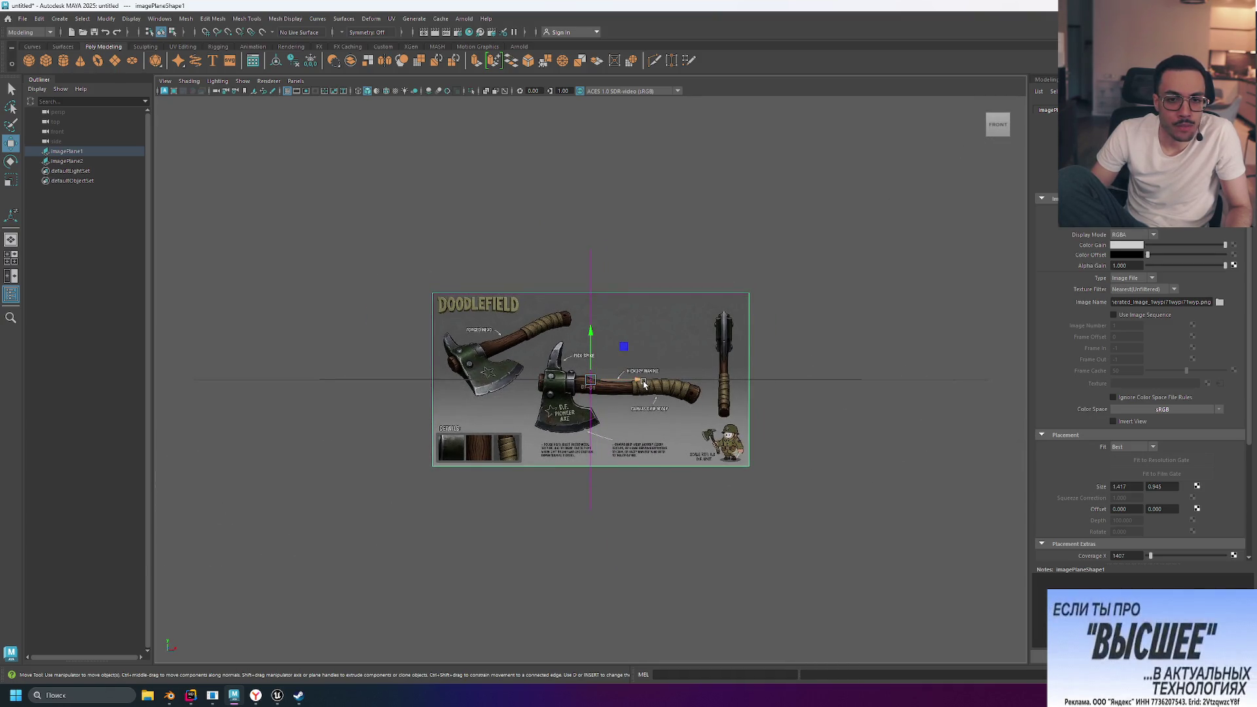
pyautogui.keyDown('alt'); pyautogui.moveTo(644, 385); pyautogui.dragTo(552, 382); pyautogui.keyUp('alt')
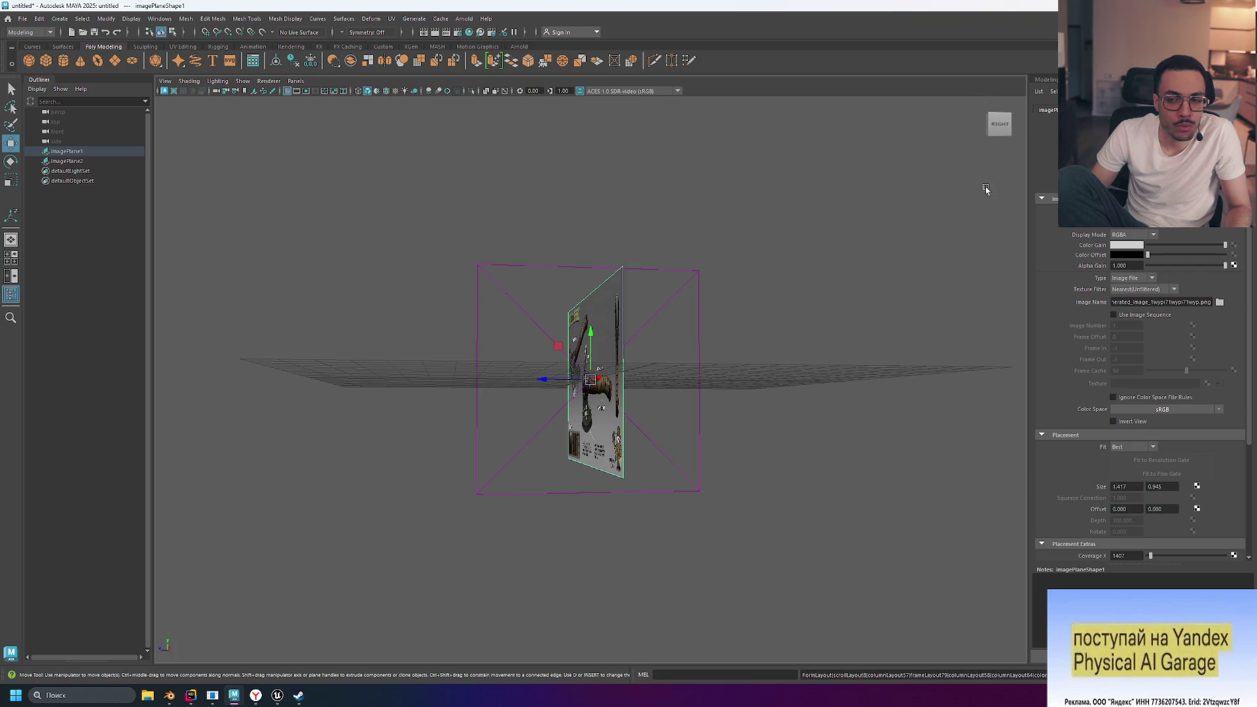
pyautogui.click(989, 127)
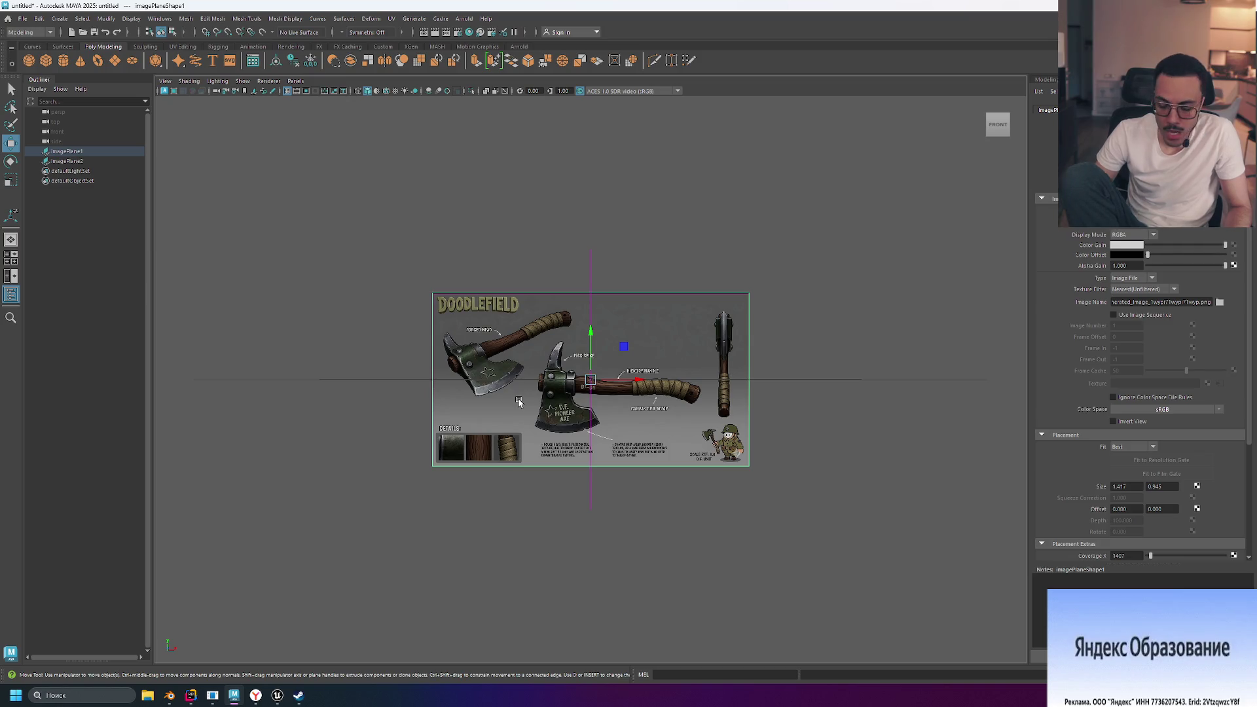
pyautogui.press('3')
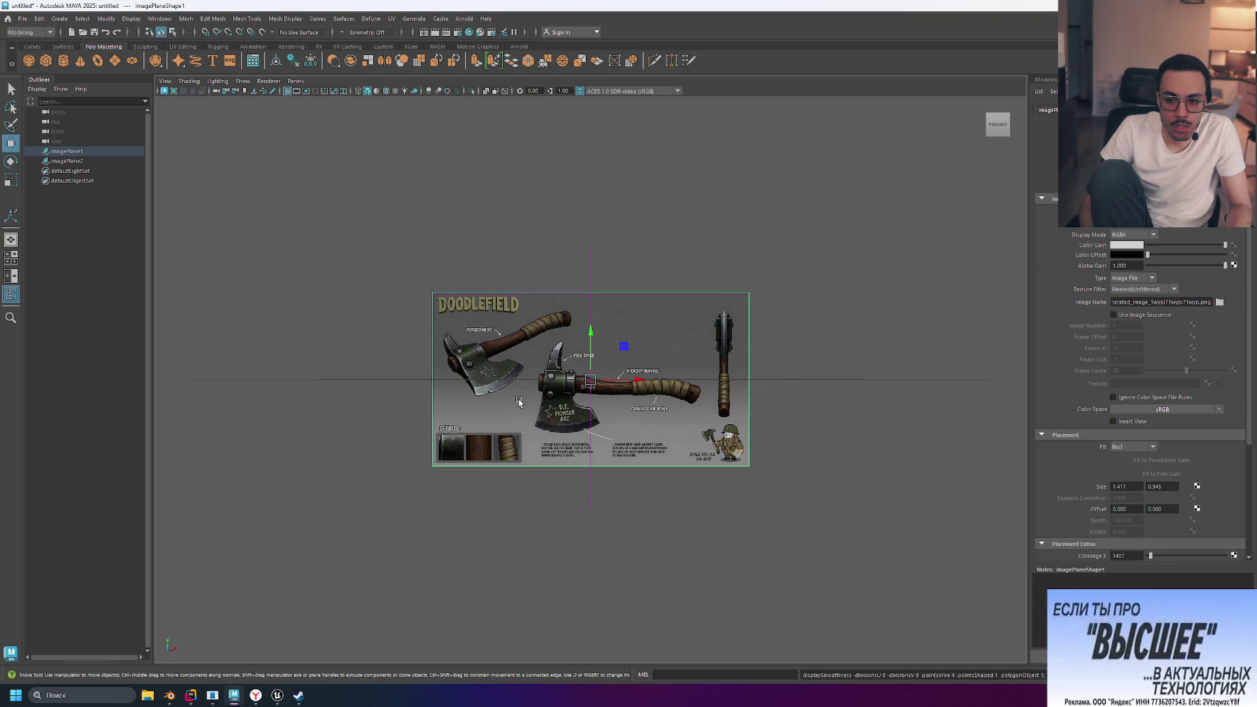
pyautogui.press('1')
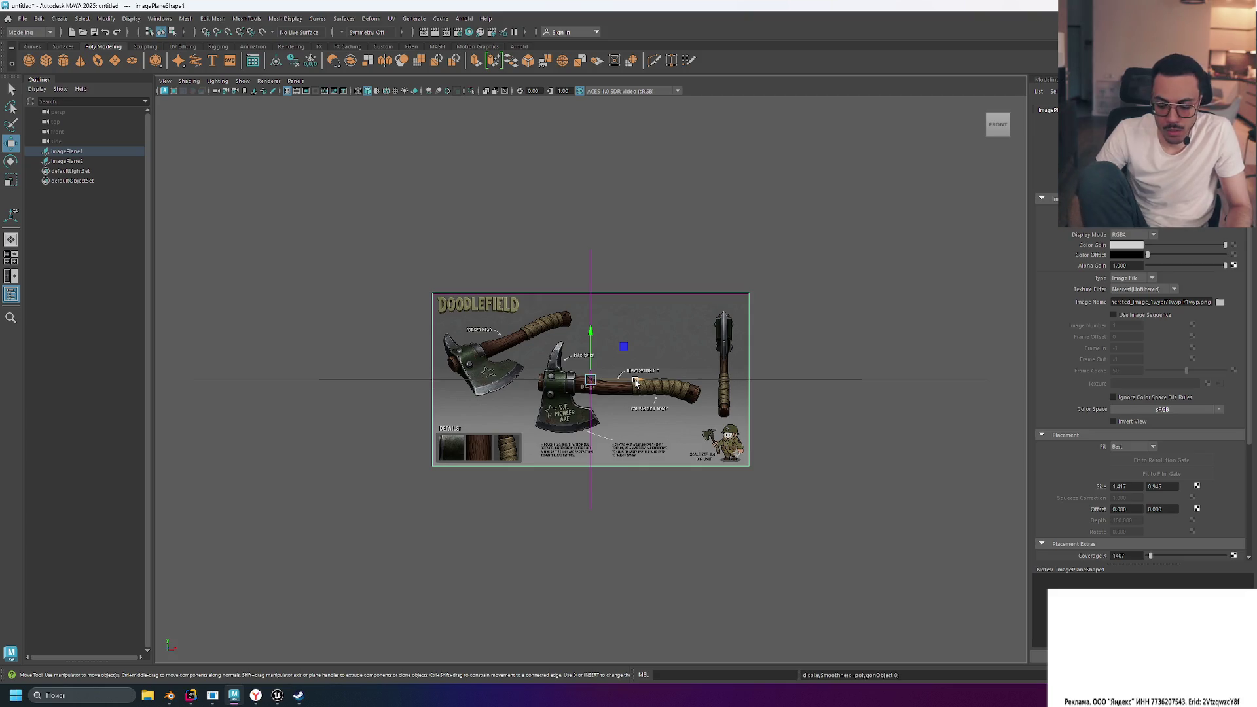
# Slide the reference sheet left along X, then show the four-view layout
pyautogui.click(635, 383)
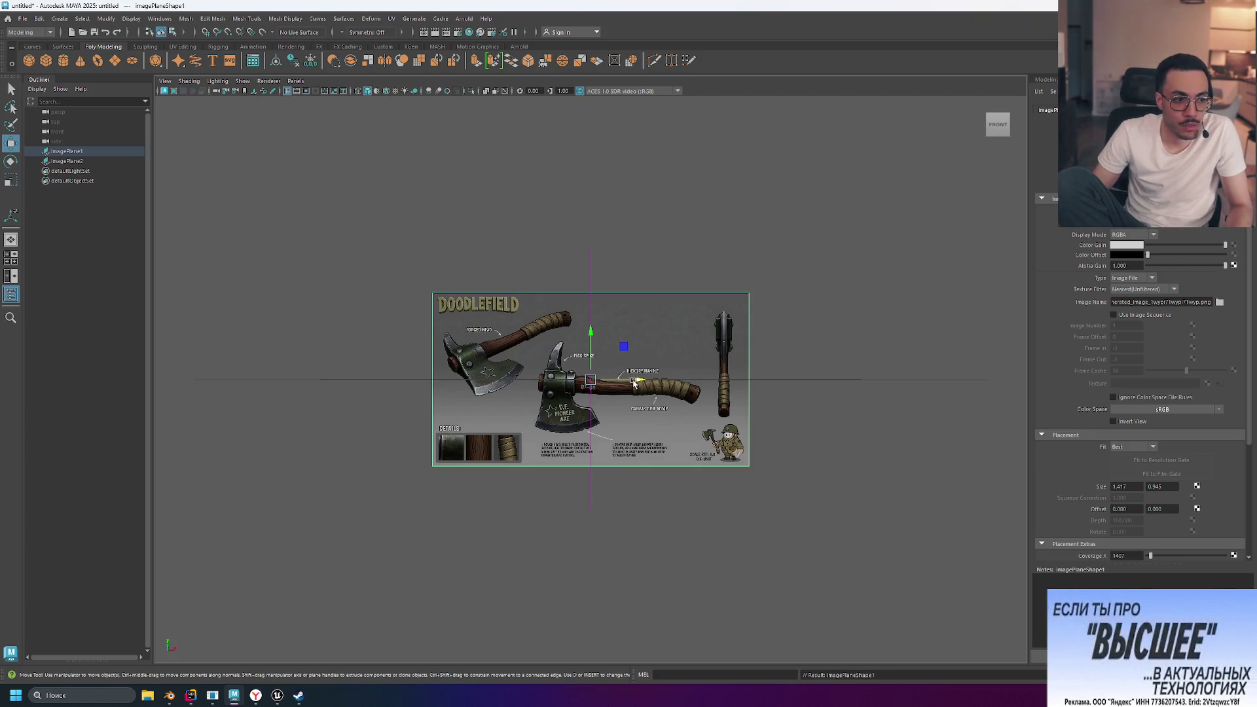
pyautogui.moveTo(639, 380); pyautogui.dragTo(506, 380)
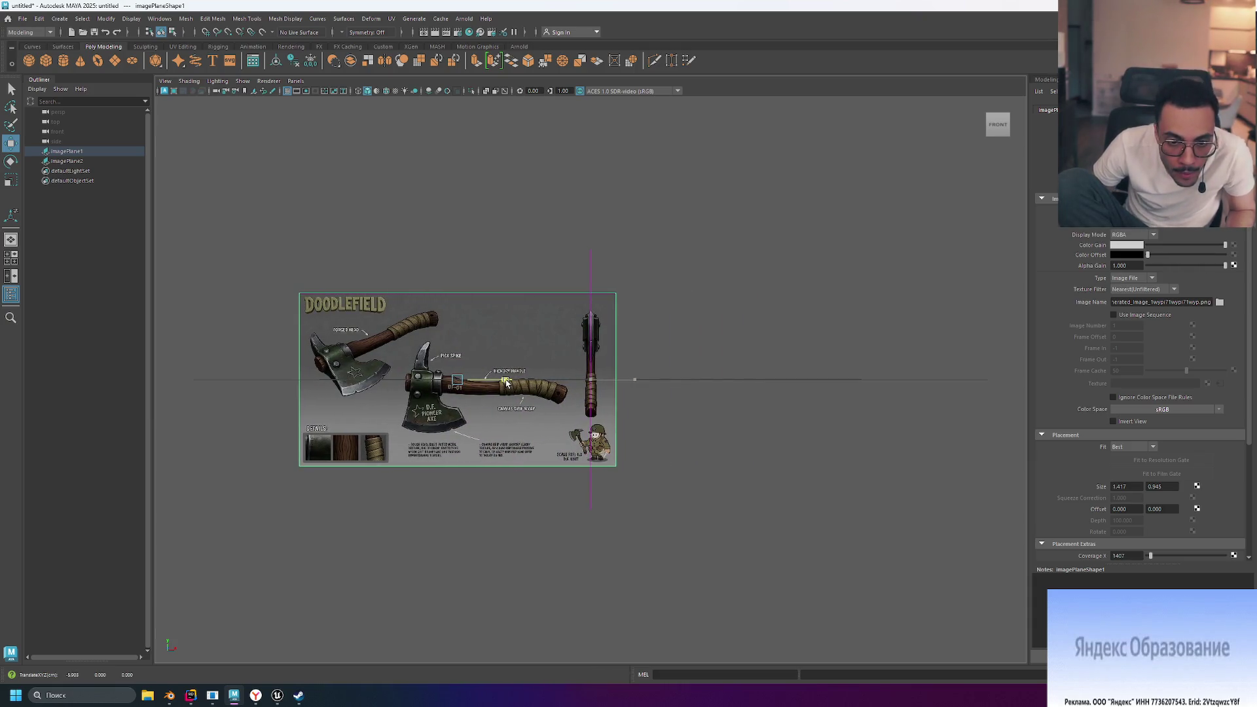
pyautogui.scroll(6, 546, 362)
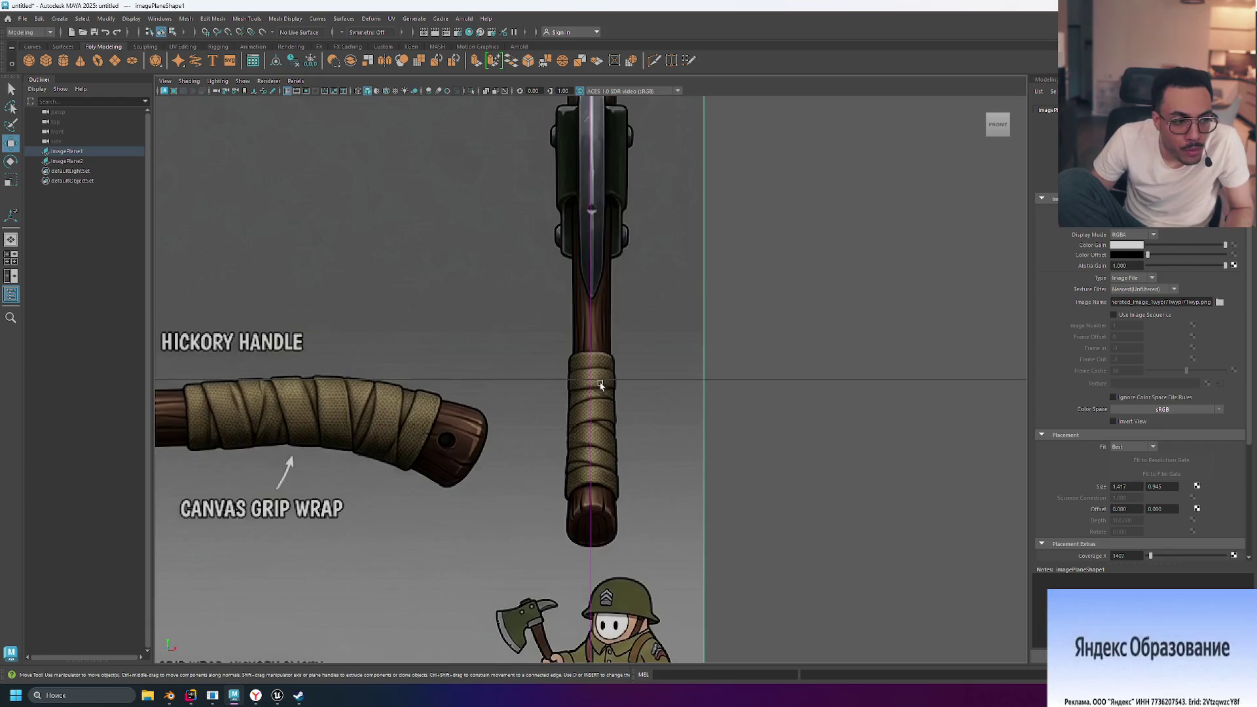
pyautogui.scroll(-5, 601, 386)
pyautogui.press('space')
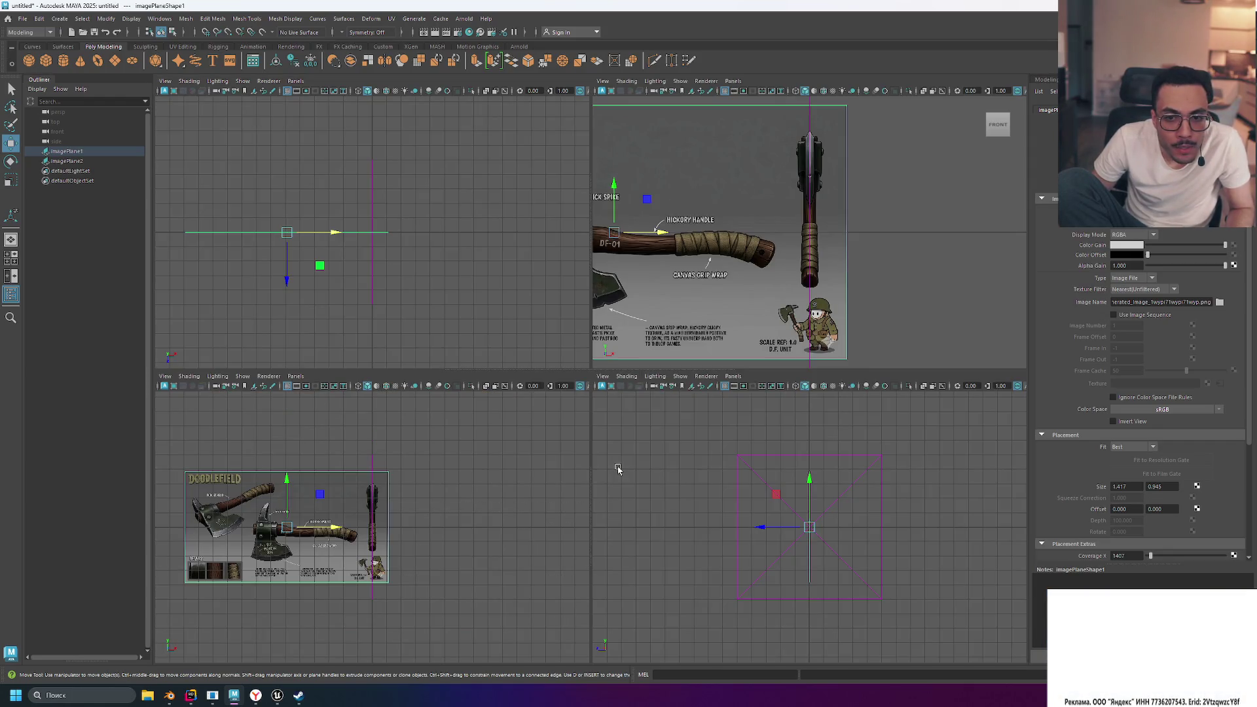
# Maximise the front view and nudge the sheet along X until the handle is centred
pyautogui.press('space')
pyautogui.press('space')
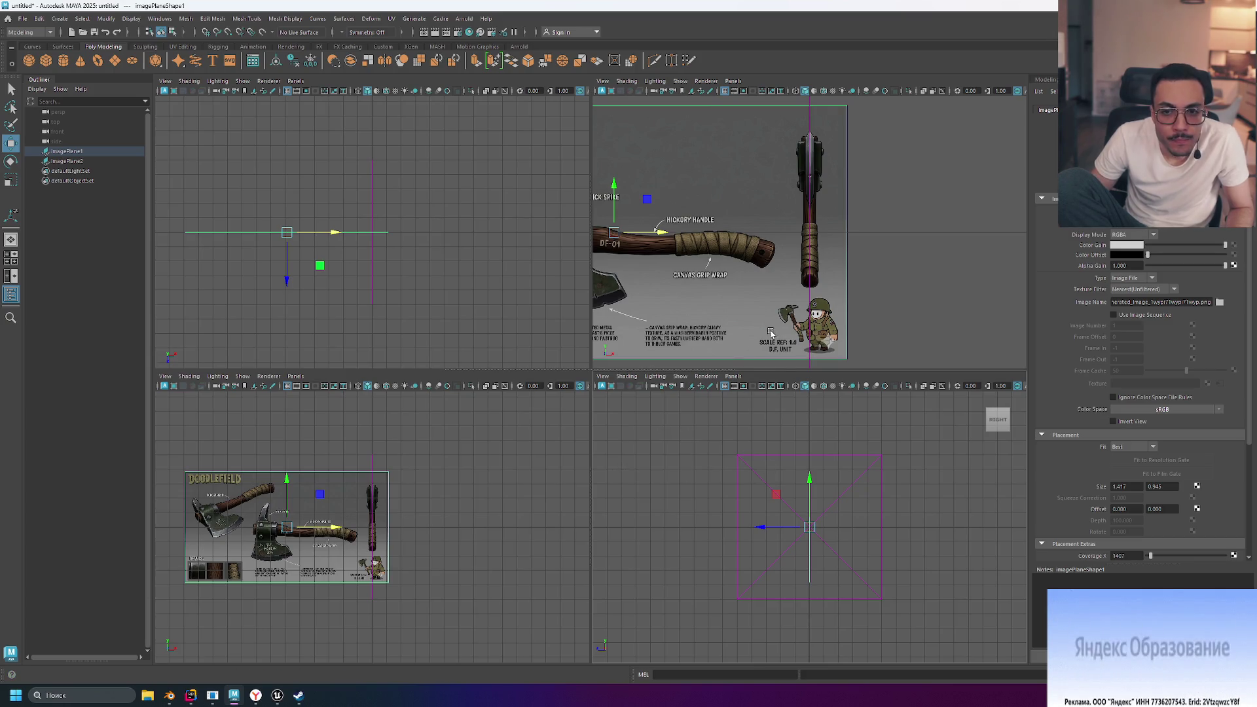
pyautogui.press('space')
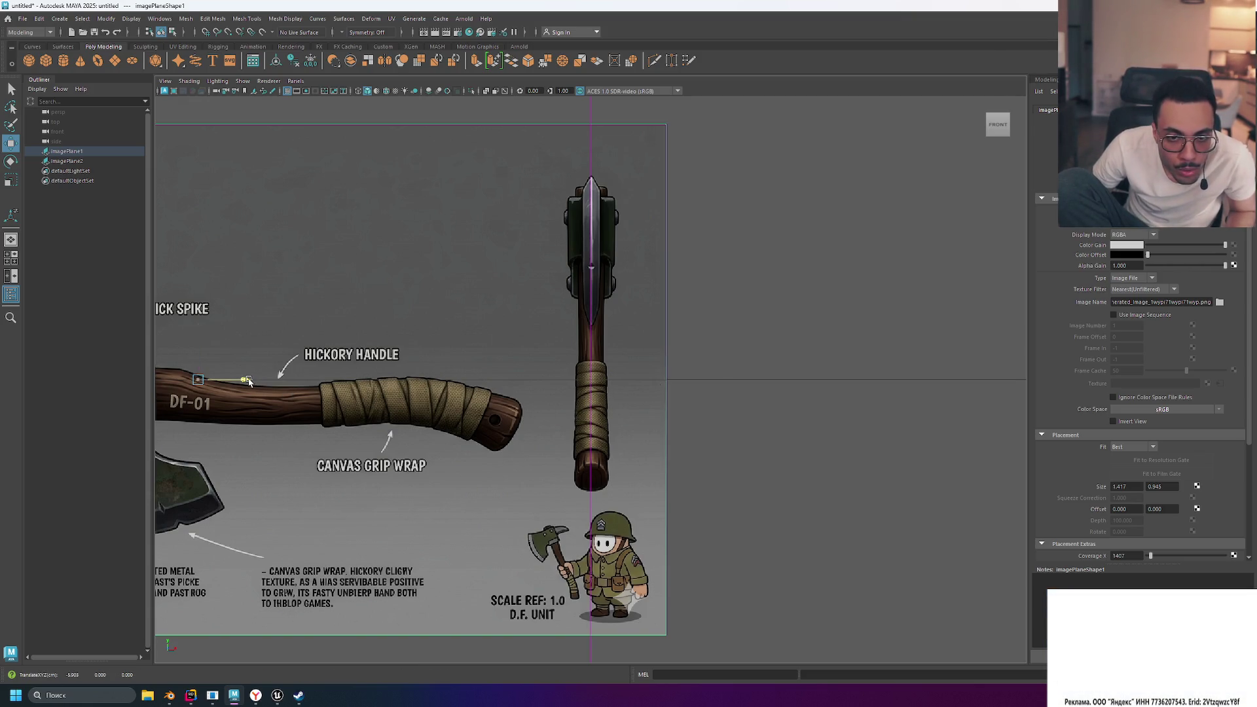
pyautogui.moveTo(249, 382); pyautogui.dragTo(248, 382)
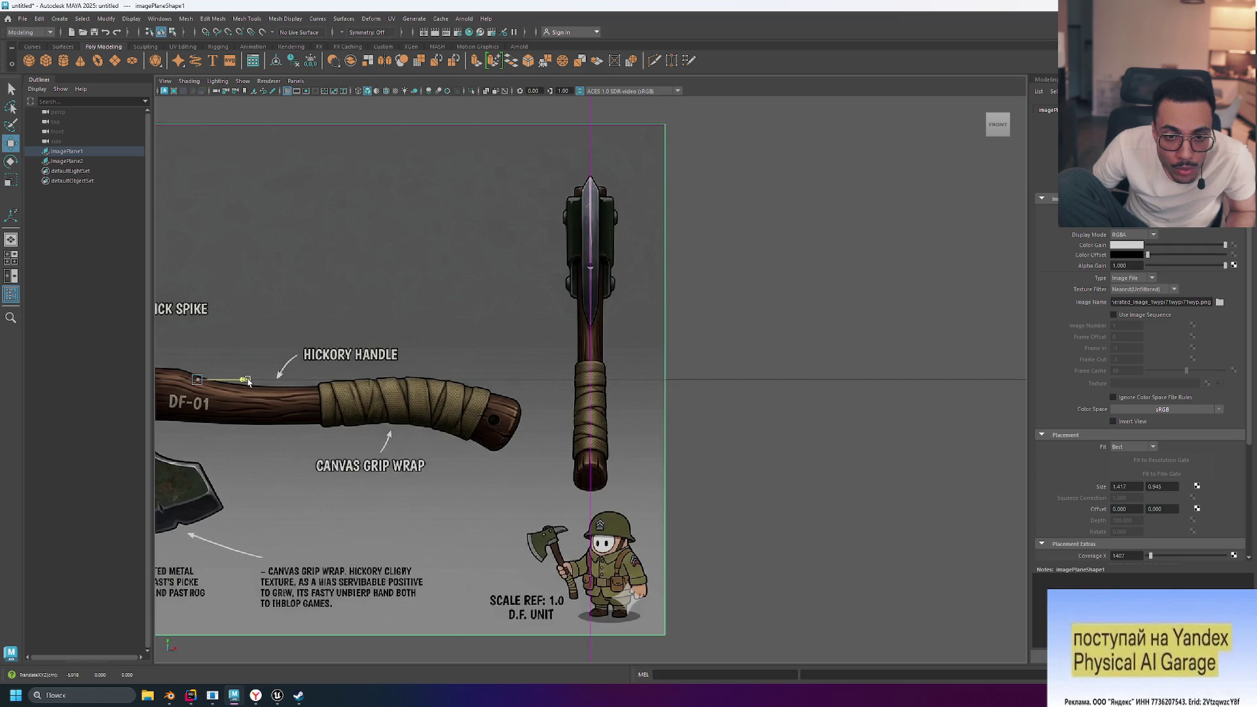
pyautogui.scroll(5, 673, 377)
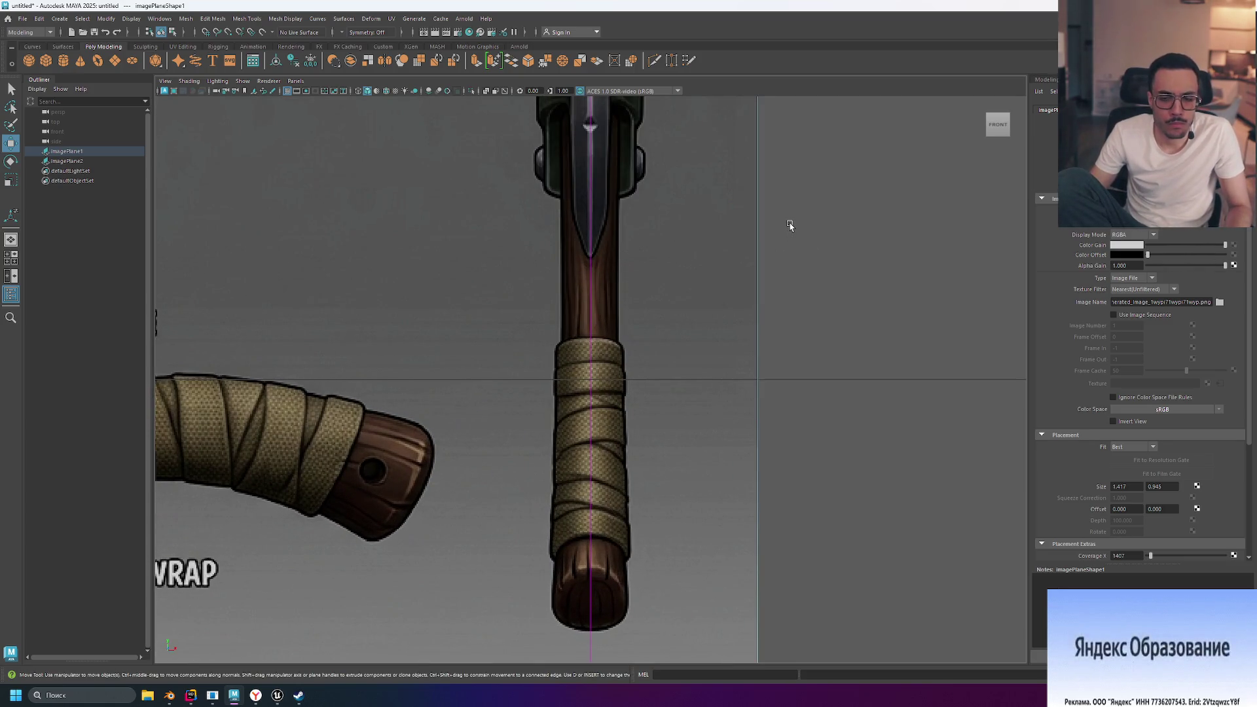
pyautogui.moveTo(789, 247)
pyautogui.mouseDown(button='middle')
pyautogui.moveTo(803, 258)
pyautogui.moveTo(811, 406)
pyautogui.moveTo(817, 308)
pyautogui.moveTo(724, 308)
pyautogui.moveTo(788, 391)
pyautogui.moveTo(665, 397)
pyautogui.moveTo(663, 317)
pyautogui.moveTo(657, 373)
pyautogui.moveTo(668, 320)
pyautogui.moveTo(658, 373)
pyautogui.moveTo(693, 341)
pyautogui.moveTo(691, 311)
pyautogui.moveTo(691, 362)
pyautogui.mouseUp(button='middle')
pyautogui.scroll(-10, 789, 382)
pyautogui.scroll(4, 656, 374)
pyautogui.scroll(5, 657, 374)
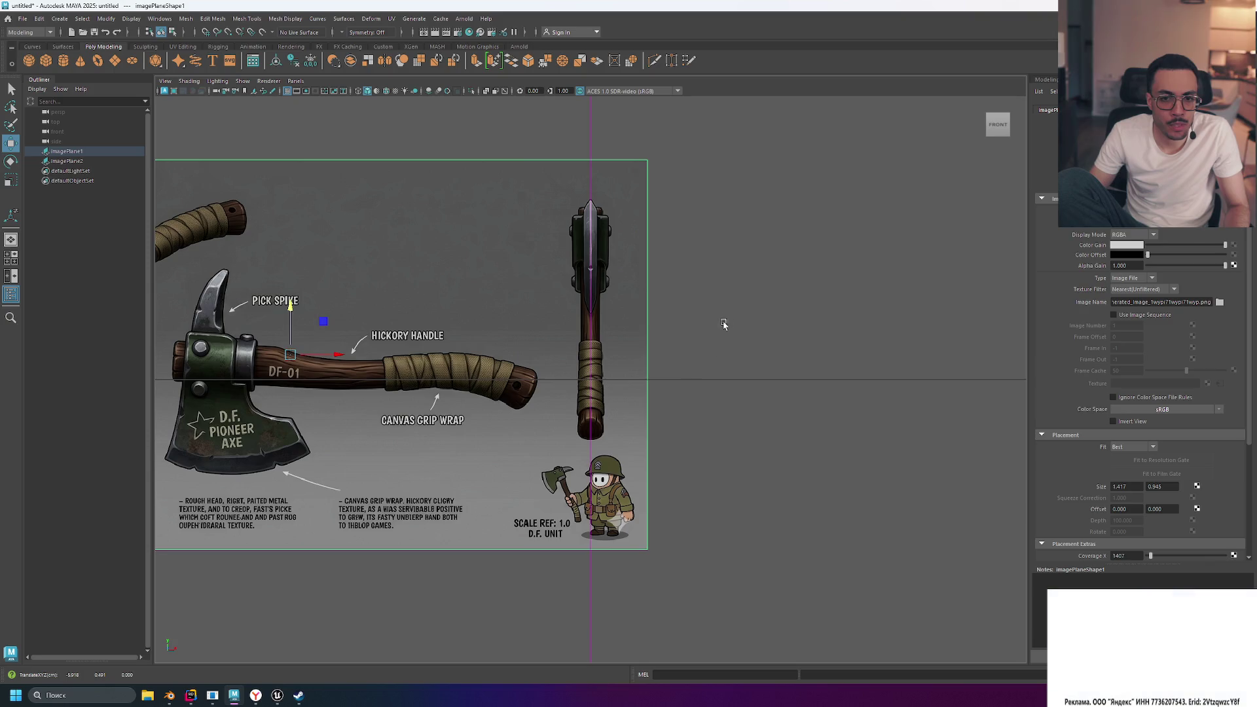
pyautogui.scroll(-4, 799, 261)
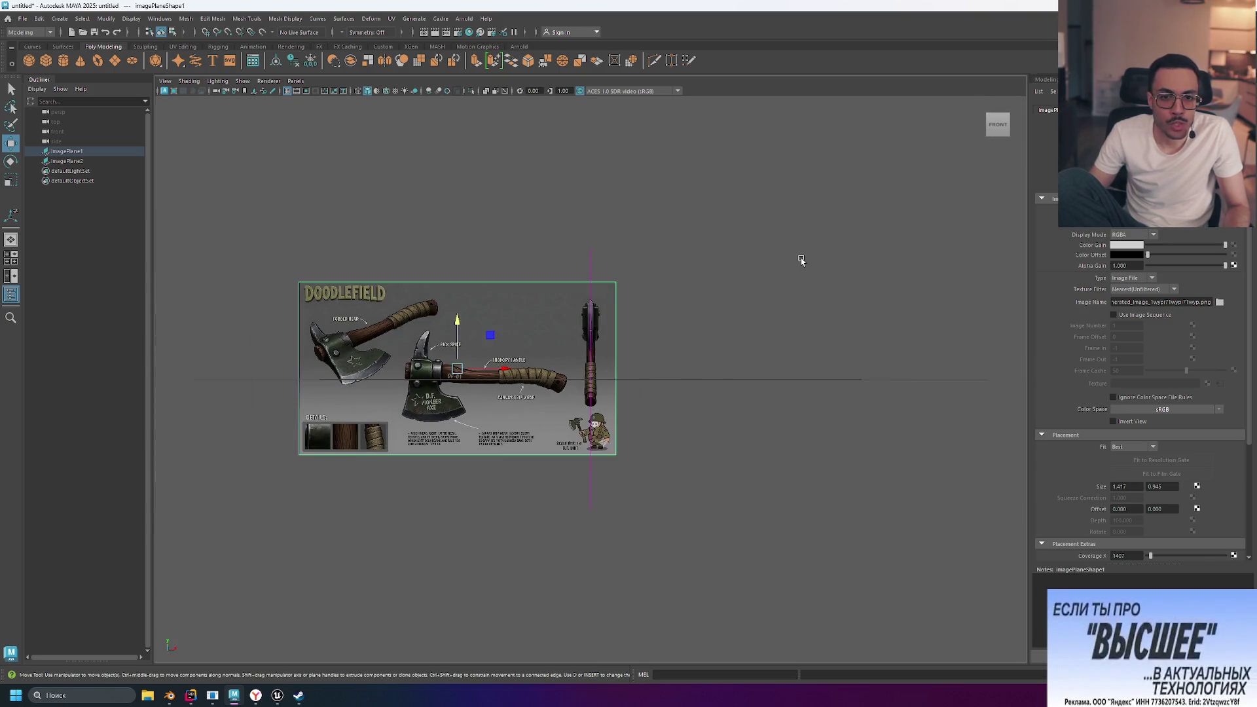
# Select imagePlane2 and load the Gemini axe PNG as its Image Name
pyautogui.press('space')
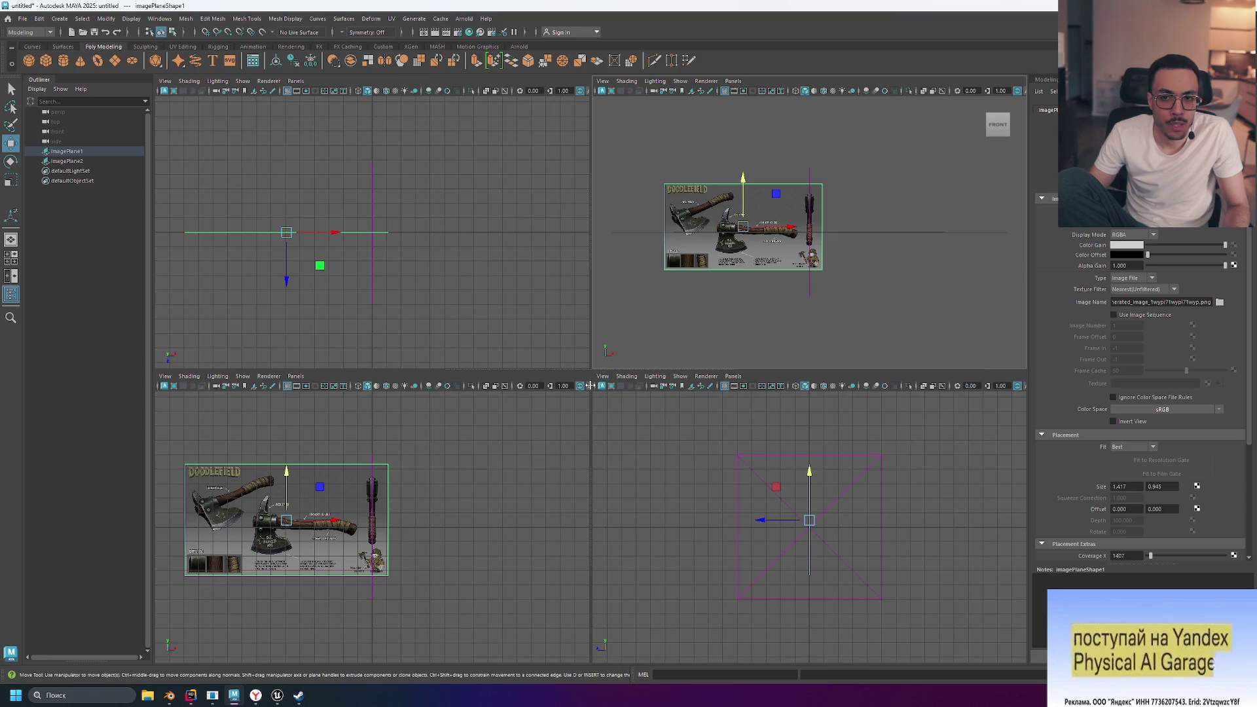
pyautogui.click(742, 490)
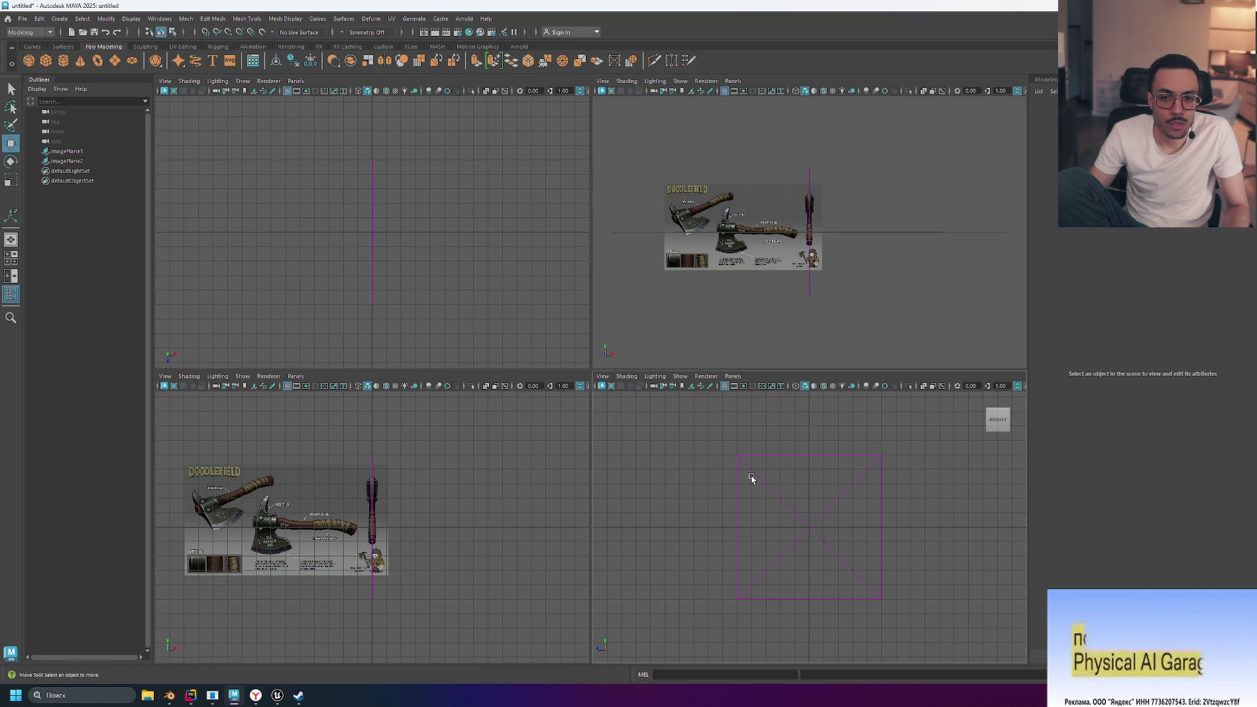
pyautogui.click(751, 478)
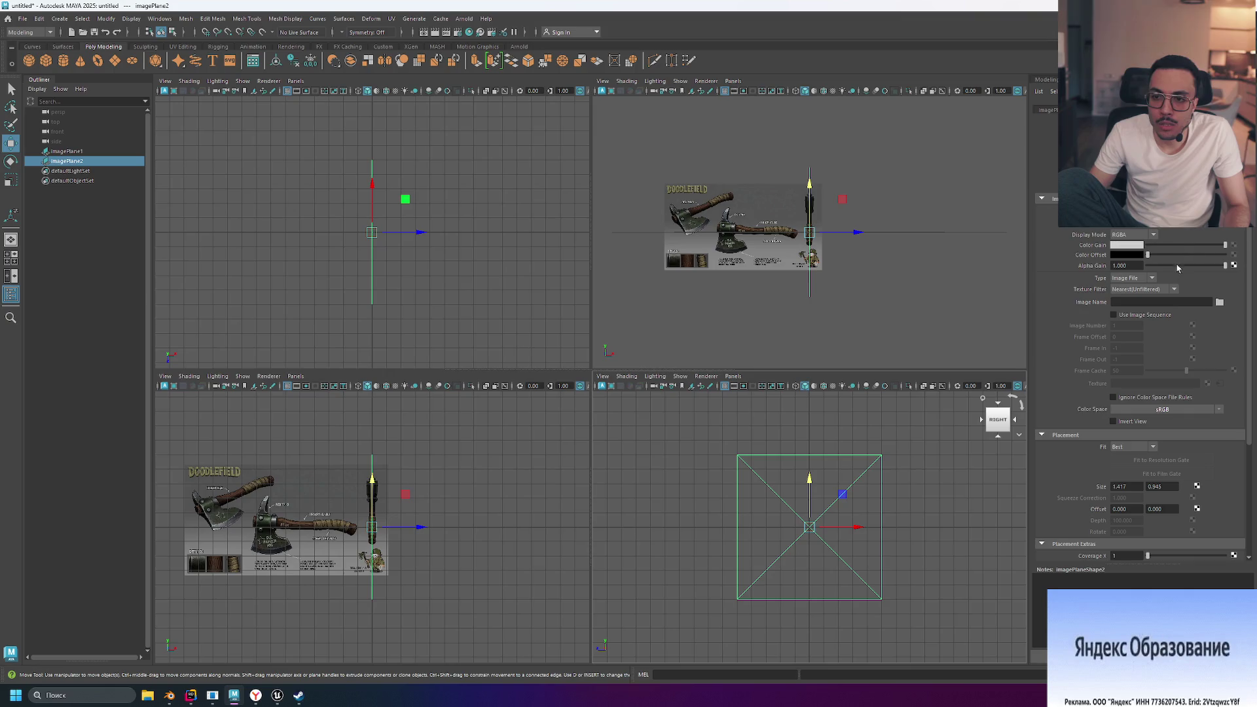
pyautogui.click(1220, 302)
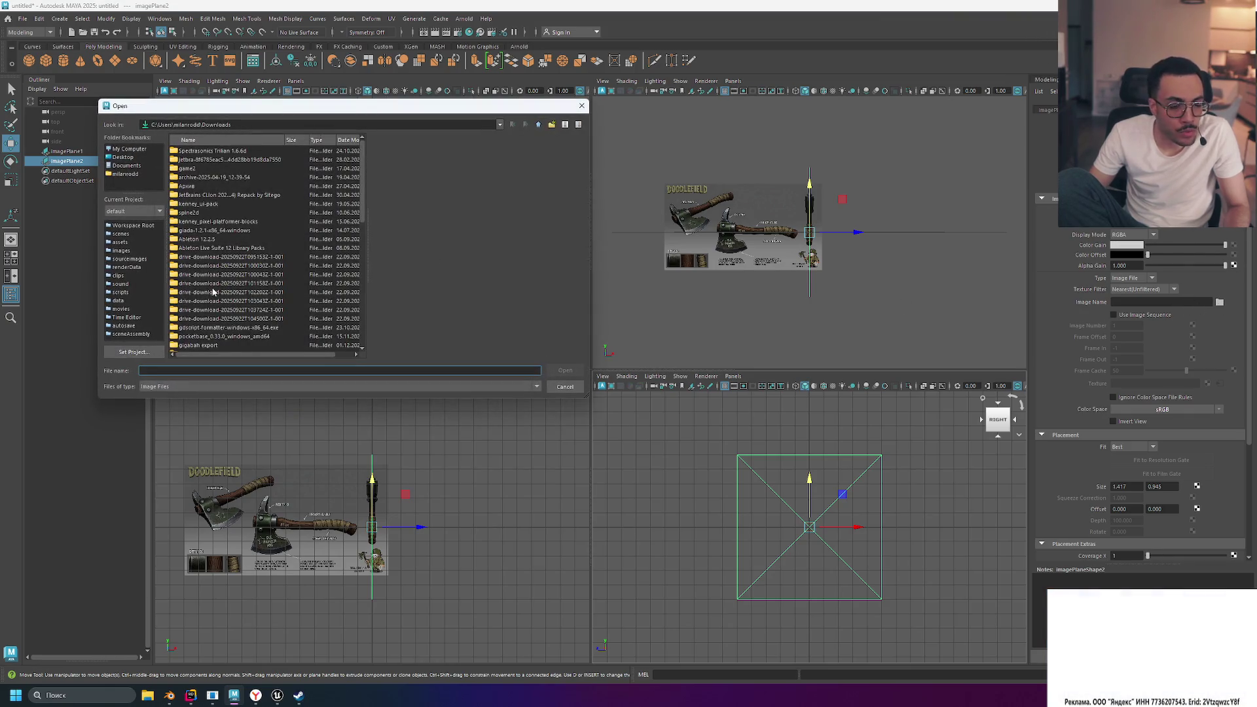
pyautogui.click(282, 291)
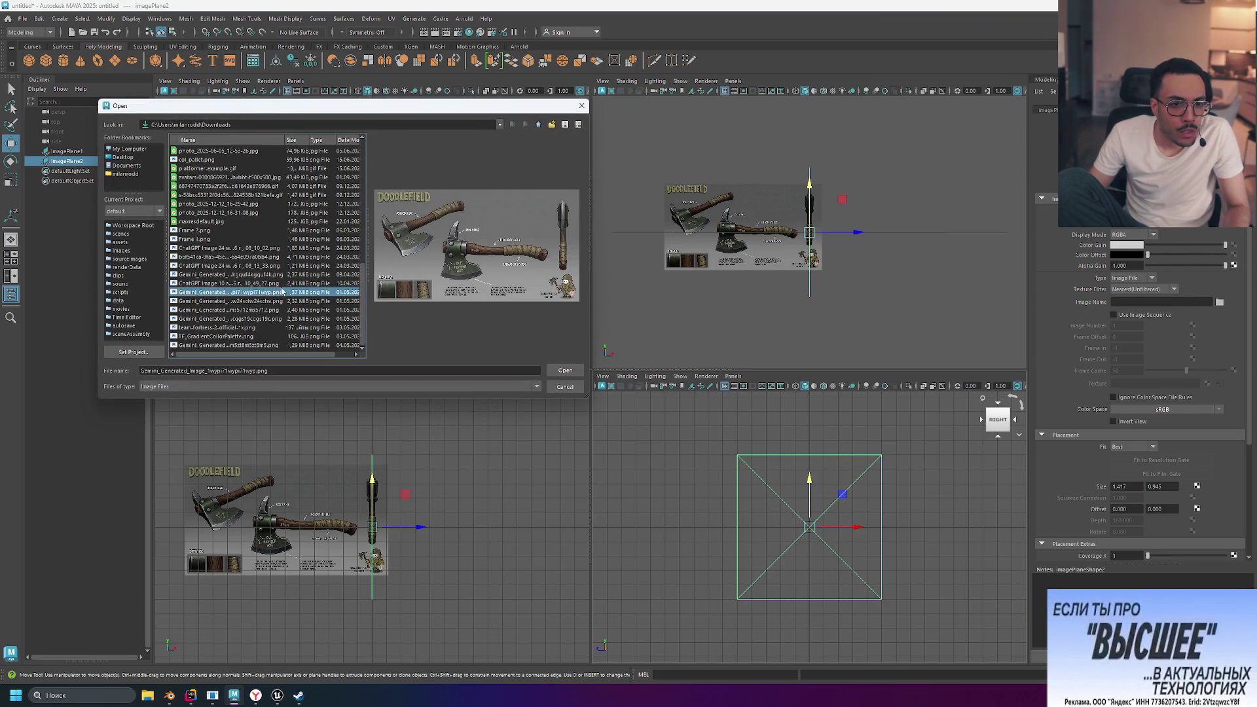
pyautogui.doubleClick(276, 294)
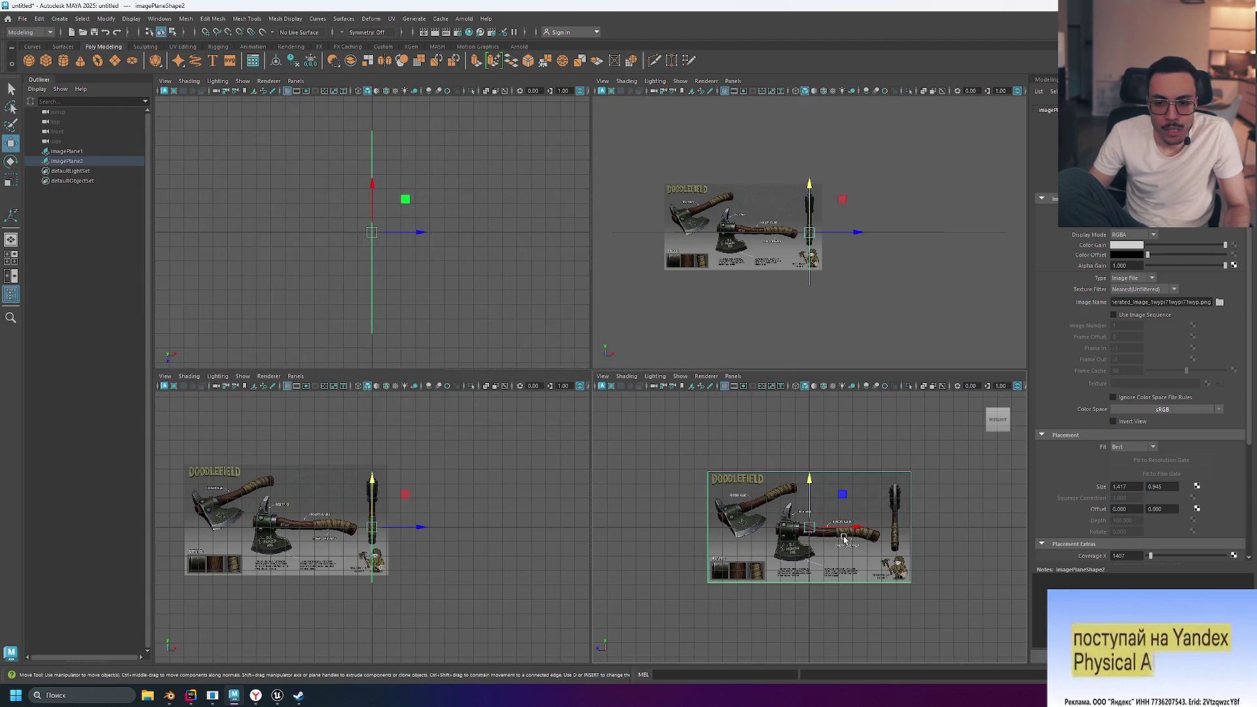
pyautogui.scroll(5, 844, 537)
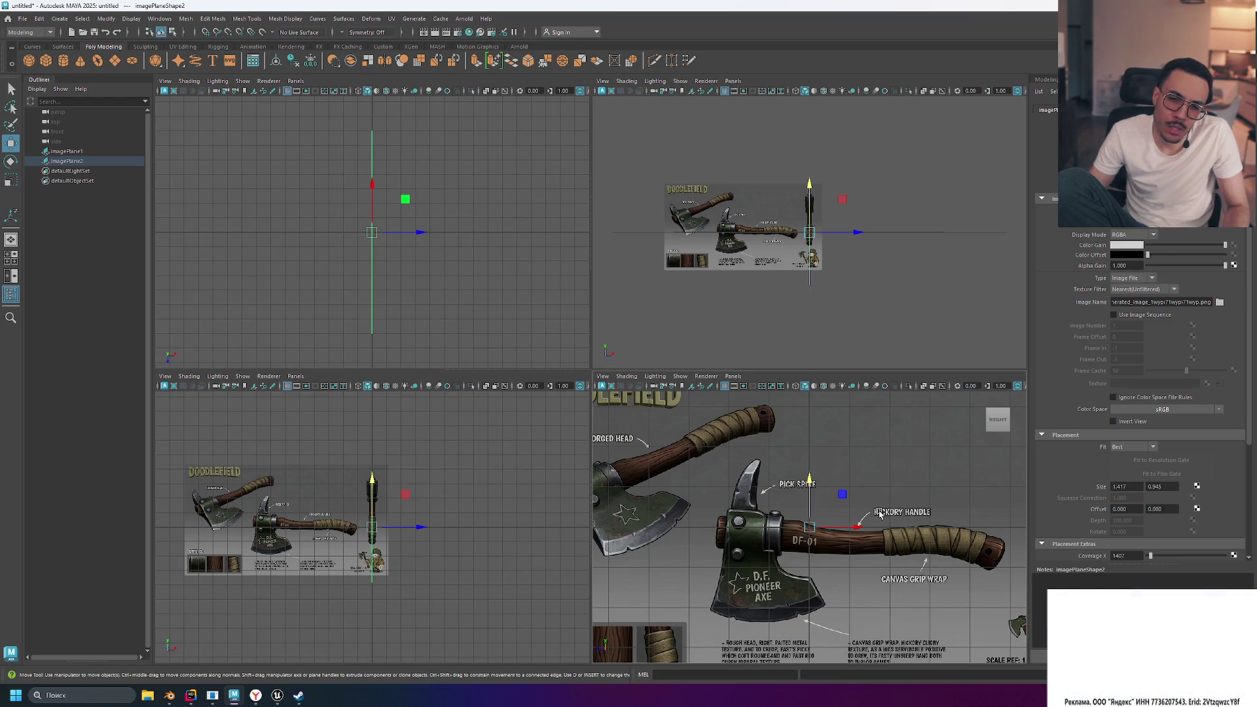
pyautogui.scroll(-5, 879, 513)
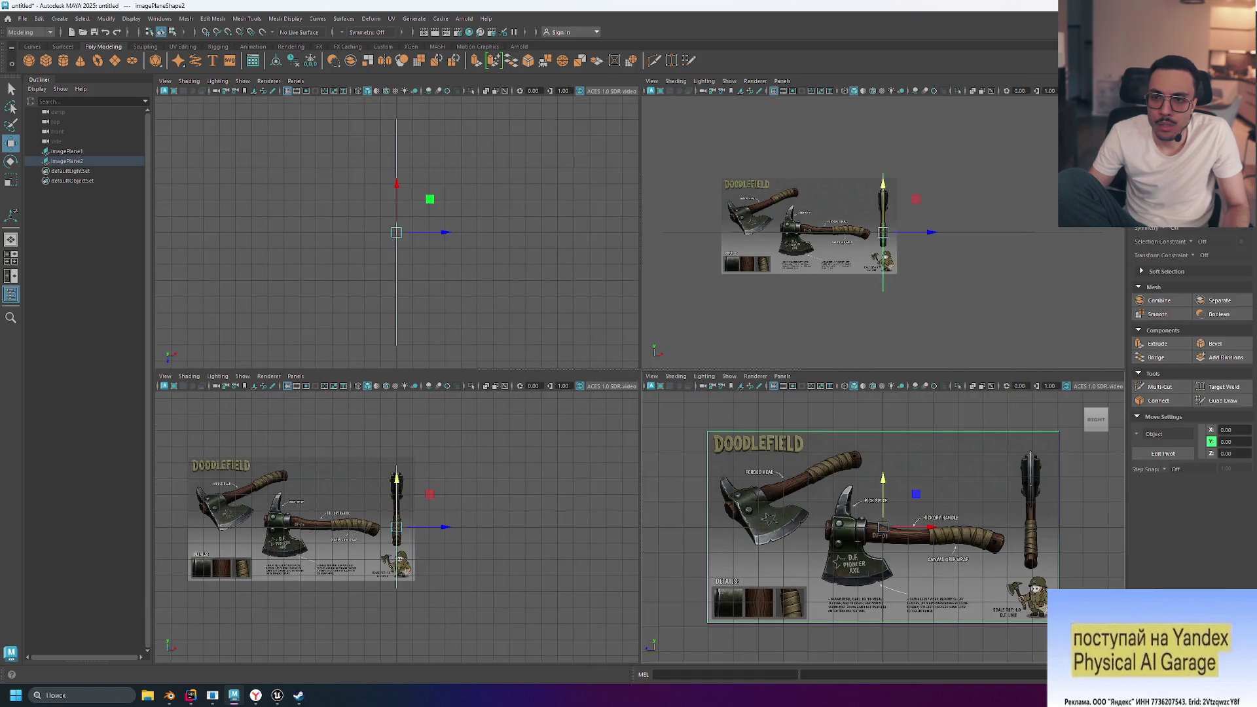
# Switch to the Rotate tool, check its settings, and turn imagePlane2 90° to lie flat
pyautogui.press('r')
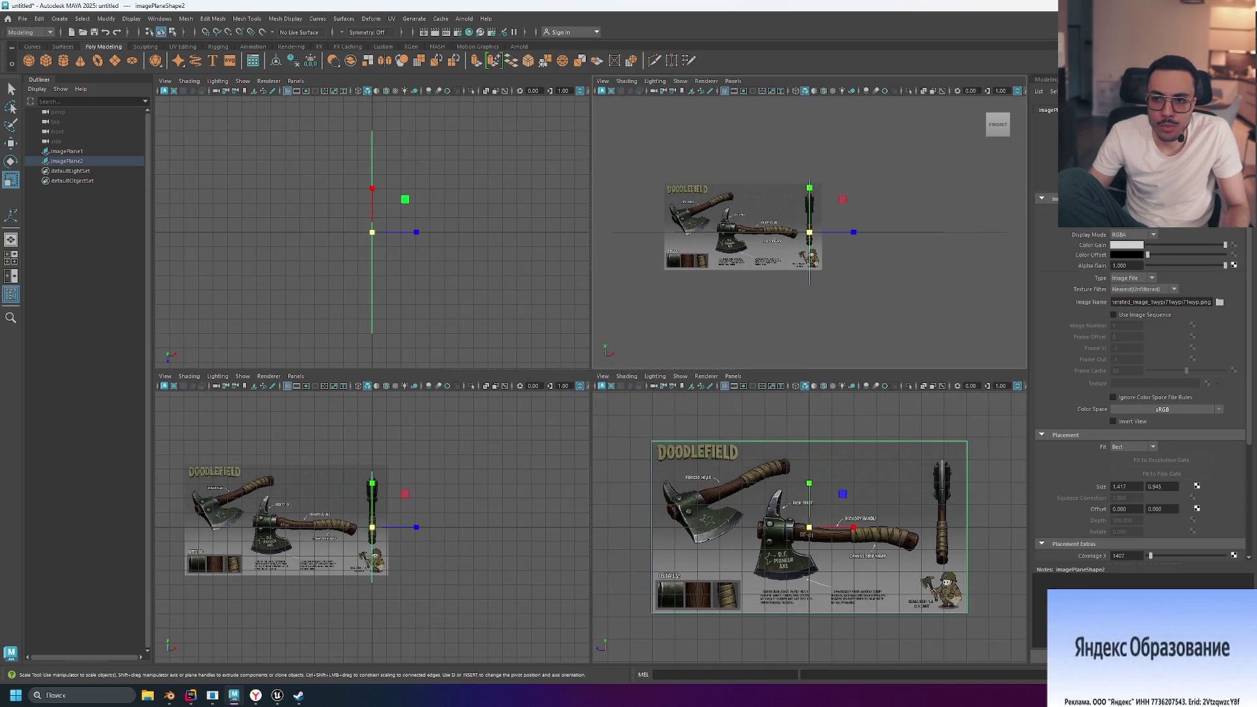
pyautogui.press('e')
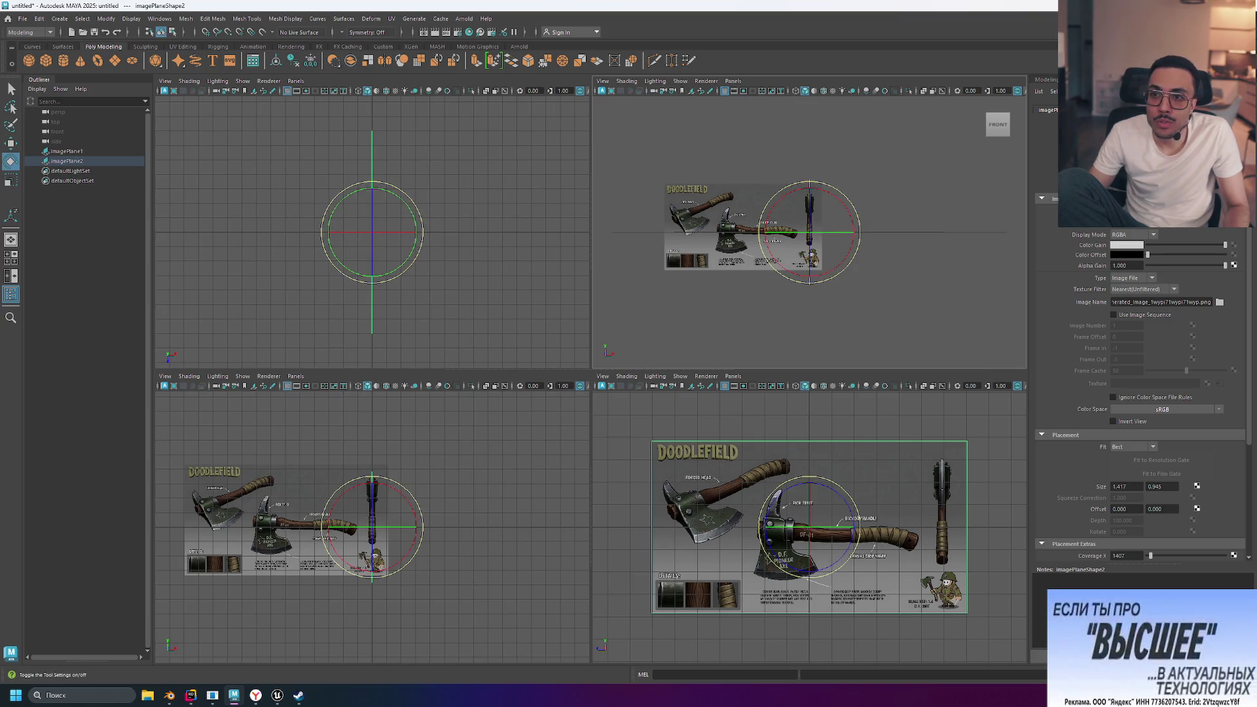
pyautogui.click(1234, 32)
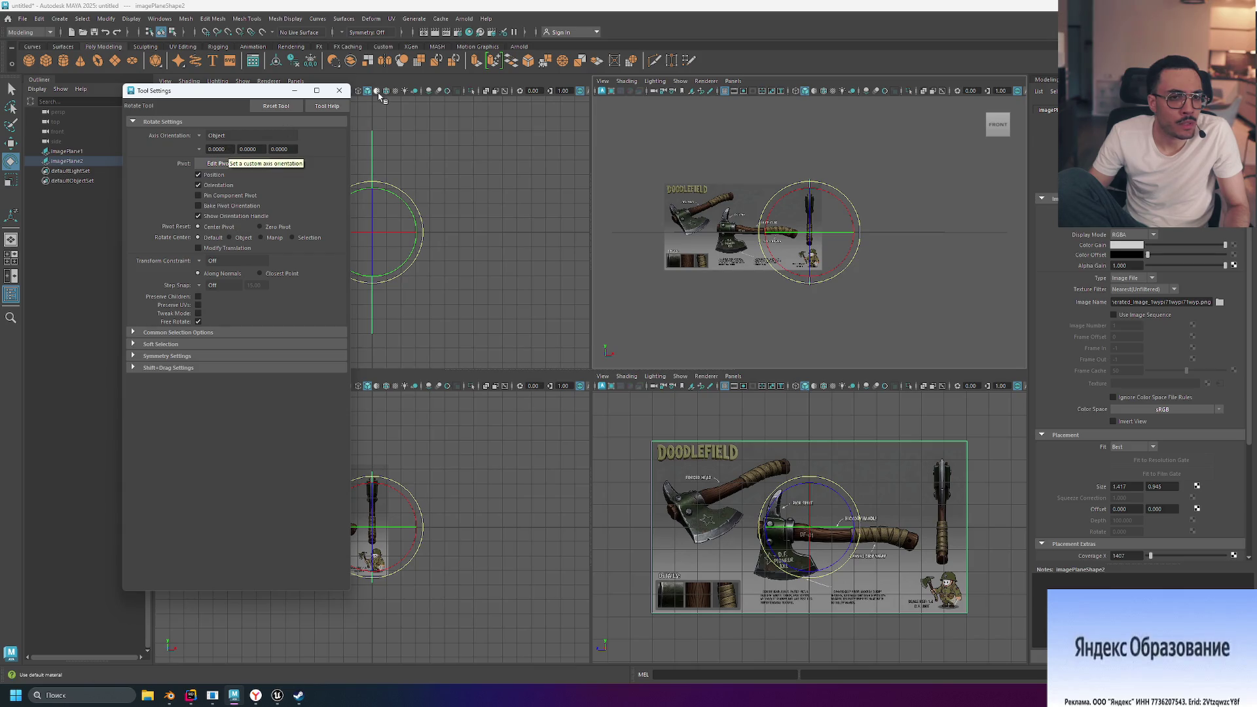
pyautogui.click(339, 91)
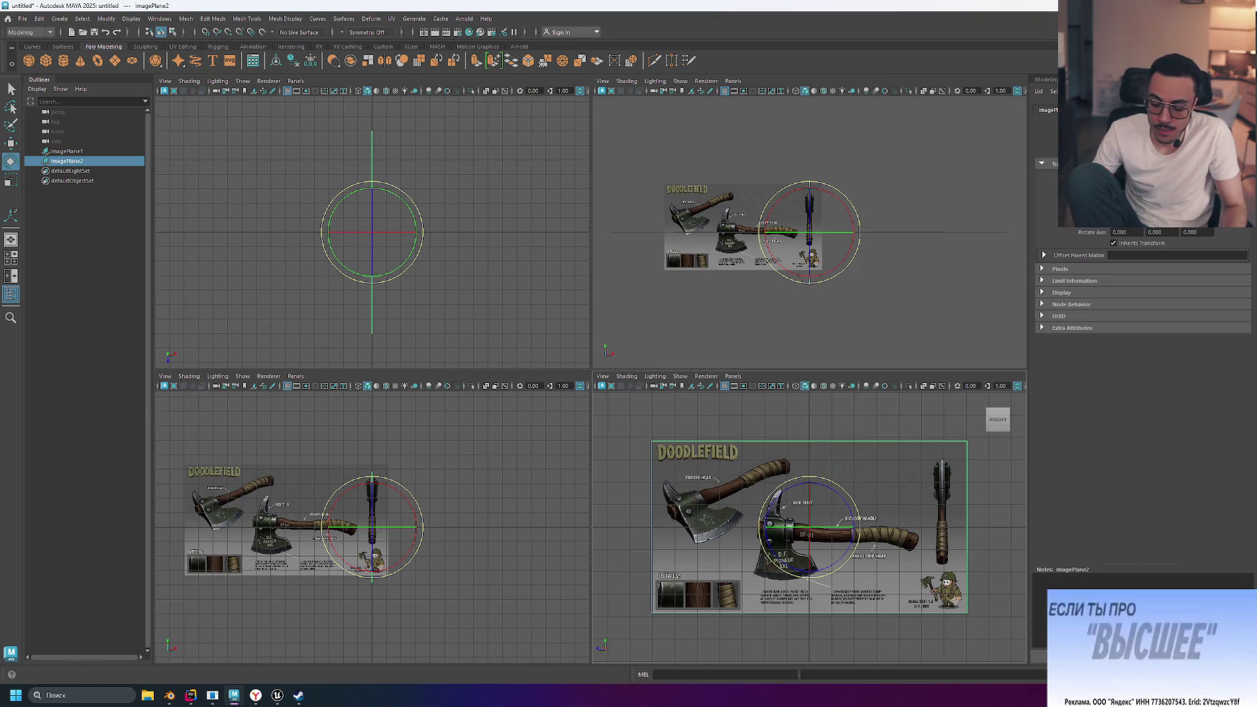
pyautogui.press('Return')
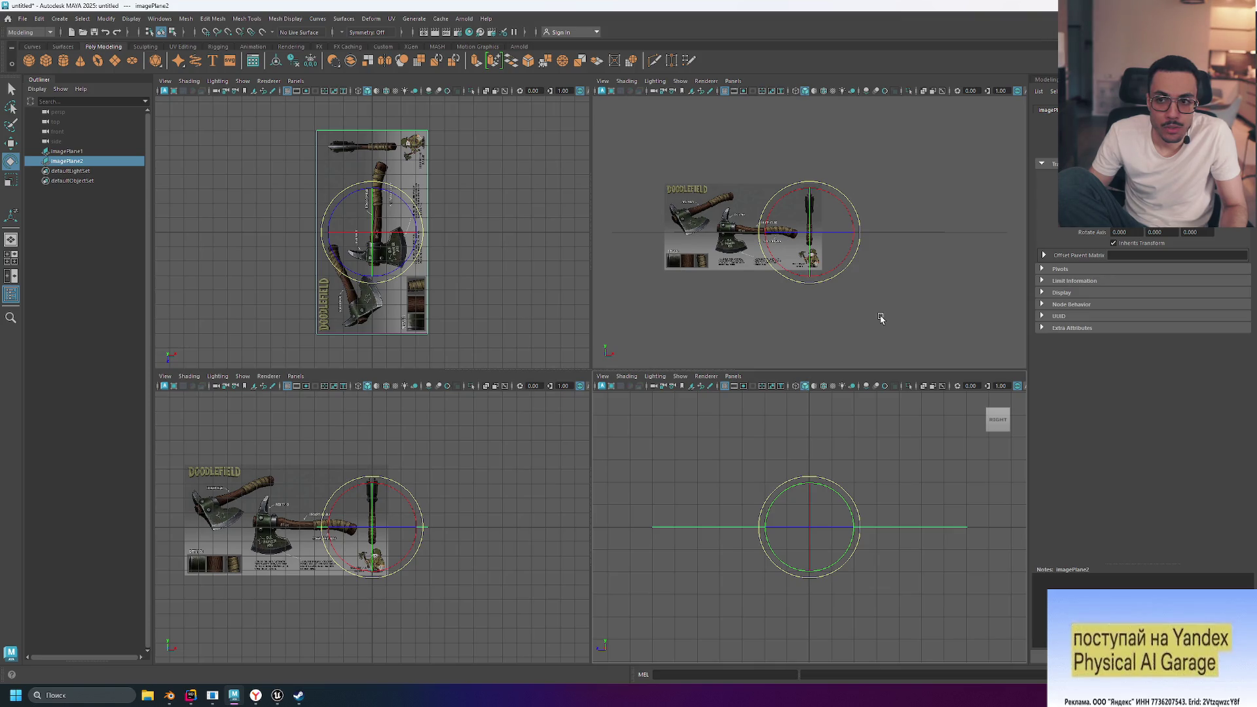
pyautogui.hotkey('ctrl', 'z')
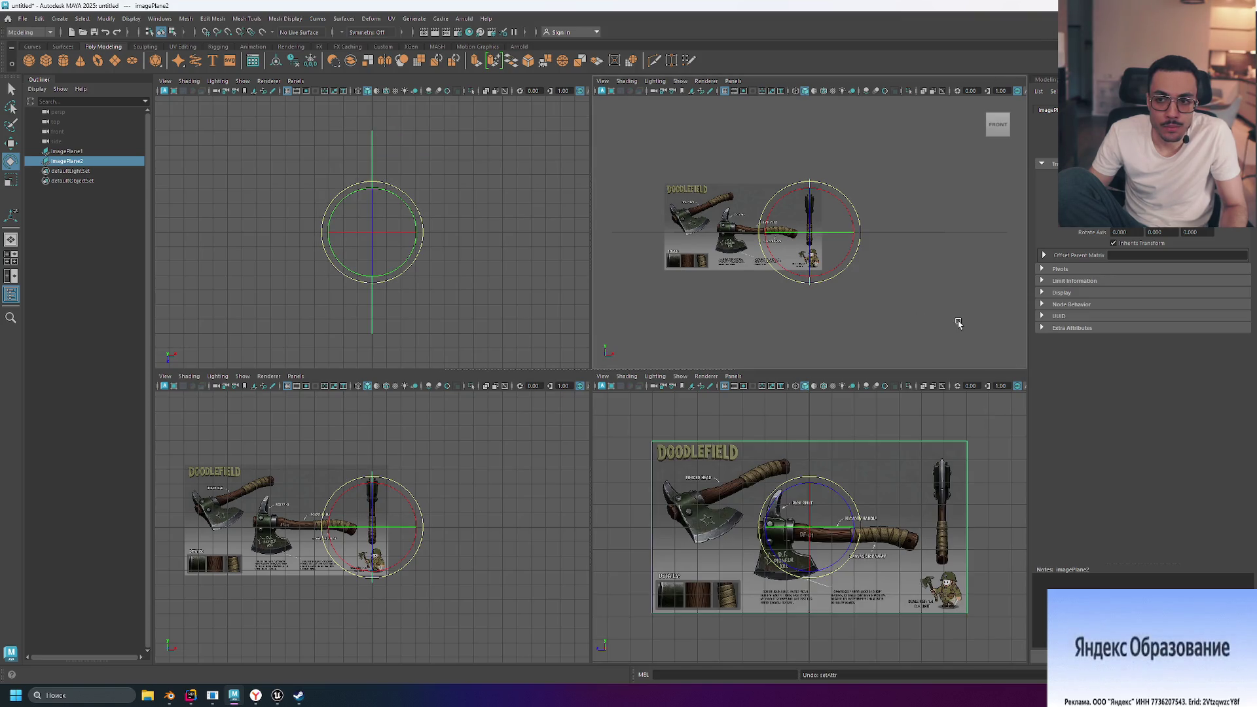
pyautogui.hotkey('ctrl', 'z')
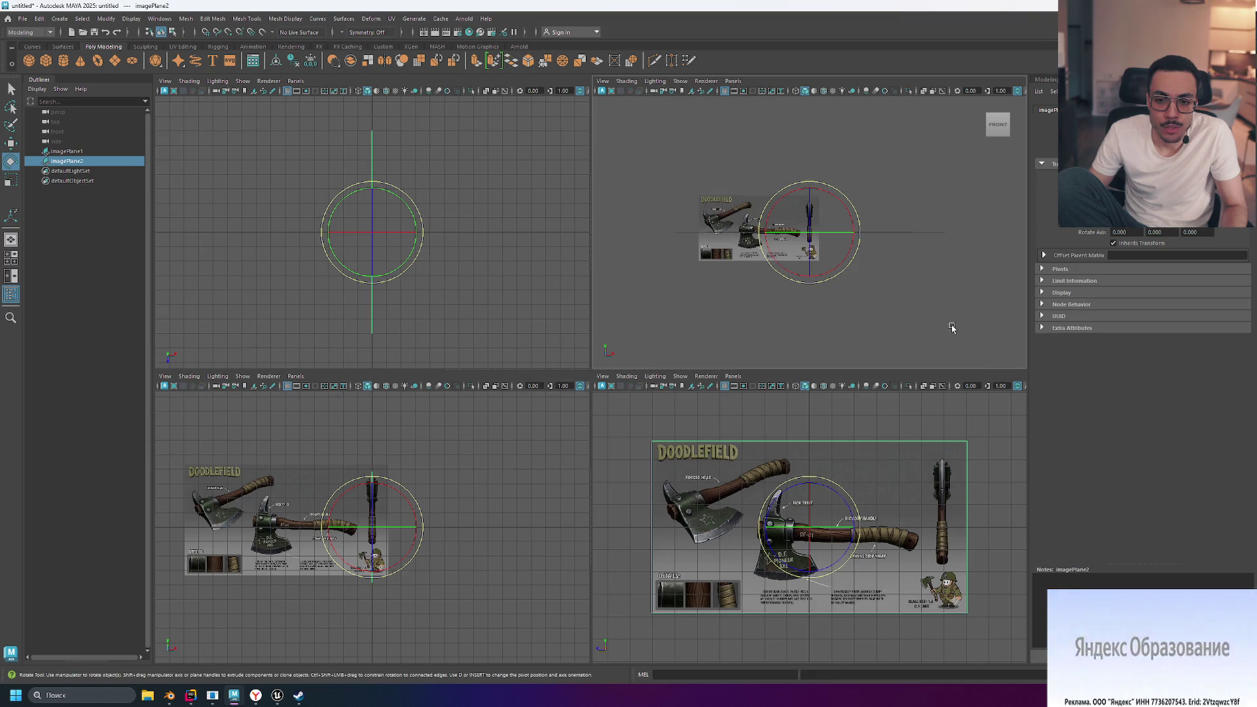
pyautogui.moveTo(835, 499)
pyautogui.mouseDown()
pyautogui.moveTo(837, 539)
pyautogui.moveTo(841, 493)
pyautogui.mouseUp()
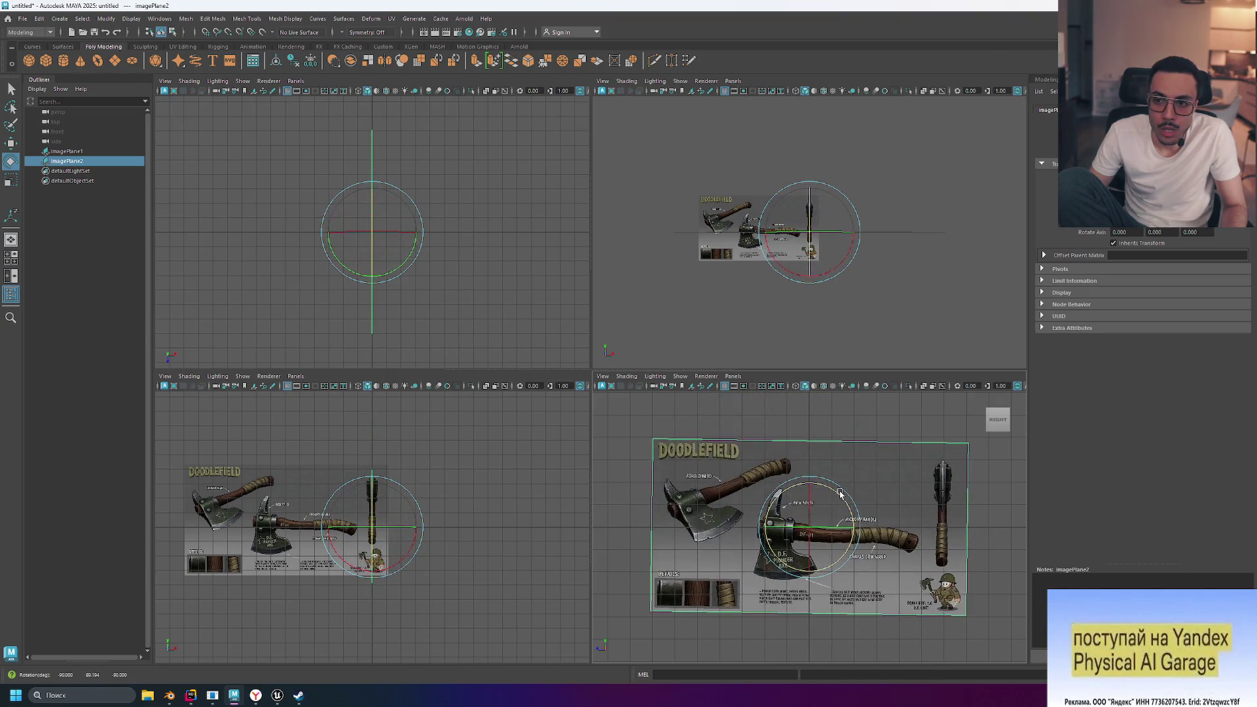
pyautogui.hotkey('ctrl', 'z')
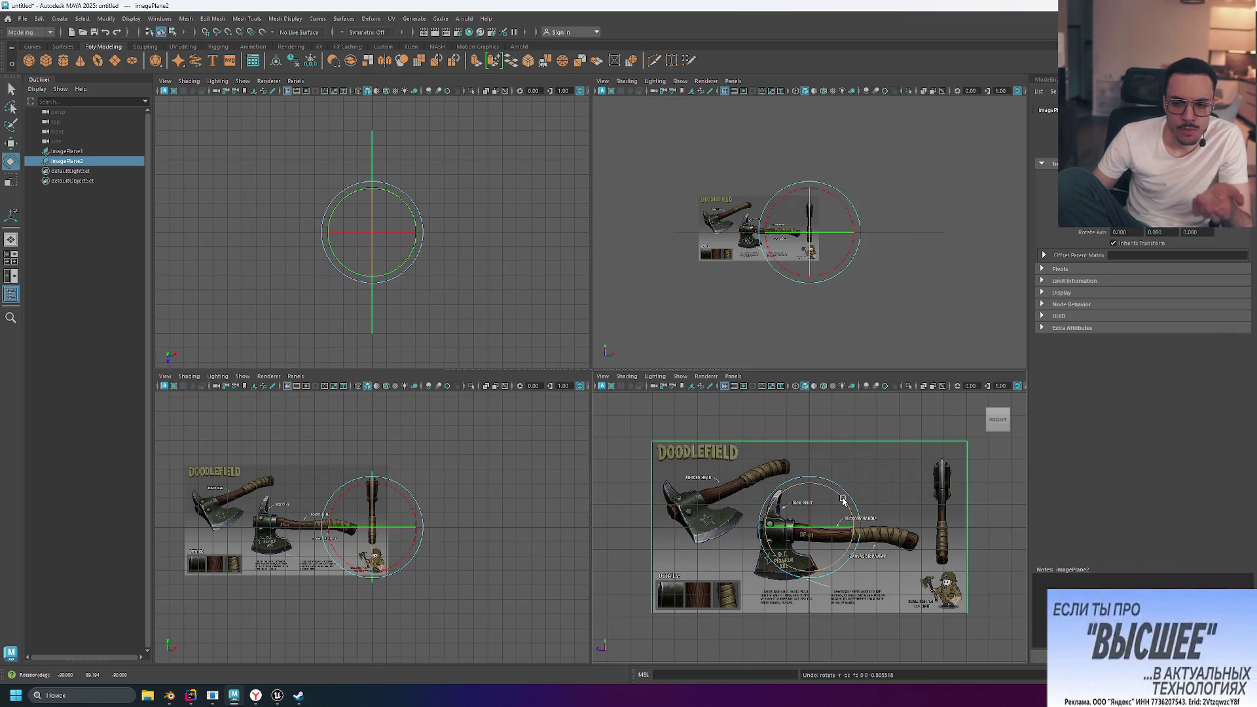
pyautogui.moveTo(843, 500)
pyautogui.mouseDown()
pyautogui.moveTo(841, 562)
pyautogui.moveTo(836, 487)
pyautogui.mouseUp()
pyautogui.hotkey('ctrl', 'z')
pyautogui.hotkey('ctrl', 'z')
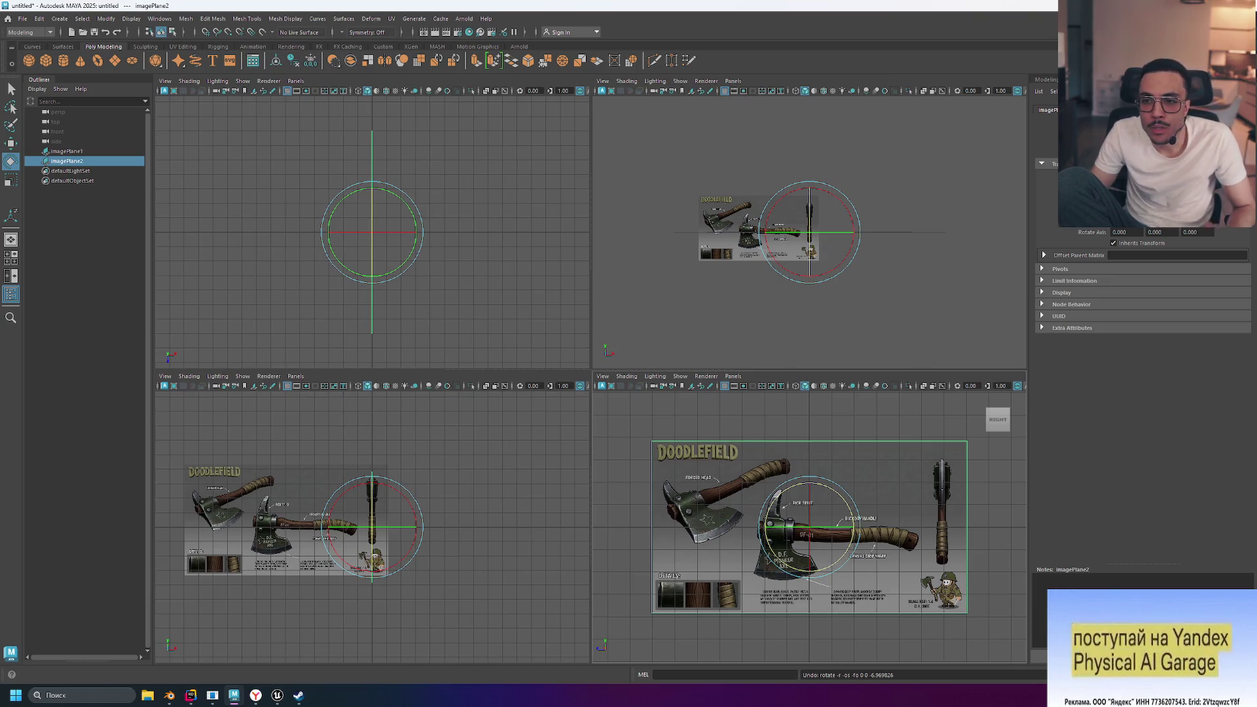
pyautogui.moveTo(823, 489)
pyautogui.mouseDown()
pyautogui.moveTo(843, 534)
pyautogui.moveTo(839, 513)
pyautogui.moveTo(753, 452)
pyautogui.moveTo(631, 481)
pyautogui.mouseUp()
pyautogui.hotkey('ctrl', 'z')
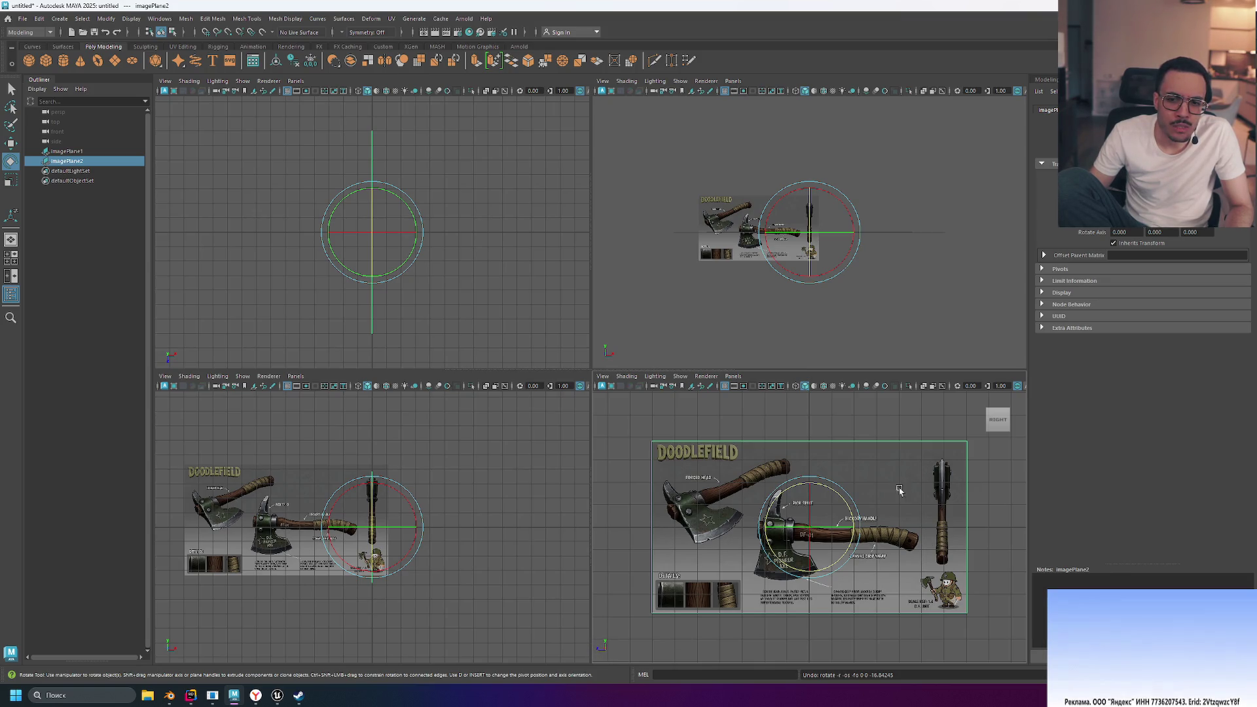
pyautogui.moveTo(841, 503); pyautogui.dragTo(842, 524)
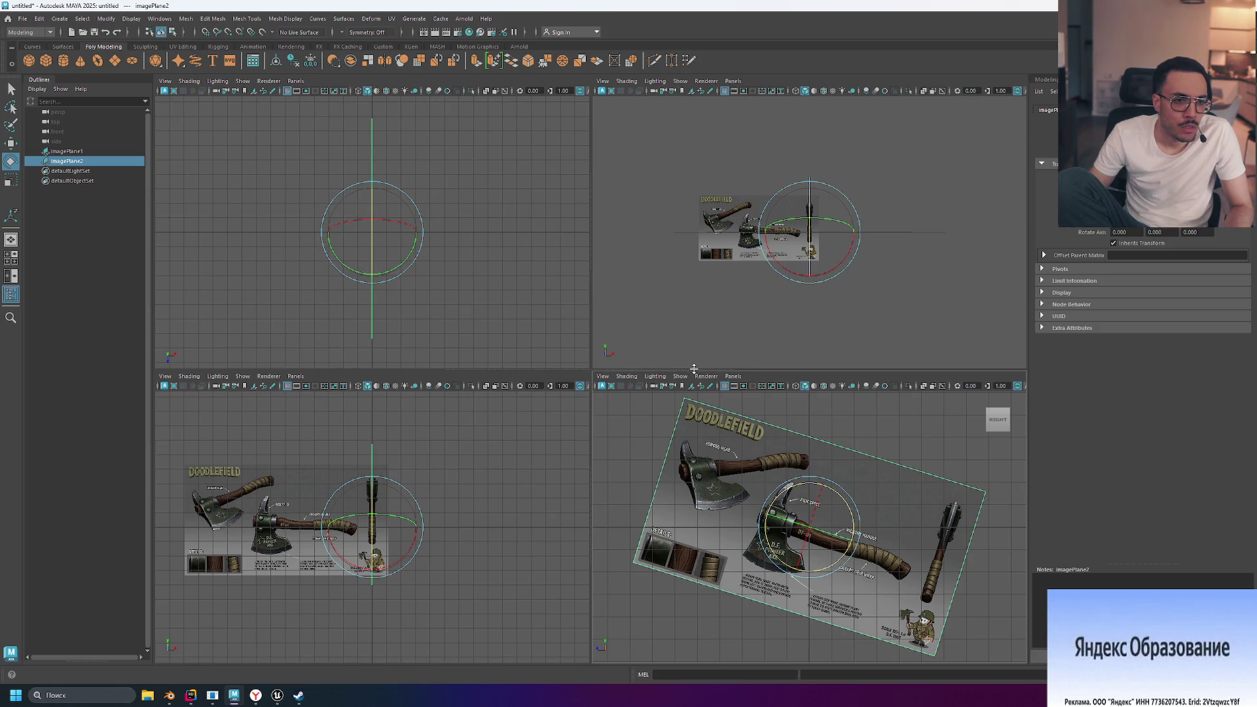
pyautogui.moveTo(836, 497)
pyautogui.mouseDown()
pyautogui.moveTo(865, 505)
pyautogui.moveTo(809, 488)
pyautogui.moveTo(996, 508)
pyautogui.moveTo(993, 541)
pyautogui.moveTo(954, 576)
pyautogui.moveTo(912, 570)
pyautogui.moveTo(928, 527)
pyautogui.mouseUp()
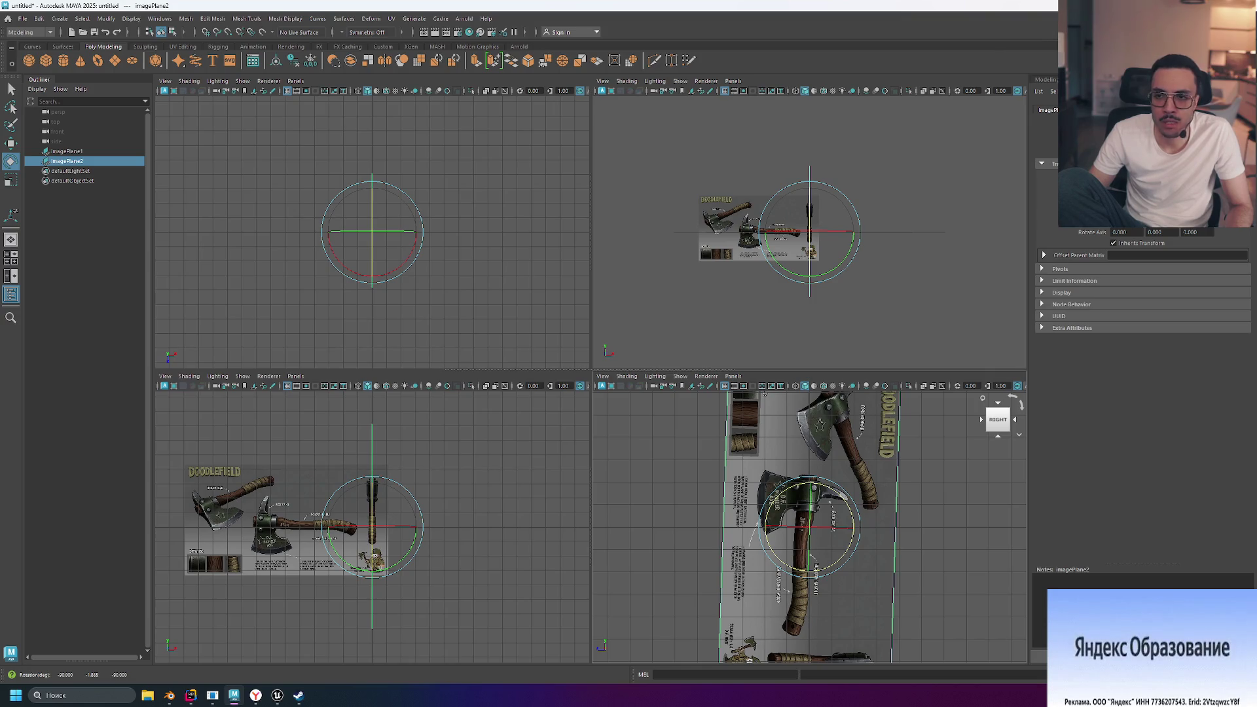
pyautogui.hotkey('ctrl', 'z')
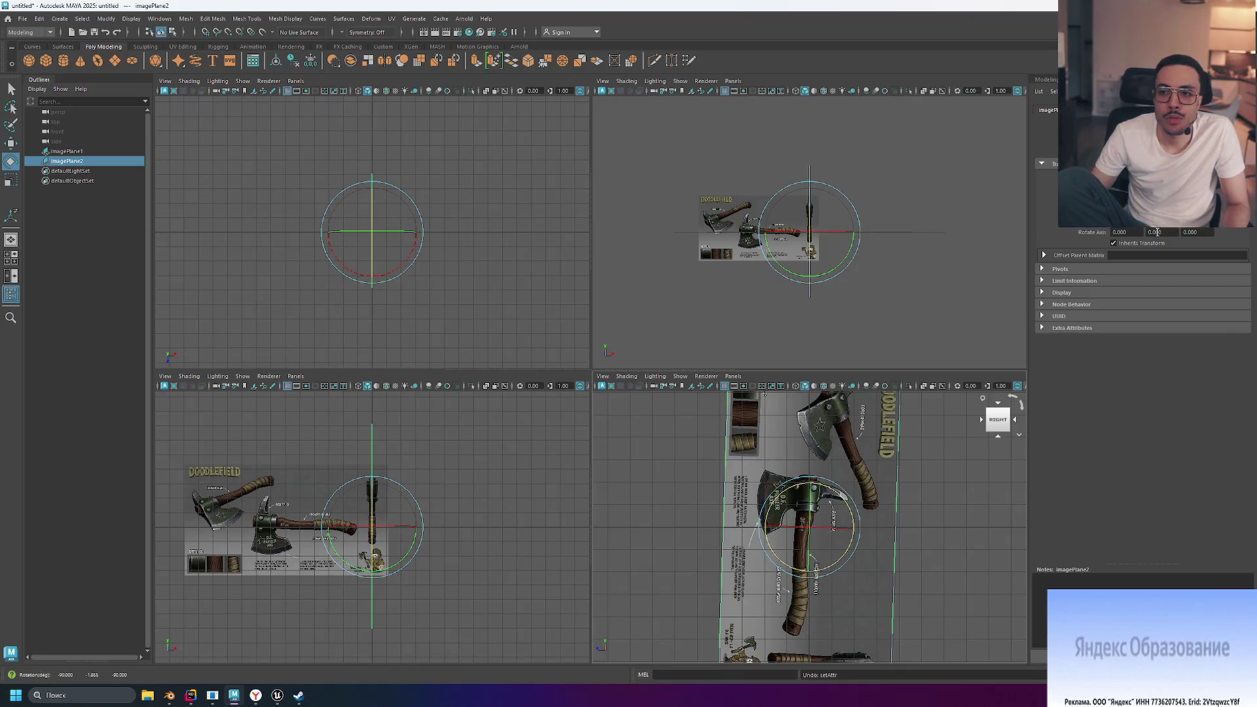
pyautogui.hotkey('ctrl', 'z')
pyautogui.hotkey('ctrl', 'z')
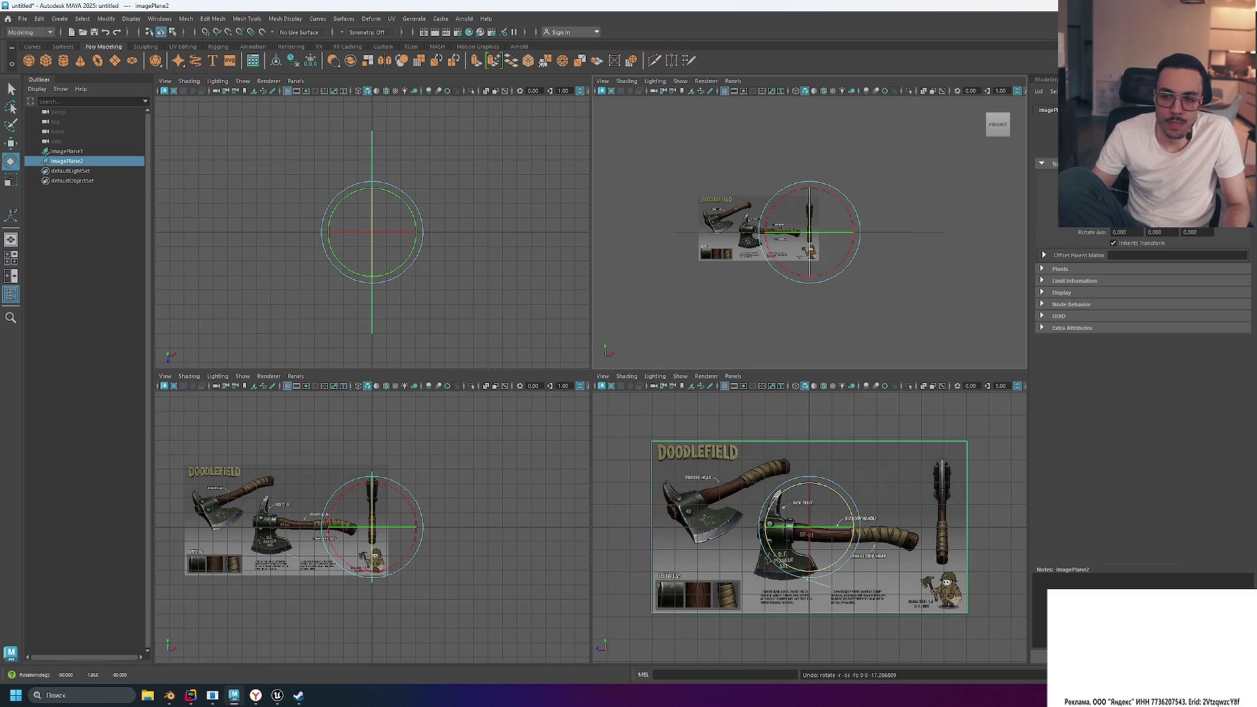
pyautogui.click(1122, 232)
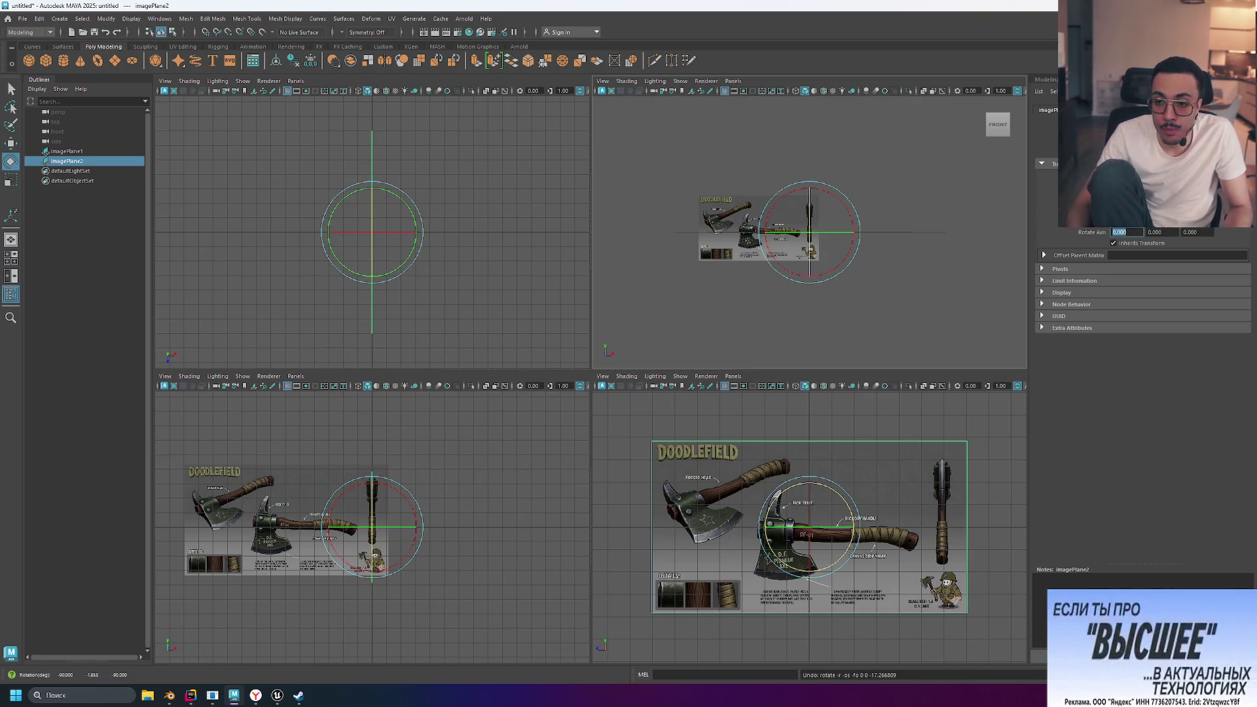
# Try 90 in imagePlane2's Rotate Axis X and then Y, undoing each
pyautogui.click(1155, 232)
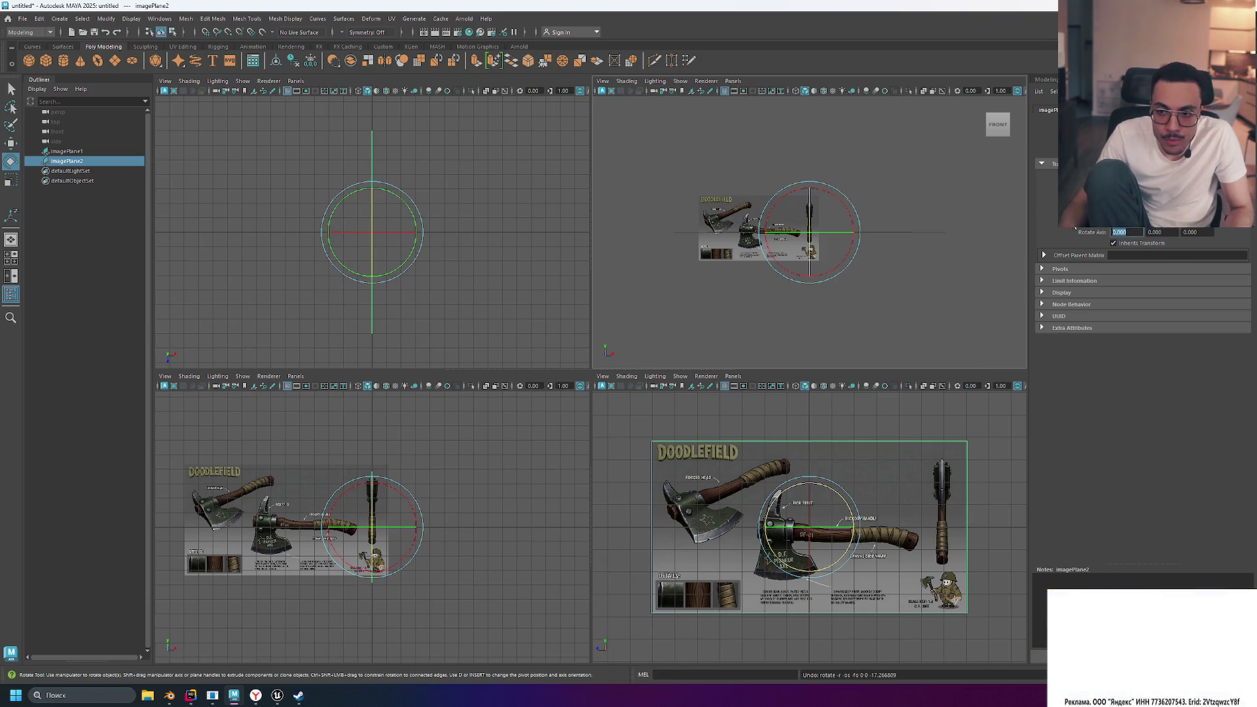
pyautogui.write('90')
pyautogui.press('Return')
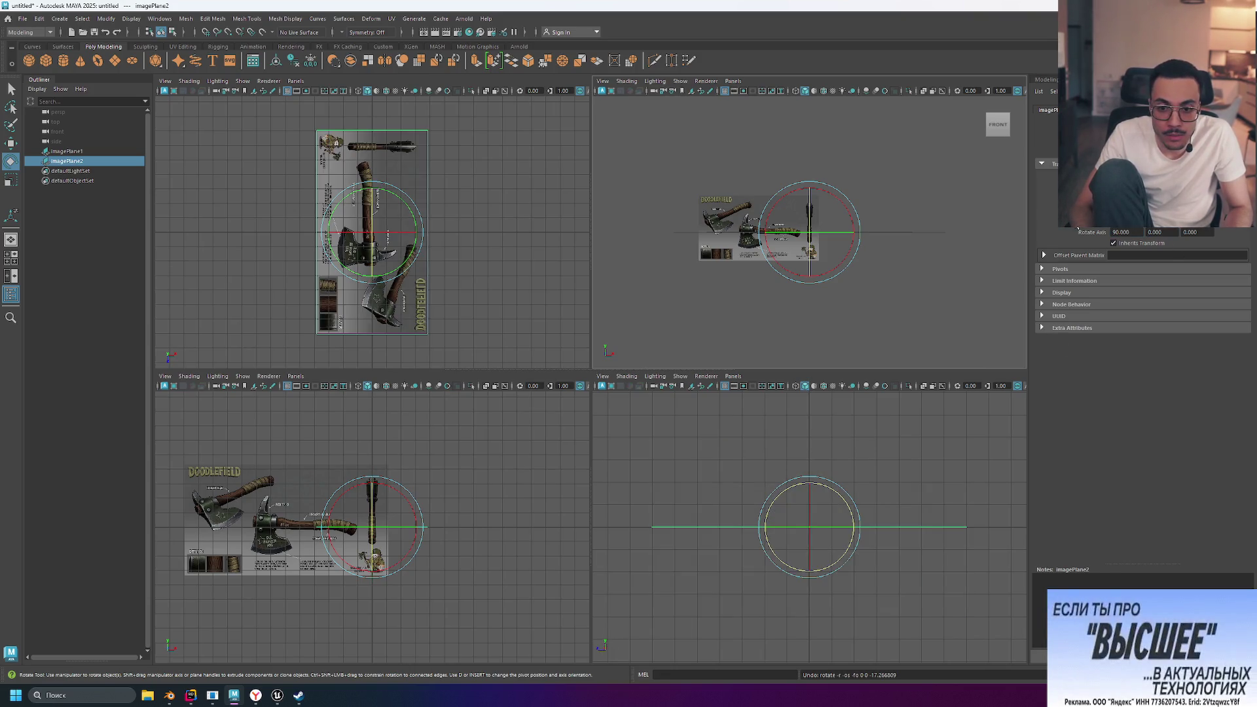
pyautogui.hotkey('ctrl', 'z')
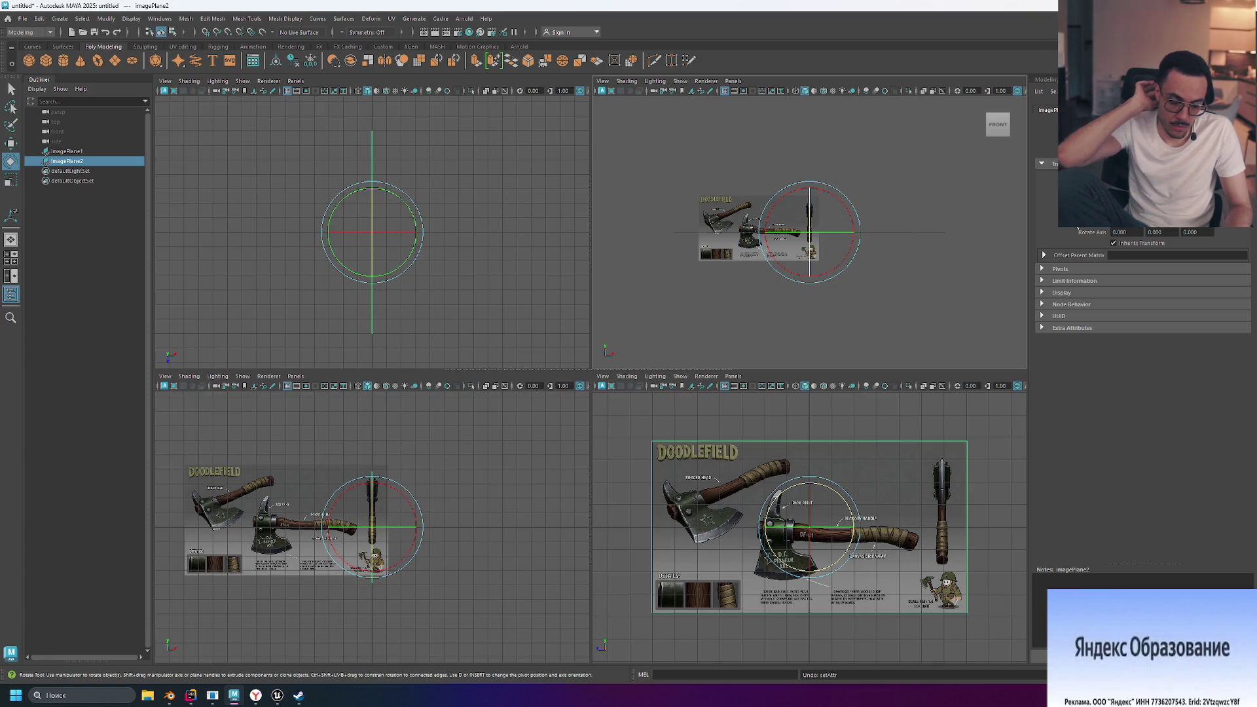
pyautogui.click(1154, 232)
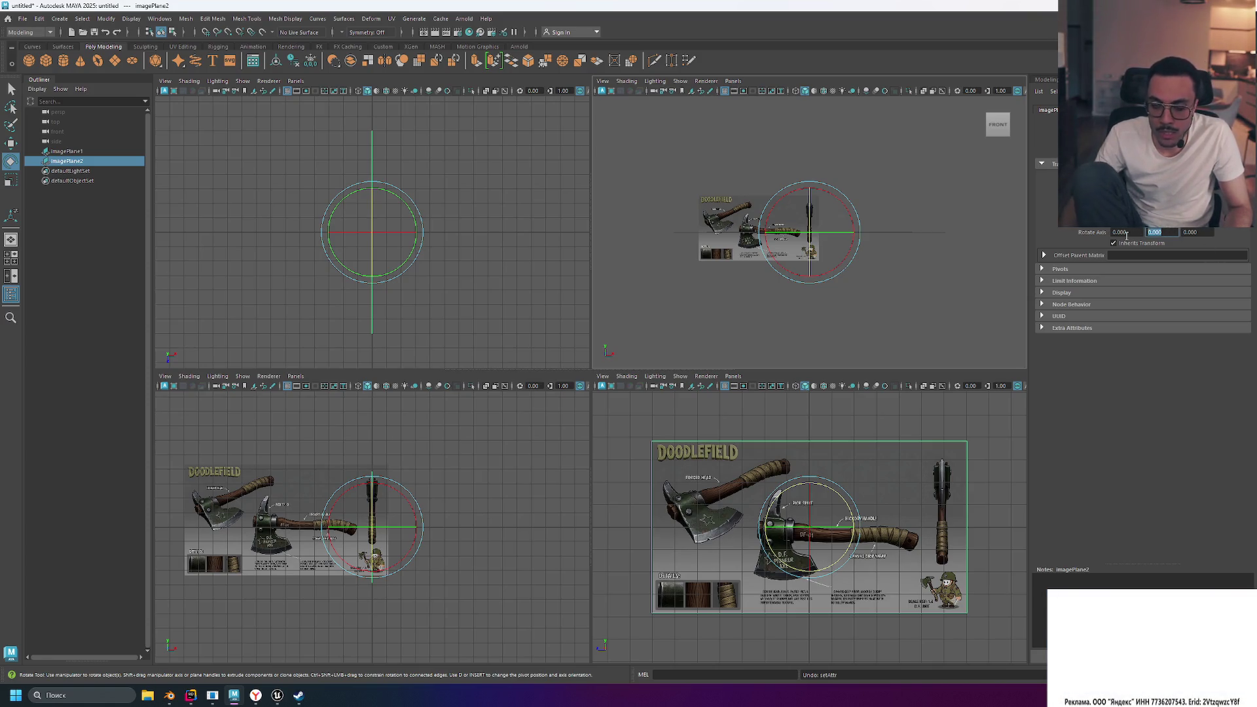
pyautogui.write('90')
pyautogui.press('Return')
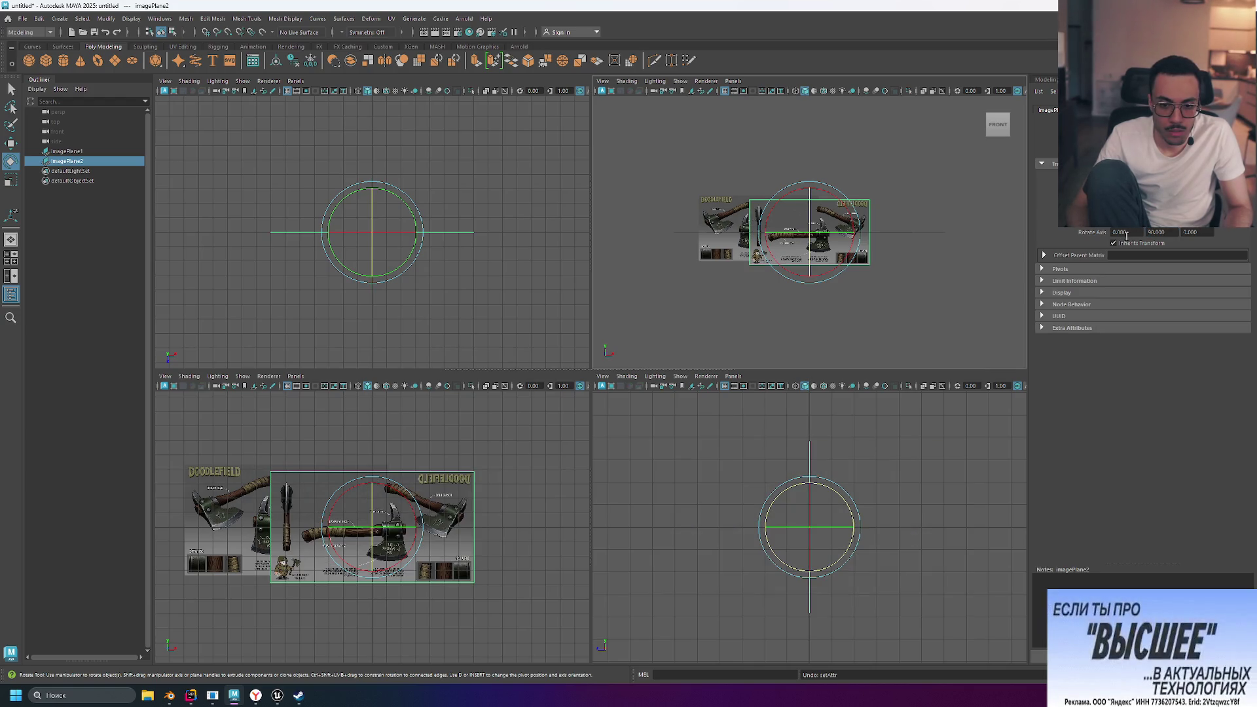
pyautogui.hotkey('ctrl', 'z')
# Try 90 in Rotate Axis Z, undo it, then set Rotate Axis Z to -90
pyautogui.press('Tab')
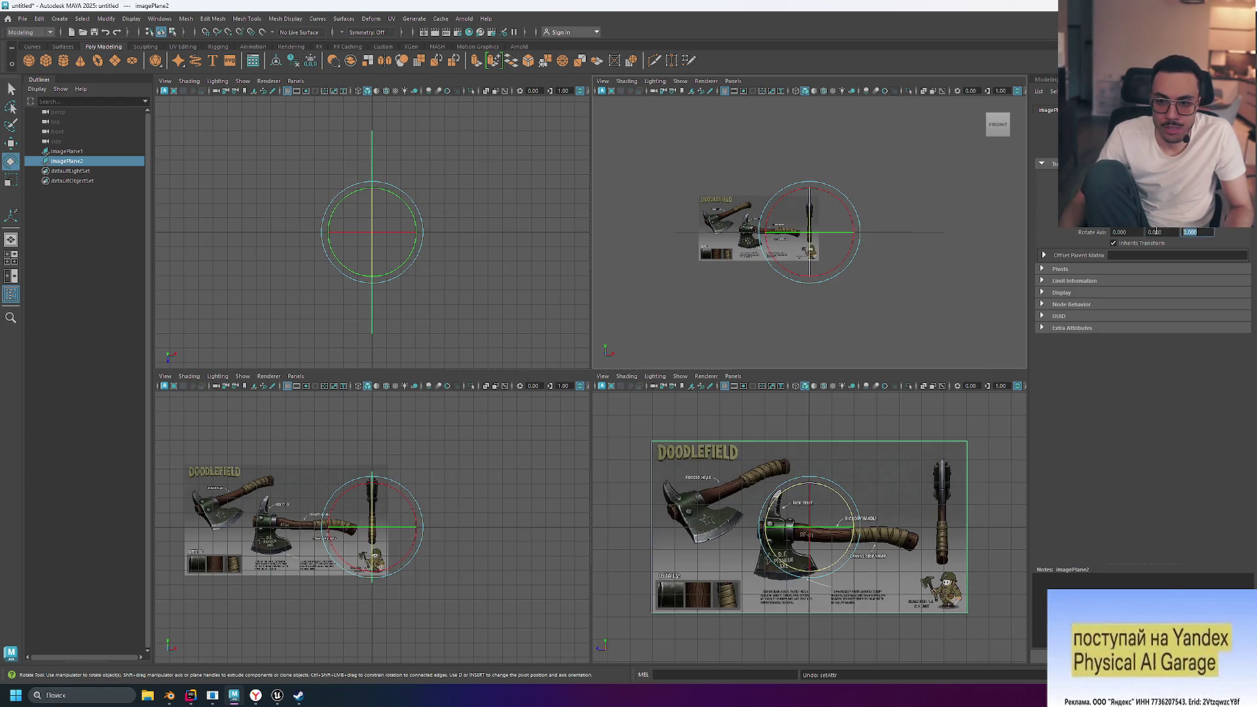
pyautogui.write('90')
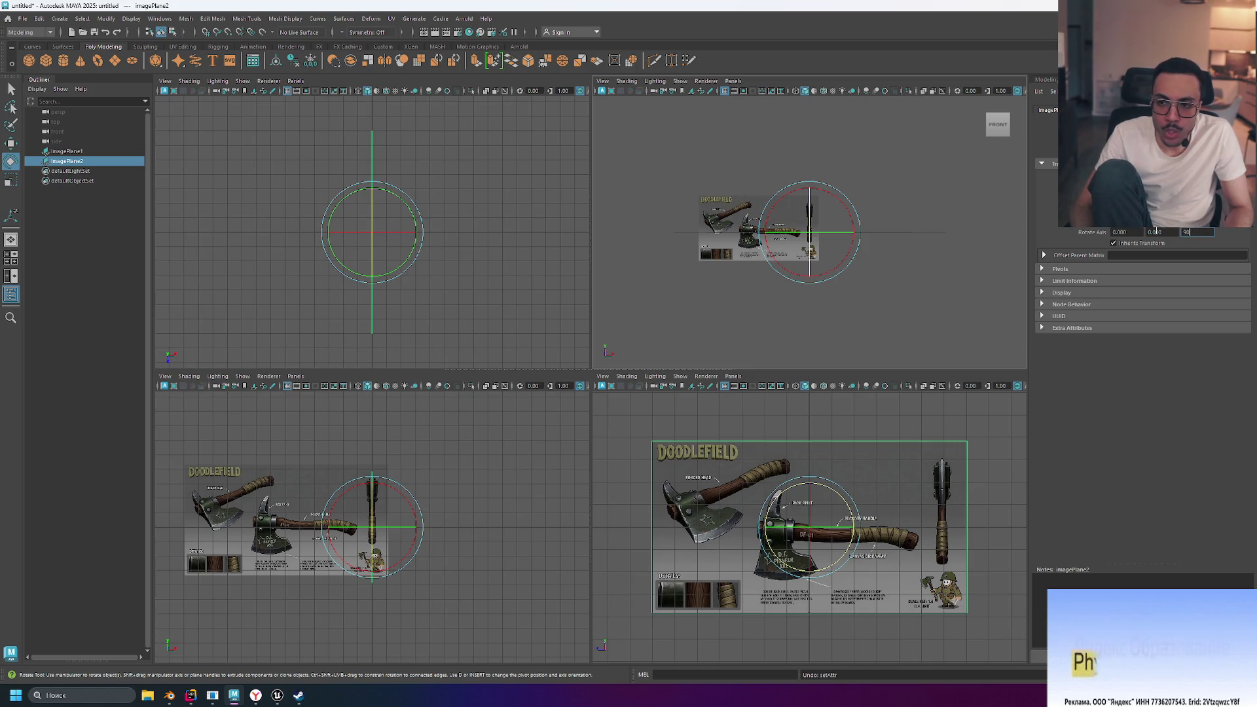
pyautogui.press('Return')
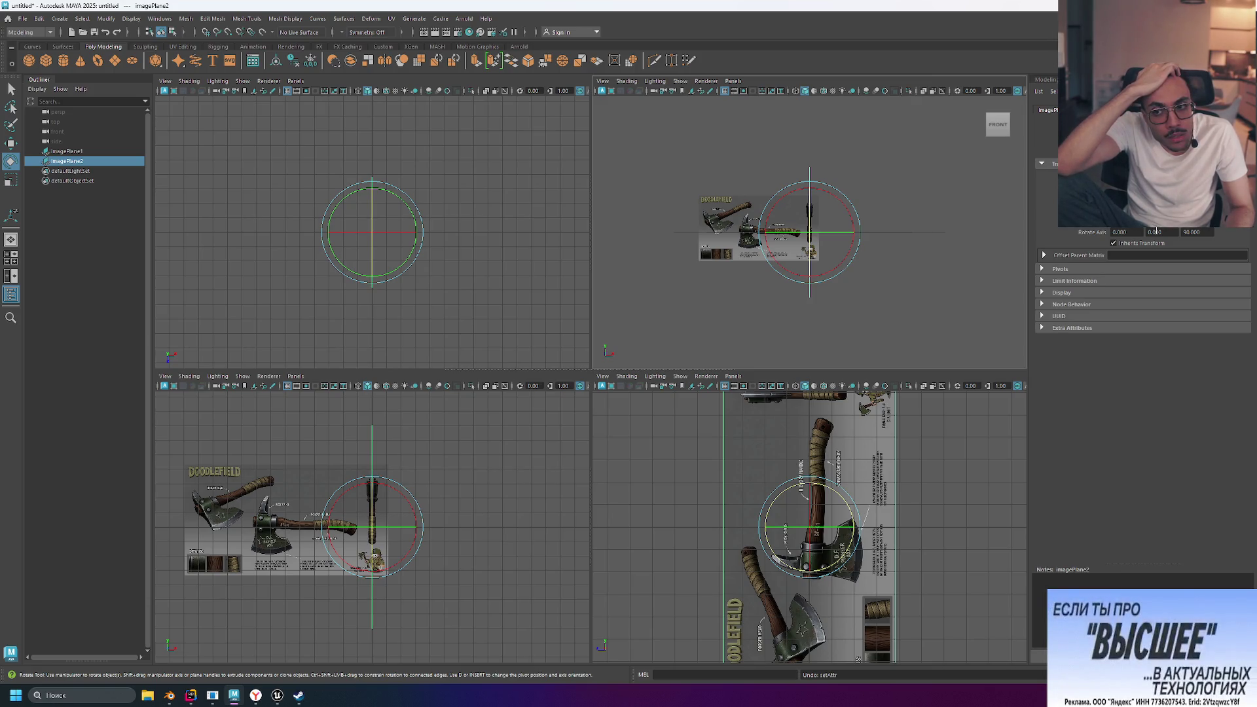
pyautogui.hotkey('ctrl', 'z')
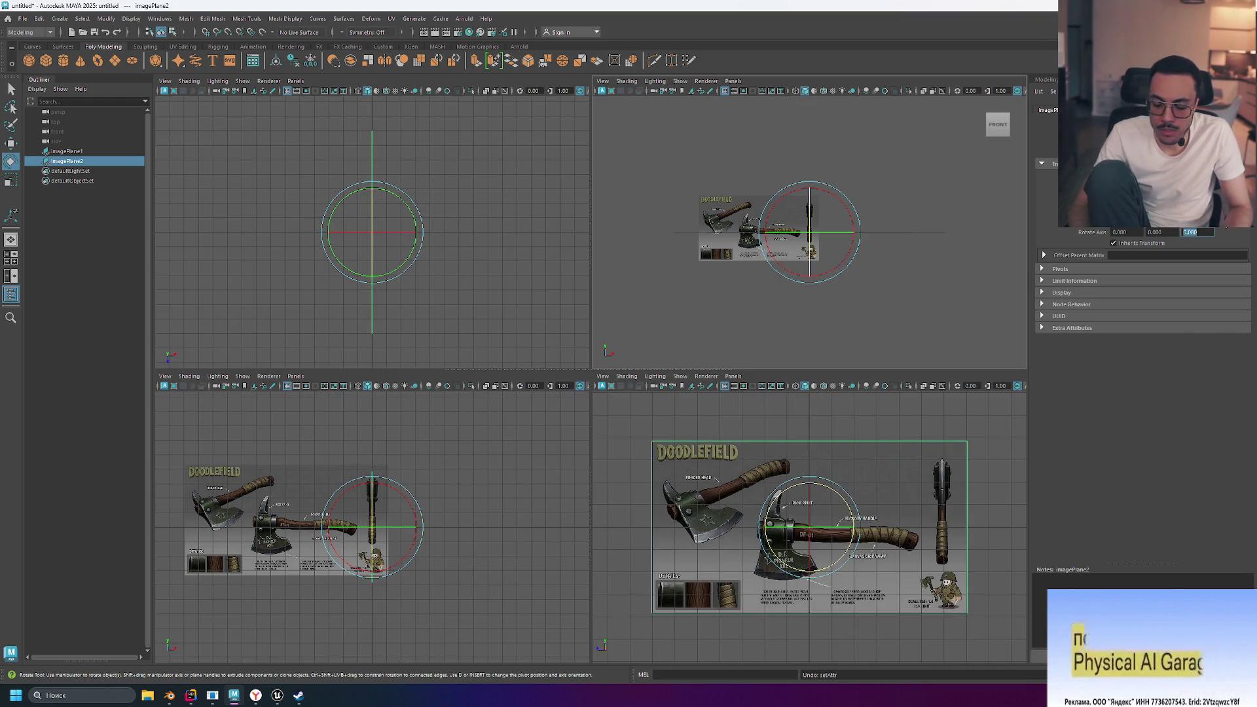
pyautogui.write('-90')
pyautogui.press('Return')
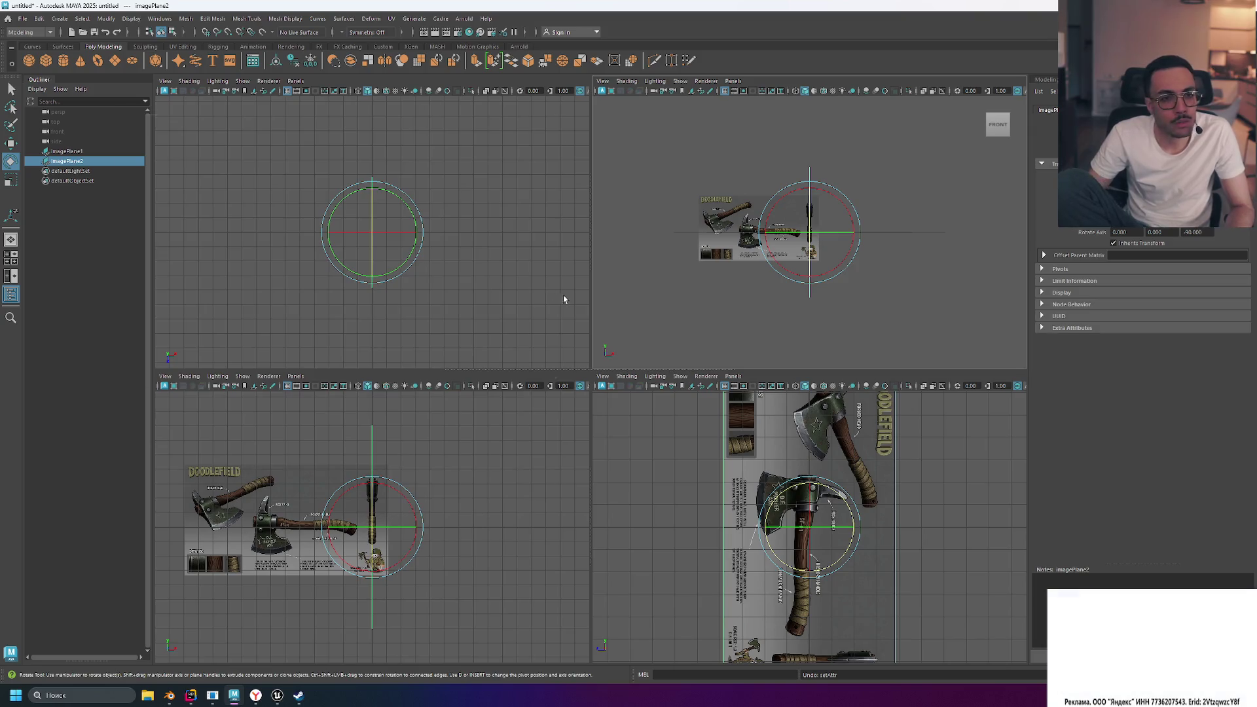
# Dismiss the accidentally opened Save As dialog without saving
pyautogui.press('q')
pyautogui.hotkey('ctrl', 's')
pyautogui.click(583, 106)
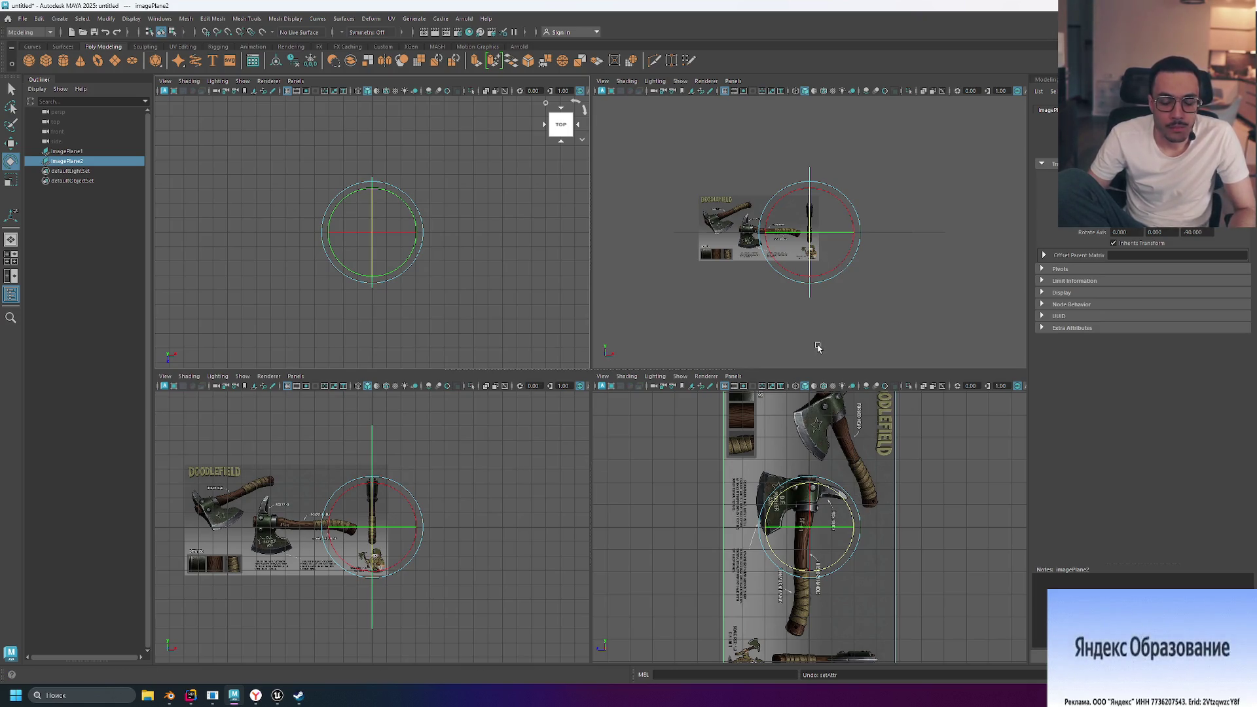
# Zoom the front and right views, then maximize the front view to fill the viewport
pyautogui.scroll(5, 818, 224)
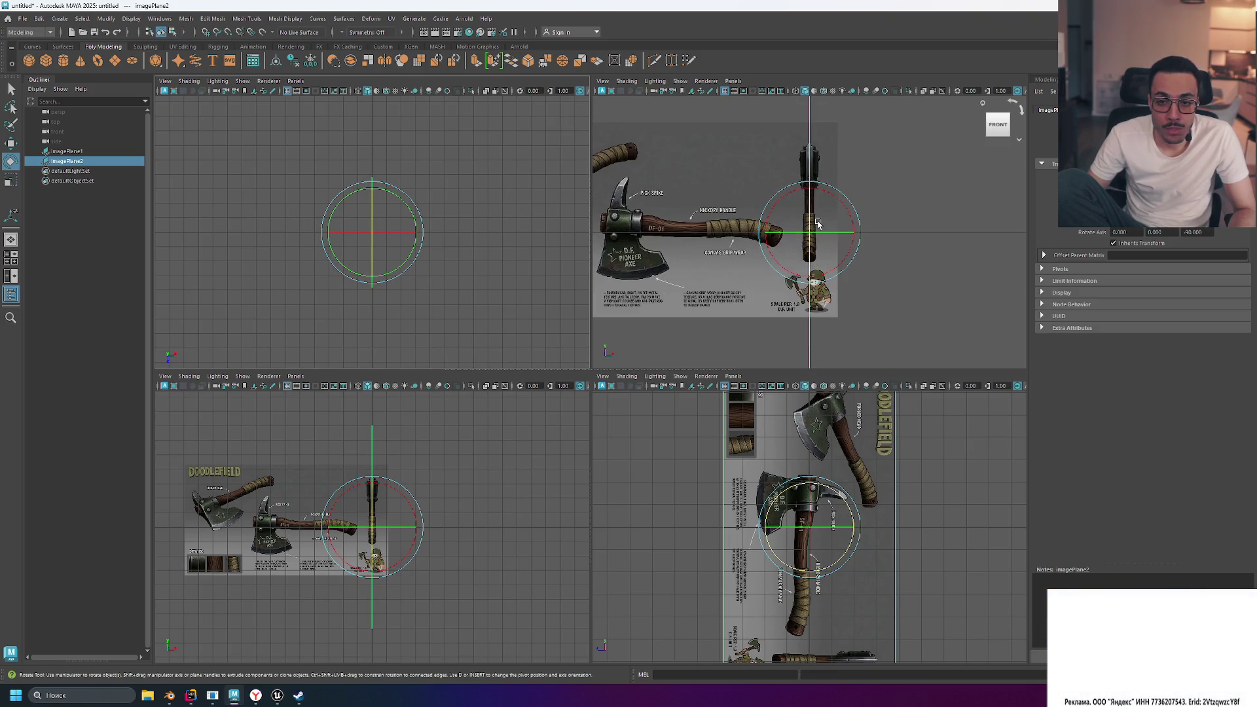
pyautogui.scroll(-2, 818, 224)
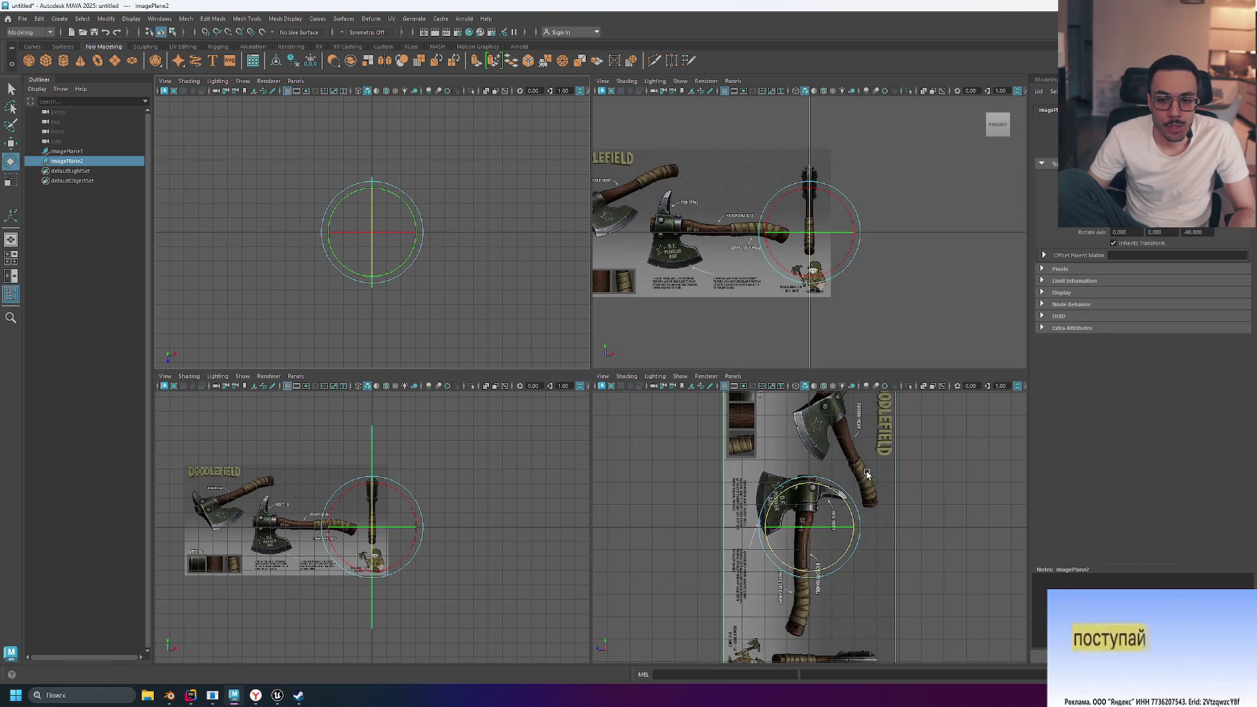
pyautogui.scroll(-3, 864, 473)
pyautogui.scroll(2, 868, 475)
pyautogui.scroll(-2, 866, 475)
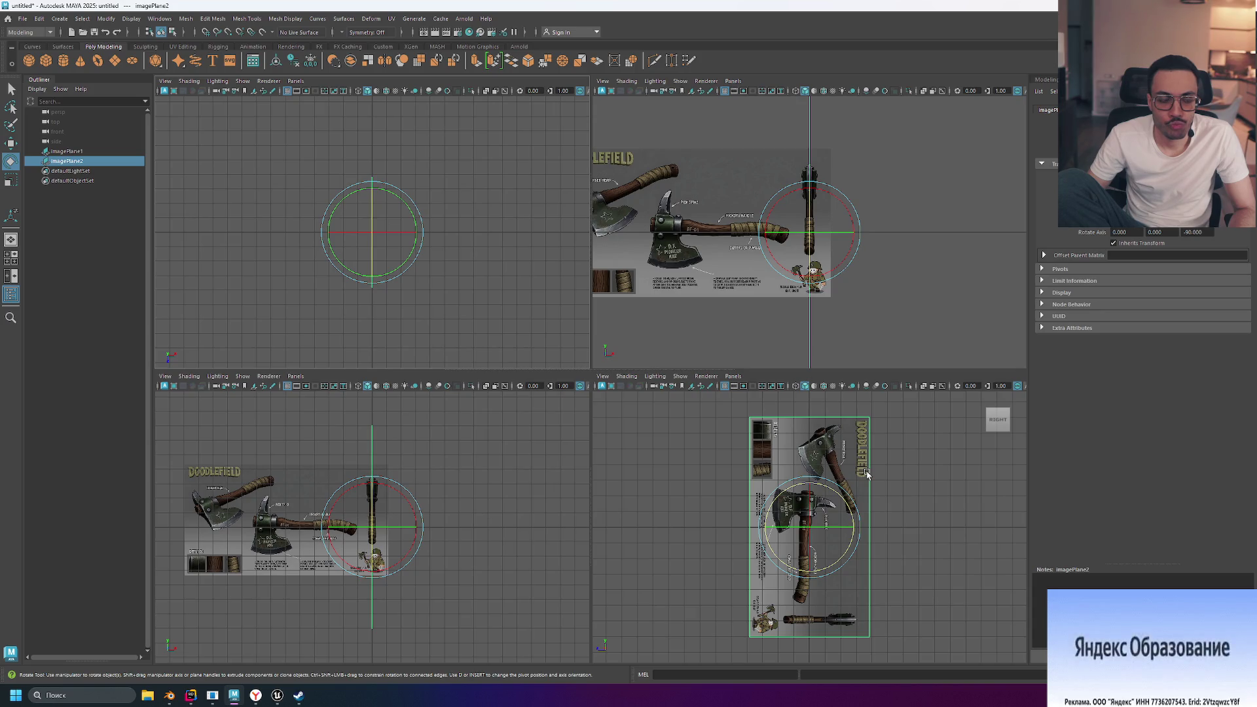
pyautogui.press('space')
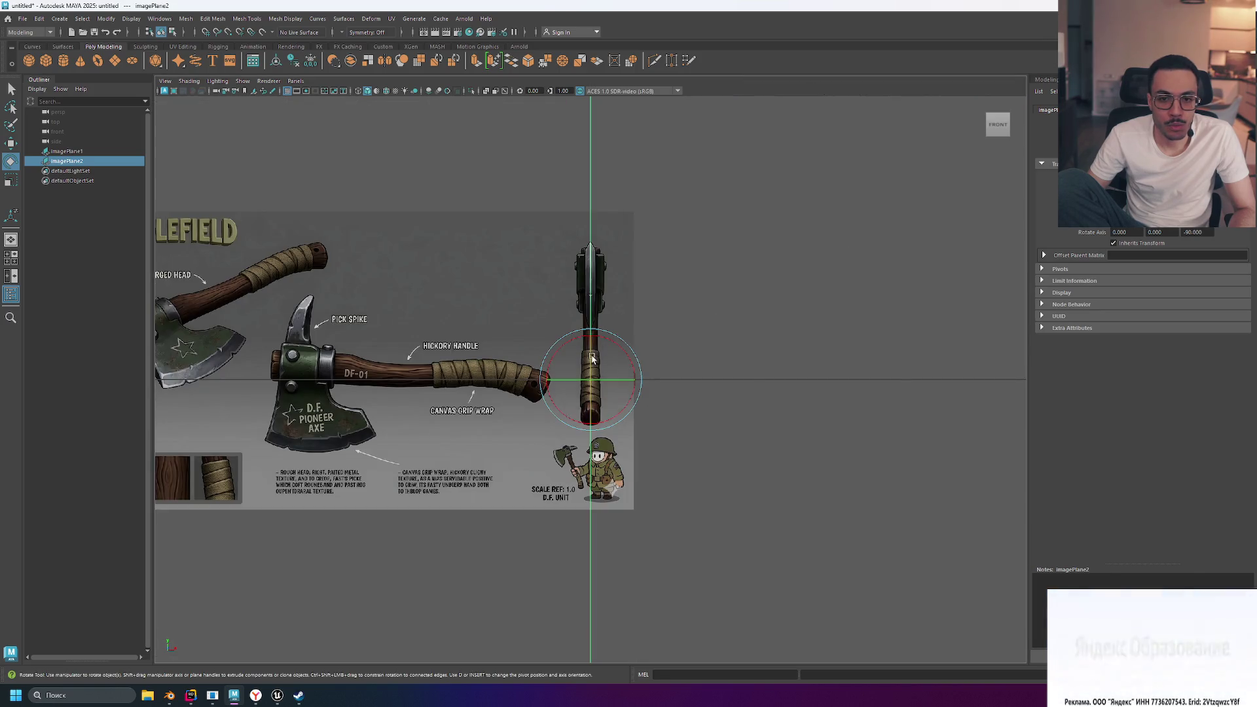
# Deselect the image plane, undo the stray marquee change, and restore the four-pane layout
pyautogui.hotkey('ctrl', 'z')
pyautogui.click(721, 319)
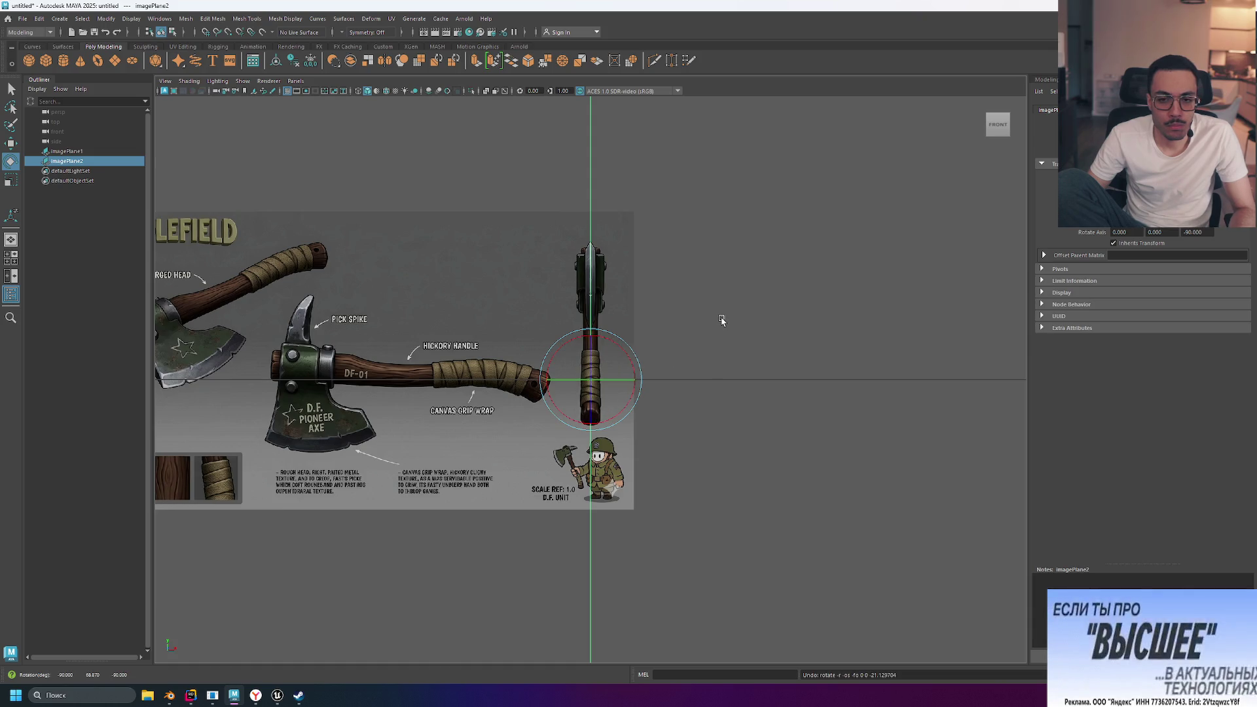
pyautogui.moveTo(748, 341)
pyautogui.mouseDown()
pyautogui.moveTo(702, 345)
pyautogui.moveTo(791, 356)
pyautogui.moveTo(753, 354)
pyautogui.mouseUp()
pyautogui.hotkey('ctrl', 'z')
pyautogui.hotkey('ctrl', 'z')
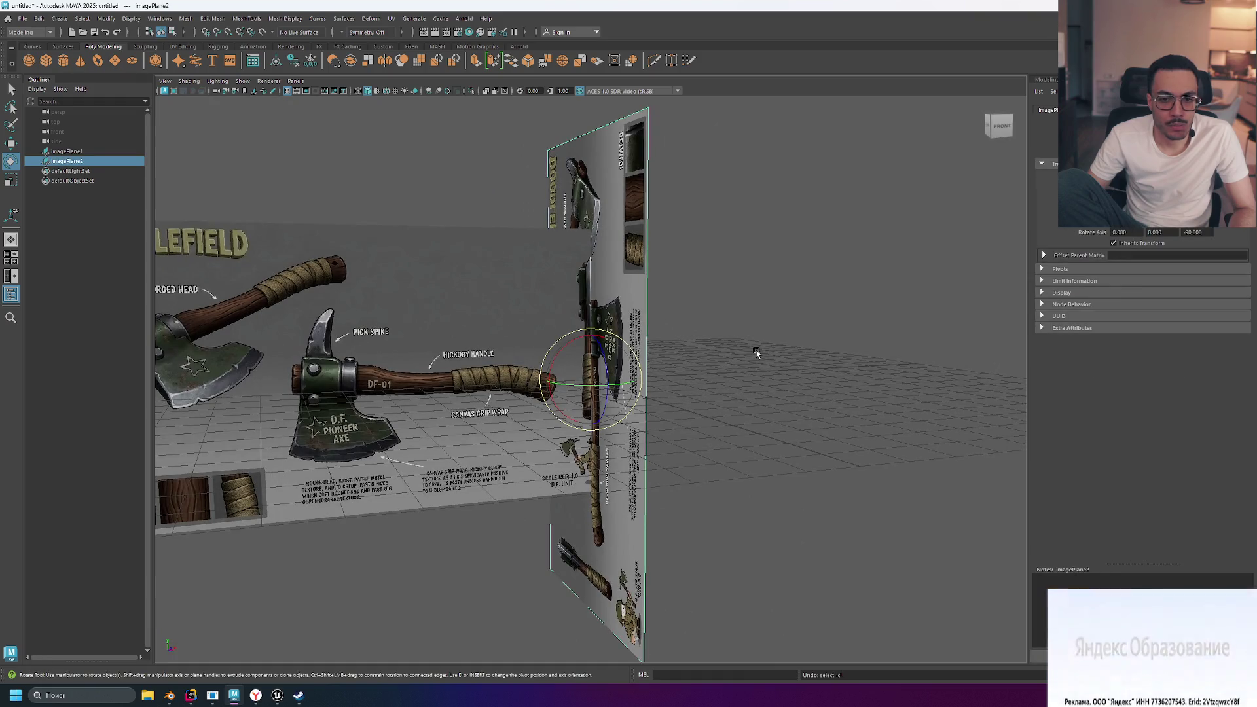
pyautogui.press('space')
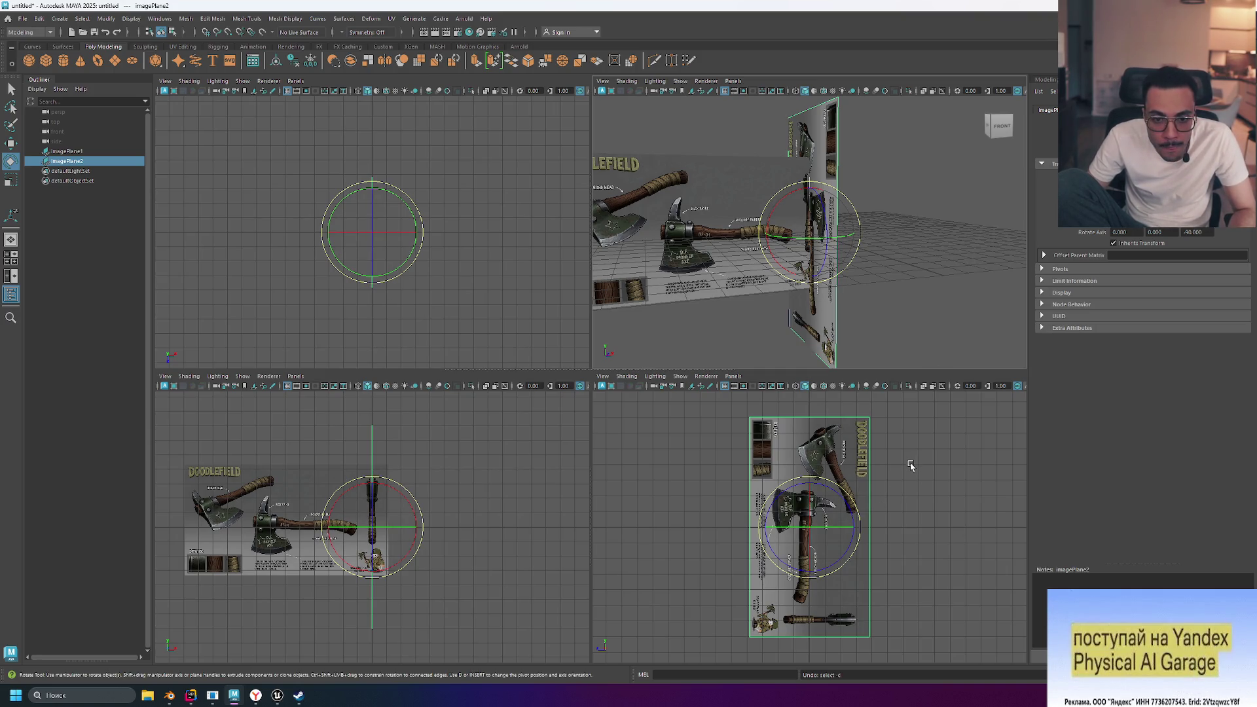
# Tumble the perspective camera round to the right side to face imagePlane2 head-on
pyautogui.moveTo(930, 357)
pyautogui.keyDown('alt'); pyautogui.mouseDown()
pyautogui.moveTo(918, 340)
pyautogui.moveTo(948, 318)
pyautogui.moveTo(1054, 324)
pyautogui.moveTo(792, 321)
pyautogui.moveTo(842, 269)
pyautogui.mouseUp(); pyautogui.keyUp('alt')
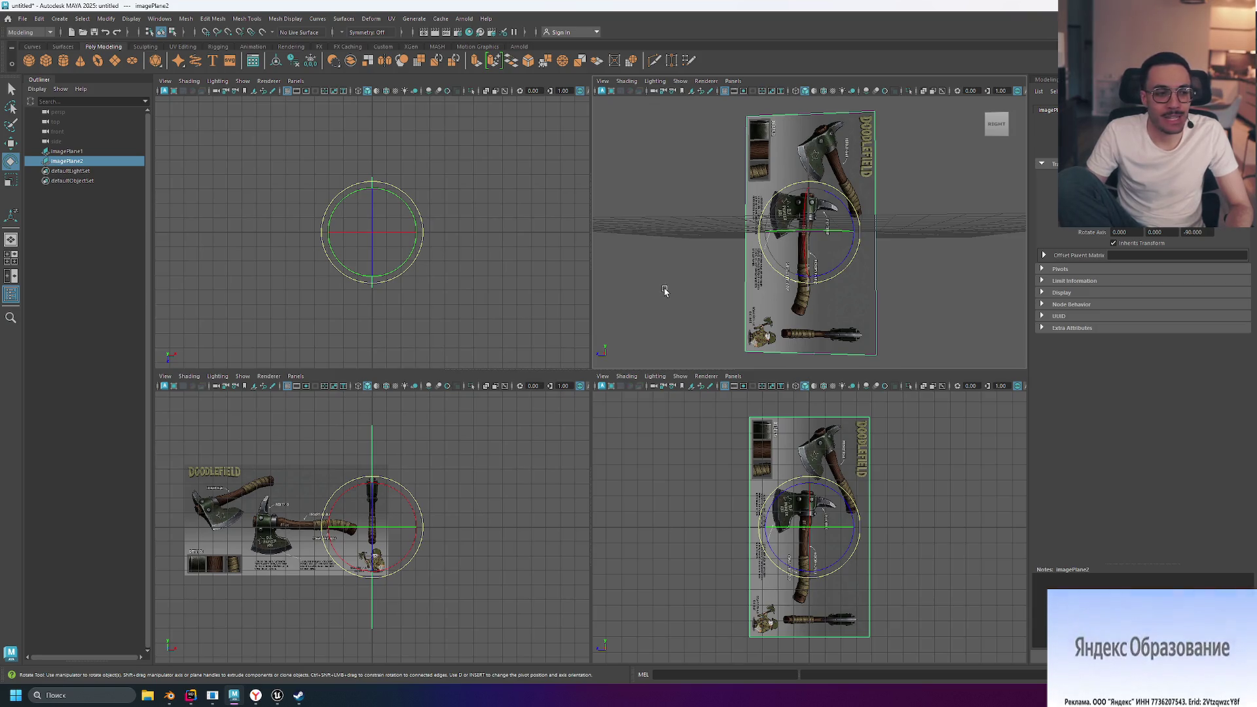
pyautogui.keyDown('alt'); pyautogui.moveTo(665, 281); pyautogui.dragTo(718, 276); pyautogui.keyUp('alt')
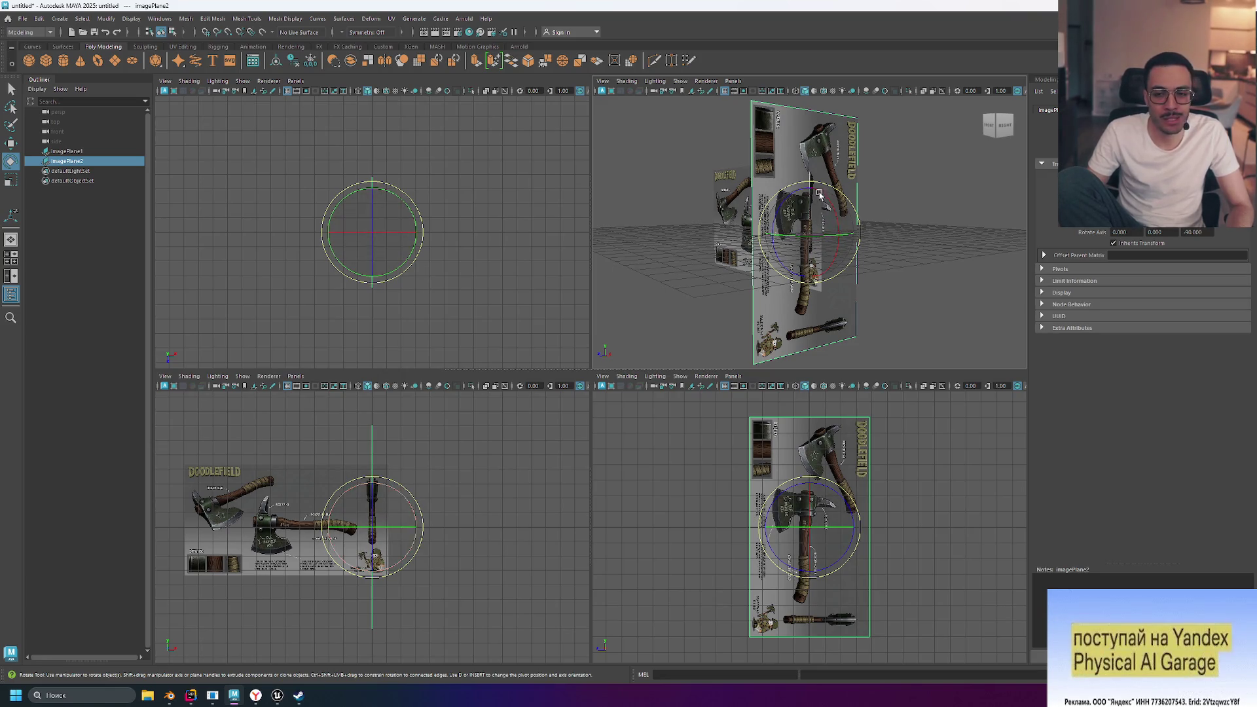
pyautogui.keyDown('alt'); pyautogui.moveTo(934, 260); pyautogui.dragTo(902, 336); pyautogui.keyUp('alt')
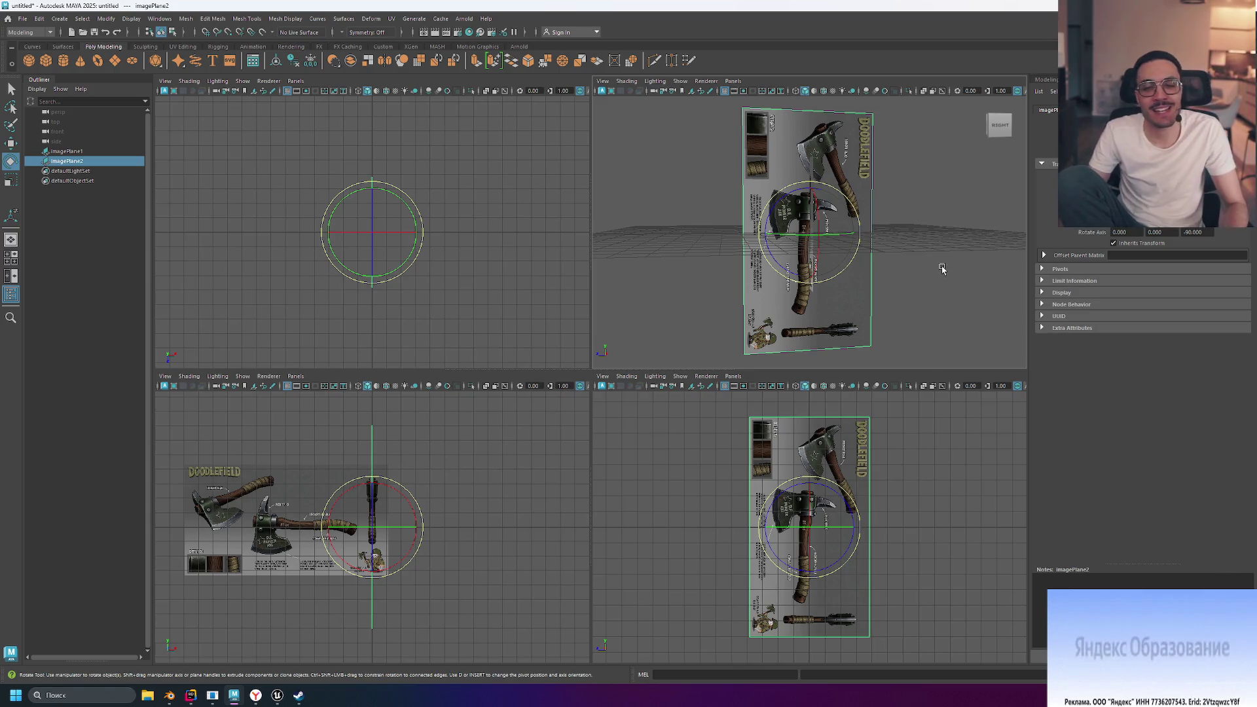
pyautogui.moveTo(932, 262); pyautogui.dragTo(920, 262, button='middle')
# Undo the plane rotation, then nudge imagePlane2 slightly along X with the Move tool
pyautogui.hotkey('ctrl', 'z')
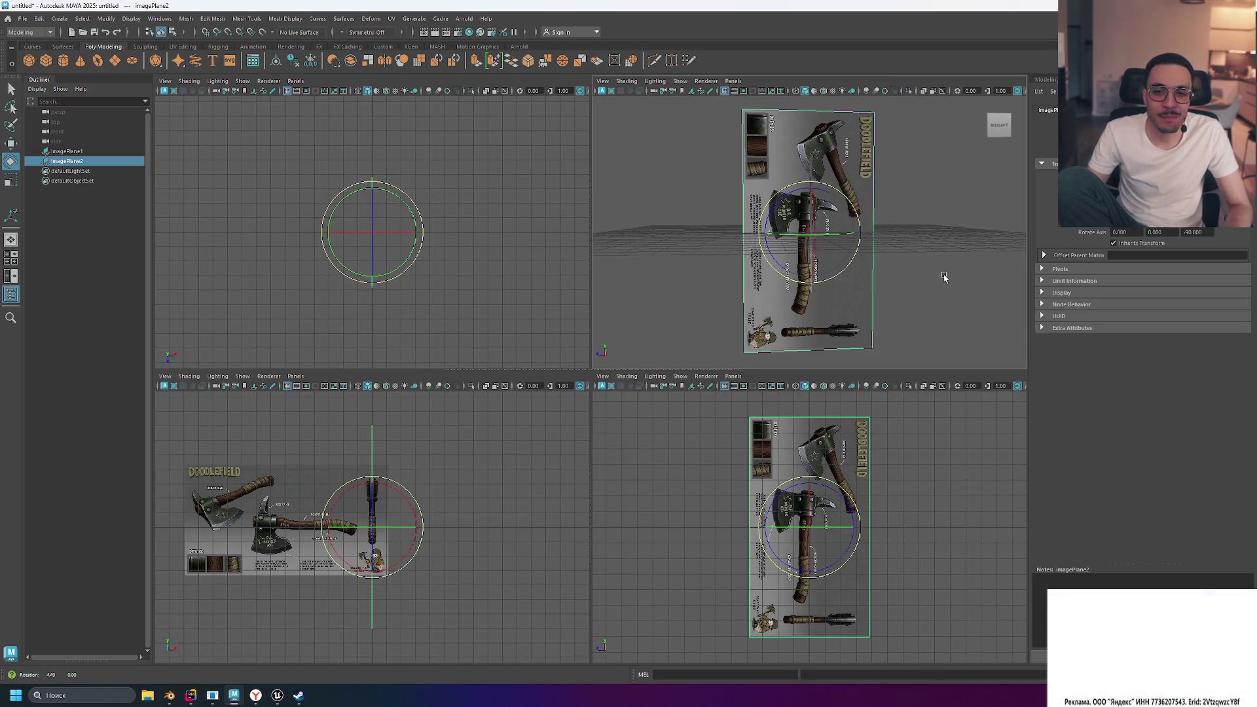
pyautogui.moveTo(937, 275)
pyautogui.keyDown('alt'); pyautogui.mouseDown()
pyautogui.moveTo(837, 272)
pyautogui.moveTo(997, 278)
pyautogui.moveTo(963, 264)
pyautogui.moveTo(988, 262)
pyautogui.moveTo(946, 261)
pyautogui.moveTo(964, 266)
pyautogui.mouseUp(); pyautogui.keyUp('alt')
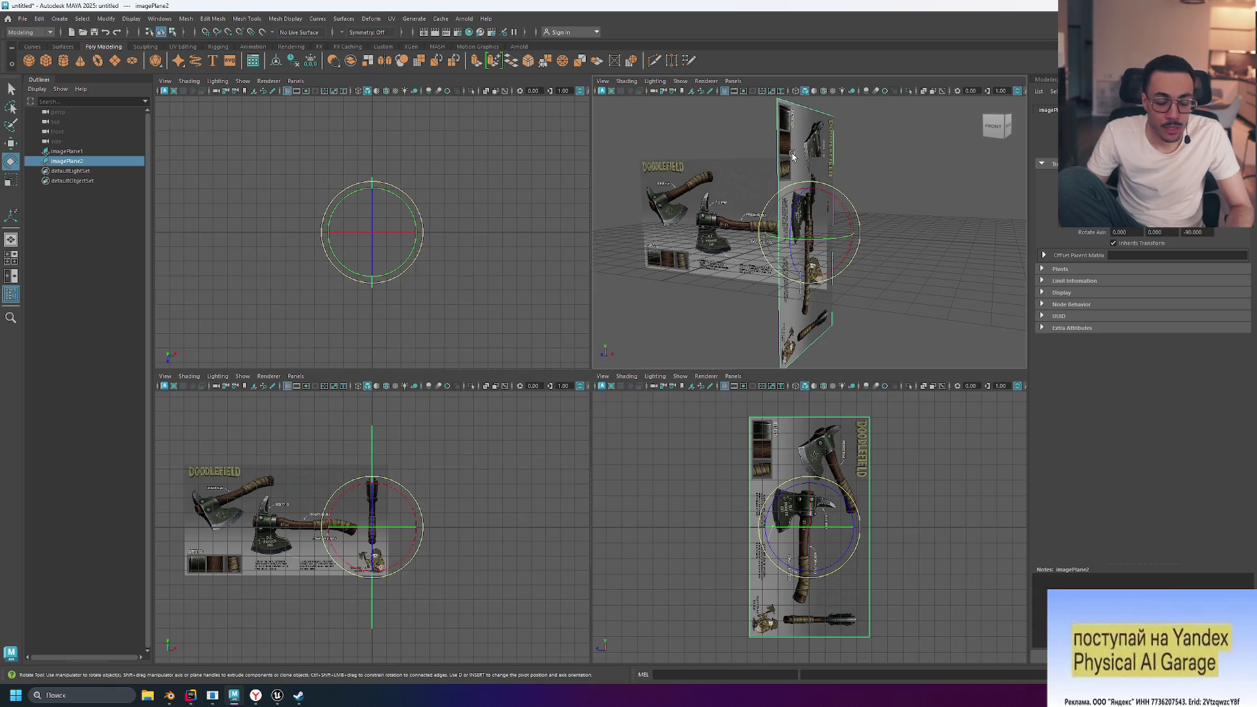
pyautogui.press('w')
pyautogui.moveTo(858, 243); pyautogui.dragTo(850, 238)
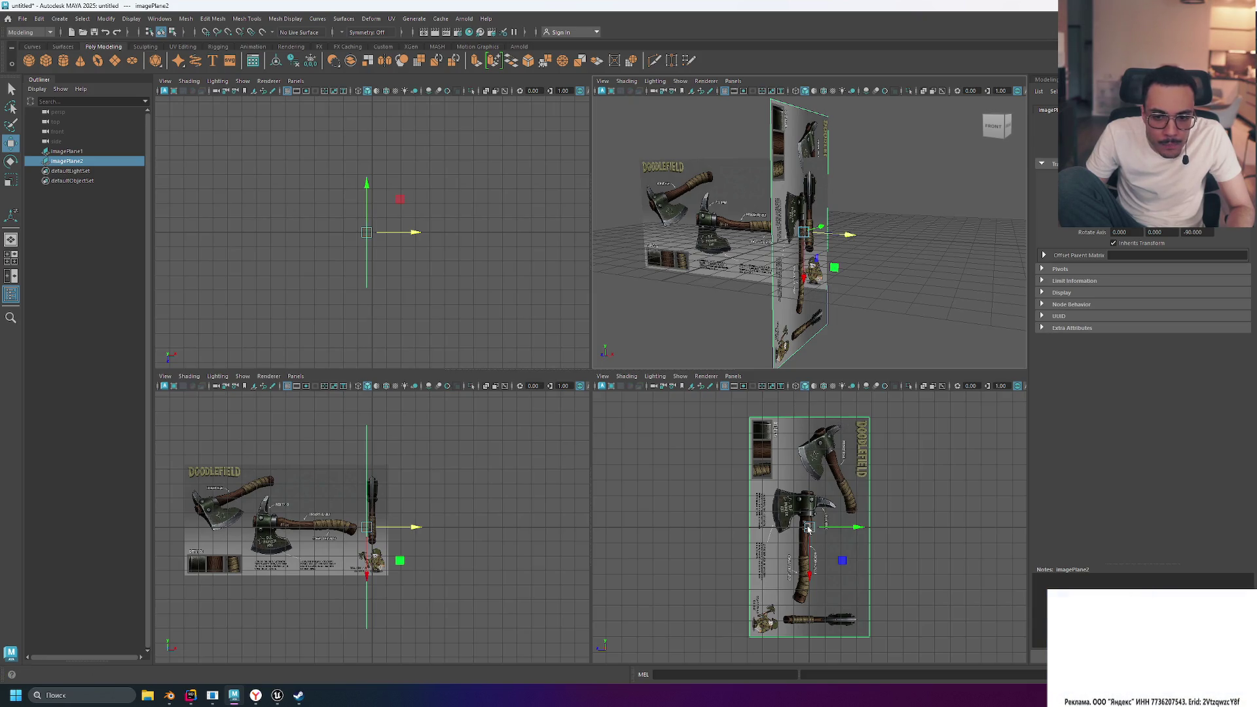
# Undo the last move, then raise imagePlane2 and shift it slightly sideways to match the side reference
pyautogui.hotkey('ctrl', 'z')
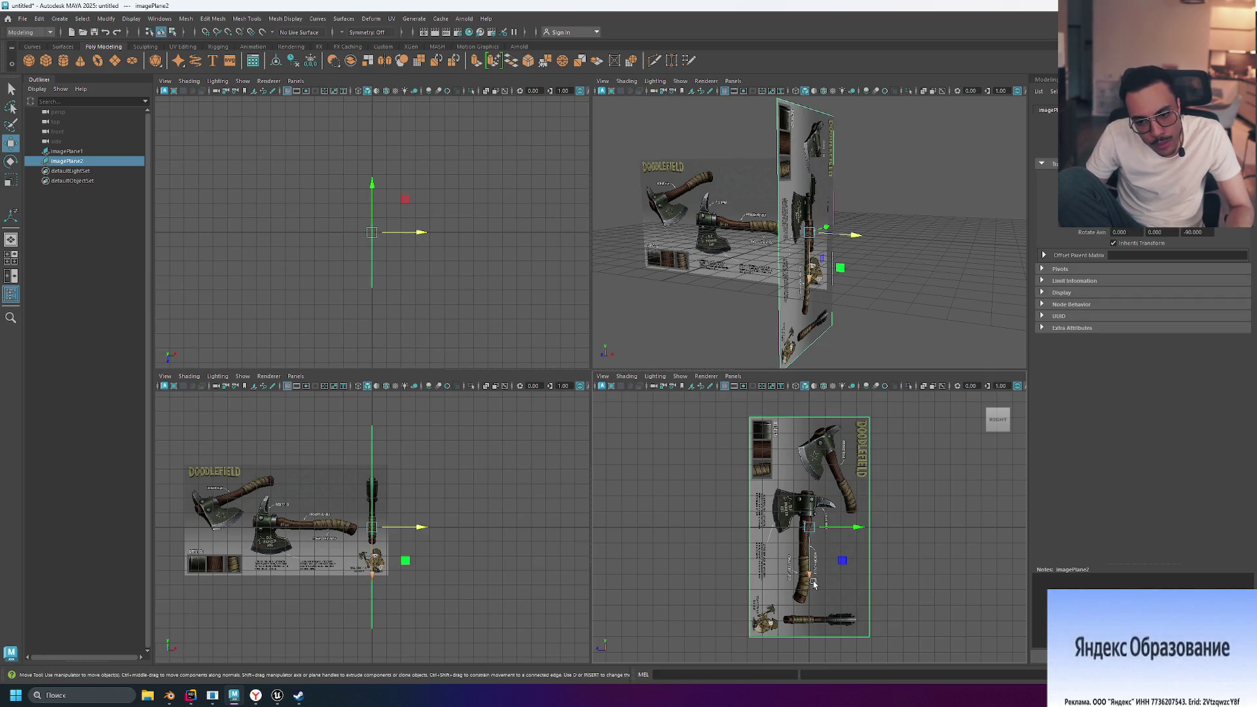
pyautogui.moveTo(811, 576)
pyautogui.mouseDown()
pyautogui.moveTo(828, 524)
pyautogui.moveTo(829, 549)
pyautogui.mouseUp()
pyautogui.moveTo(858, 491); pyautogui.dragTo(865, 494)
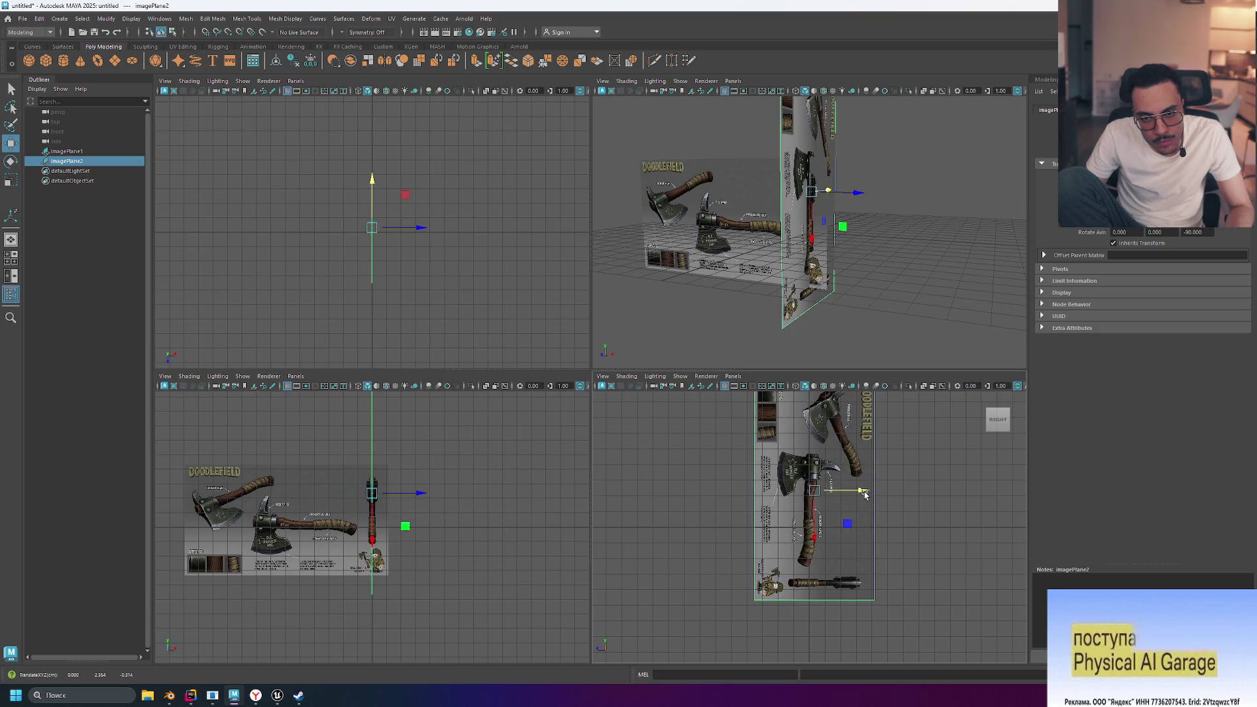
pyautogui.moveTo(816, 554); pyautogui.dragTo(817, 541)
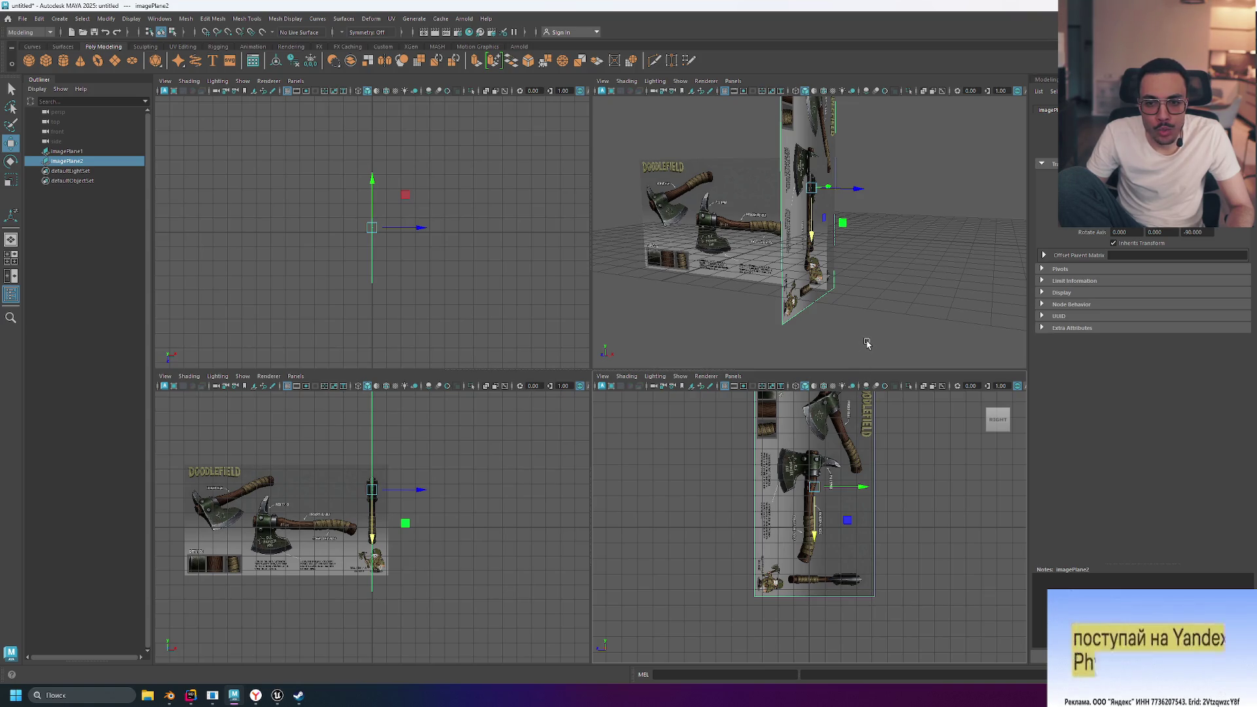
pyautogui.moveTo(840, 335)
pyautogui.keyDown('alt'); pyautogui.mouseDown()
pyautogui.moveTo(913, 334)
pyautogui.moveTo(837, 337)
pyautogui.mouseUp(); pyautogui.keyUp('alt')
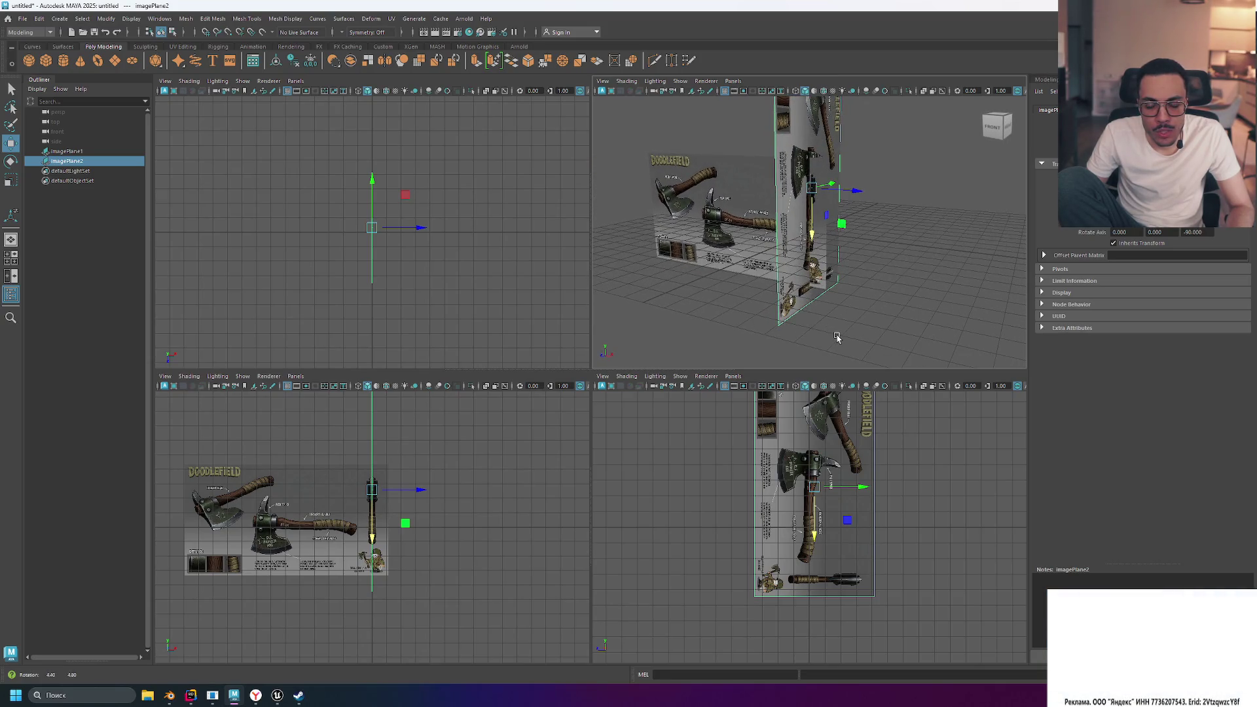
pyautogui.moveTo(873, 304)
pyautogui.keyDown('alt'); pyautogui.mouseDown()
pyautogui.moveTo(960, 298)
pyautogui.moveTo(878, 297)
pyautogui.moveTo(904, 298)
pyautogui.mouseUp(); pyautogui.keyUp('alt')
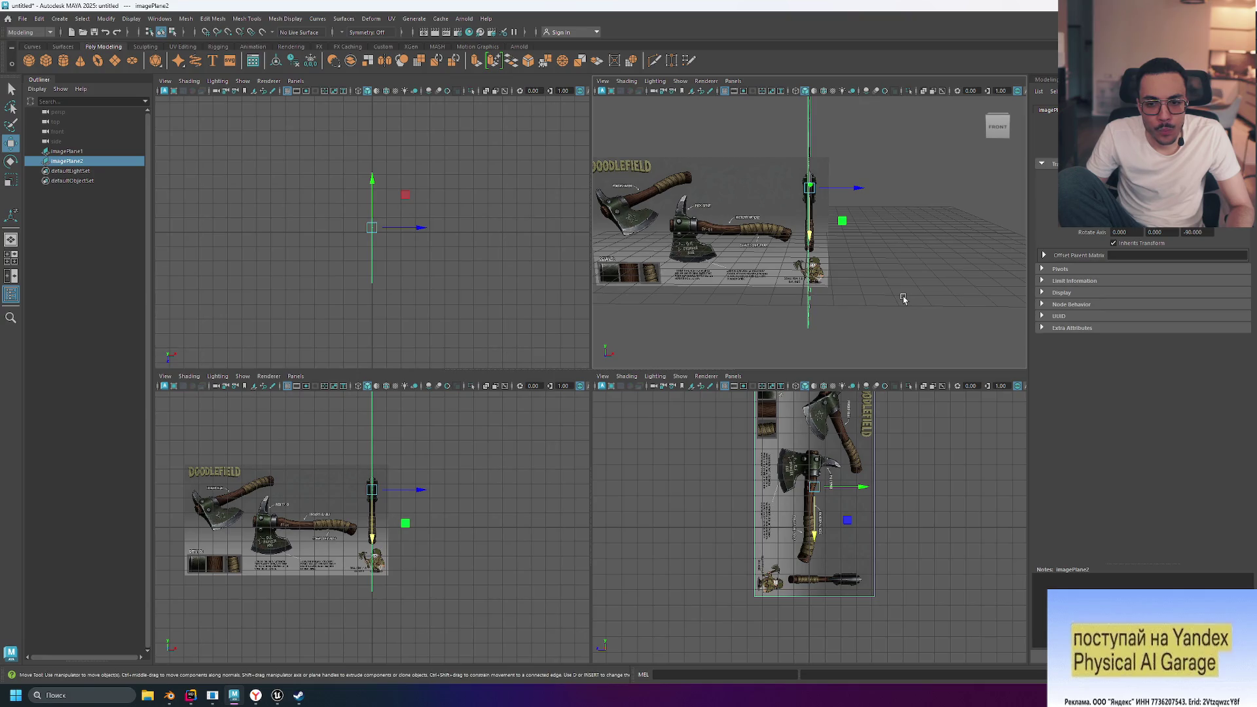
pyautogui.scroll(5, 846, 482)
pyautogui.scroll(-7, 847, 483)
pyautogui.scroll(6, 844, 482)
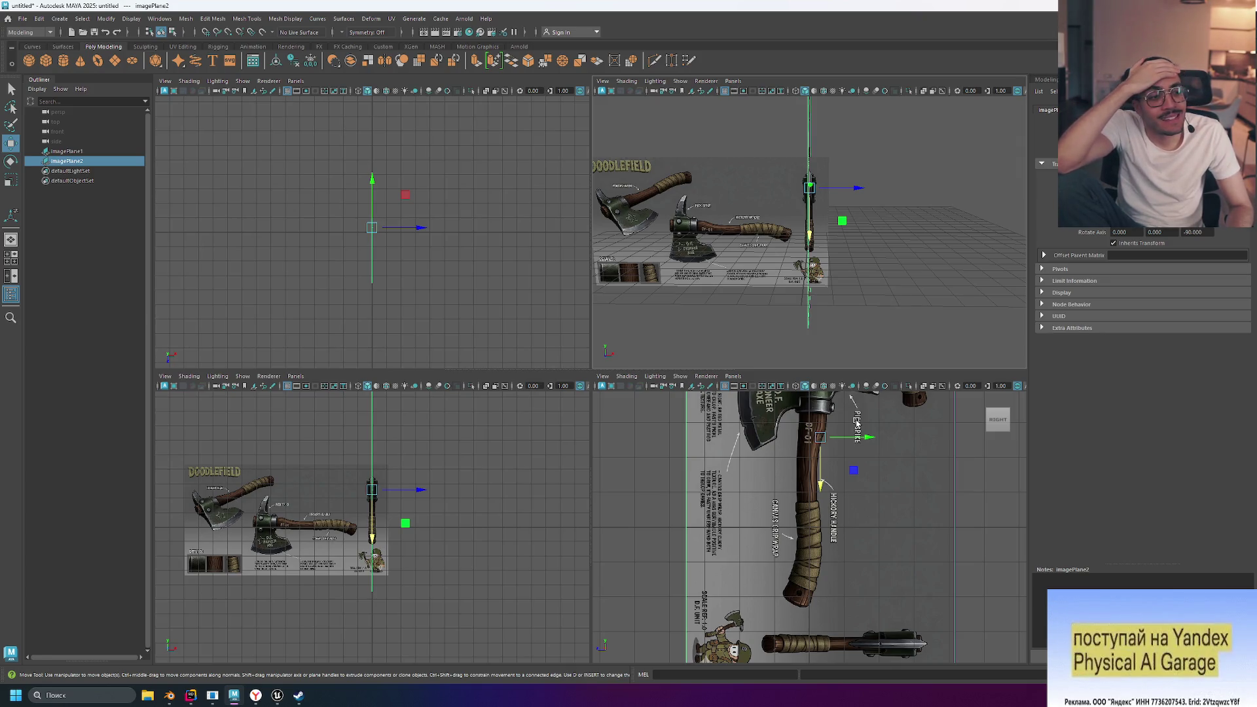
pyautogui.click(907, 314)
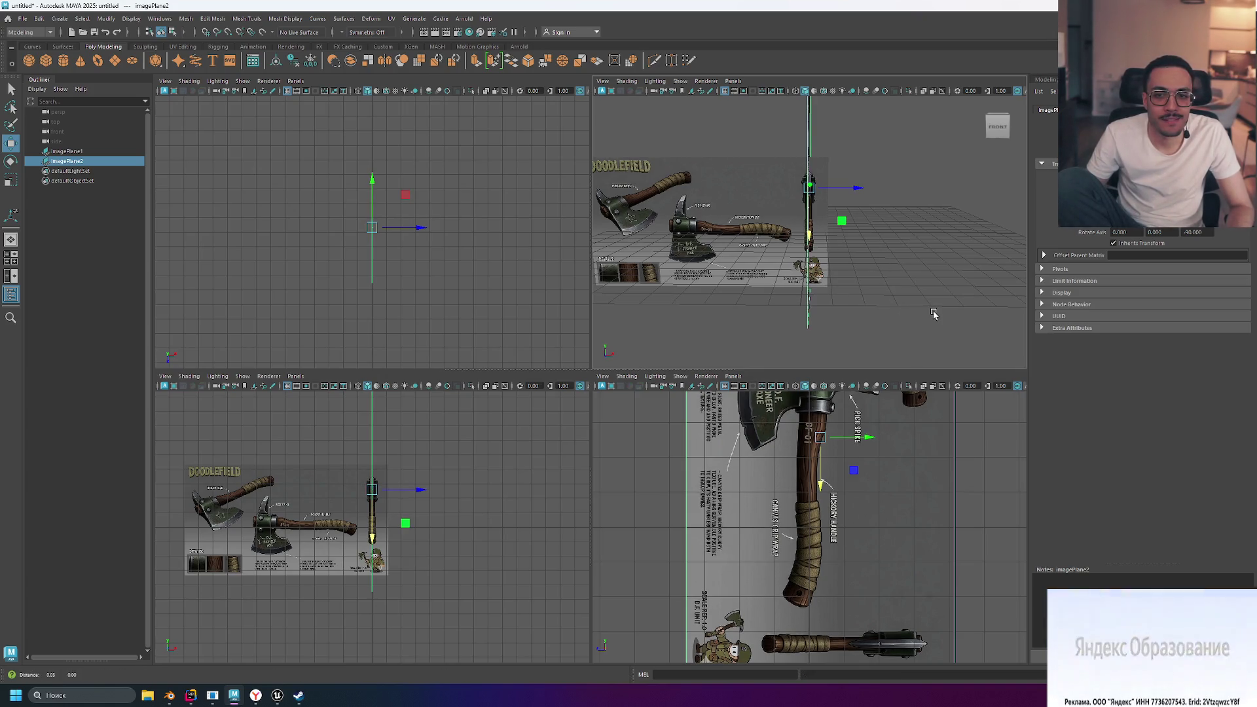
pyautogui.keyDown('alt'); pyautogui.moveTo(936, 309); pyautogui.dragTo(894, 316); pyautogui.keyUp('alt')
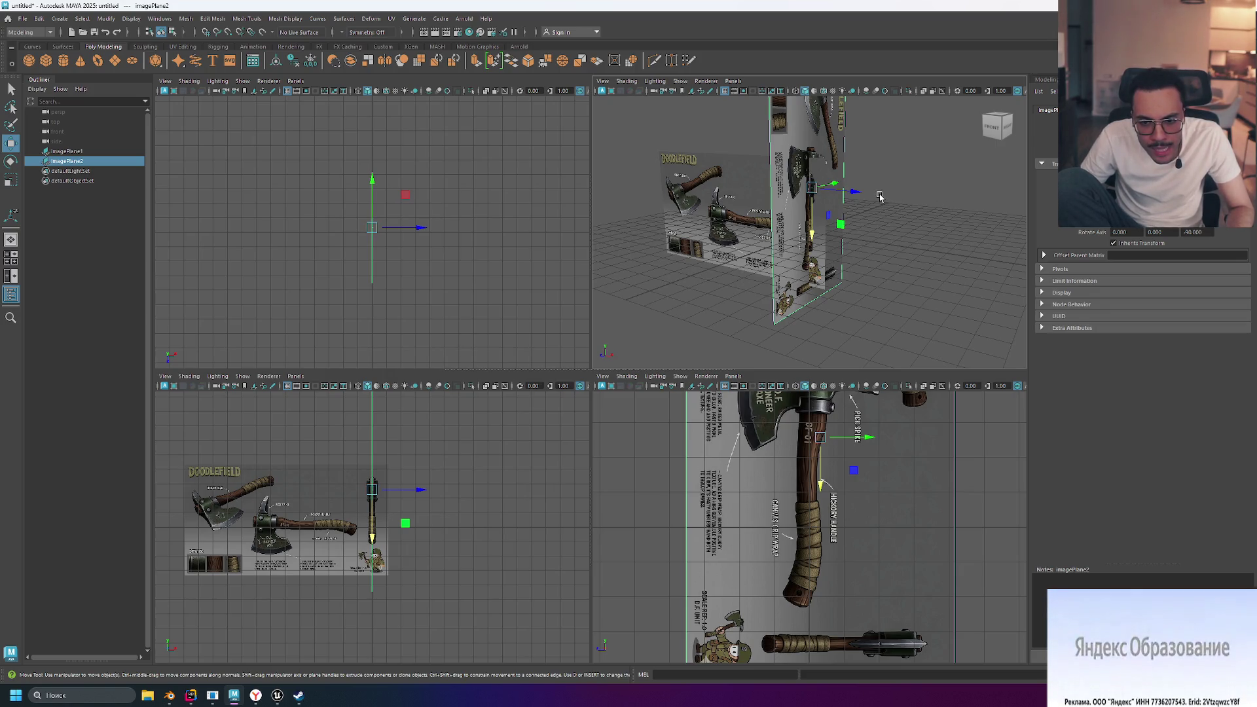
pyautogui.click(694, 202)
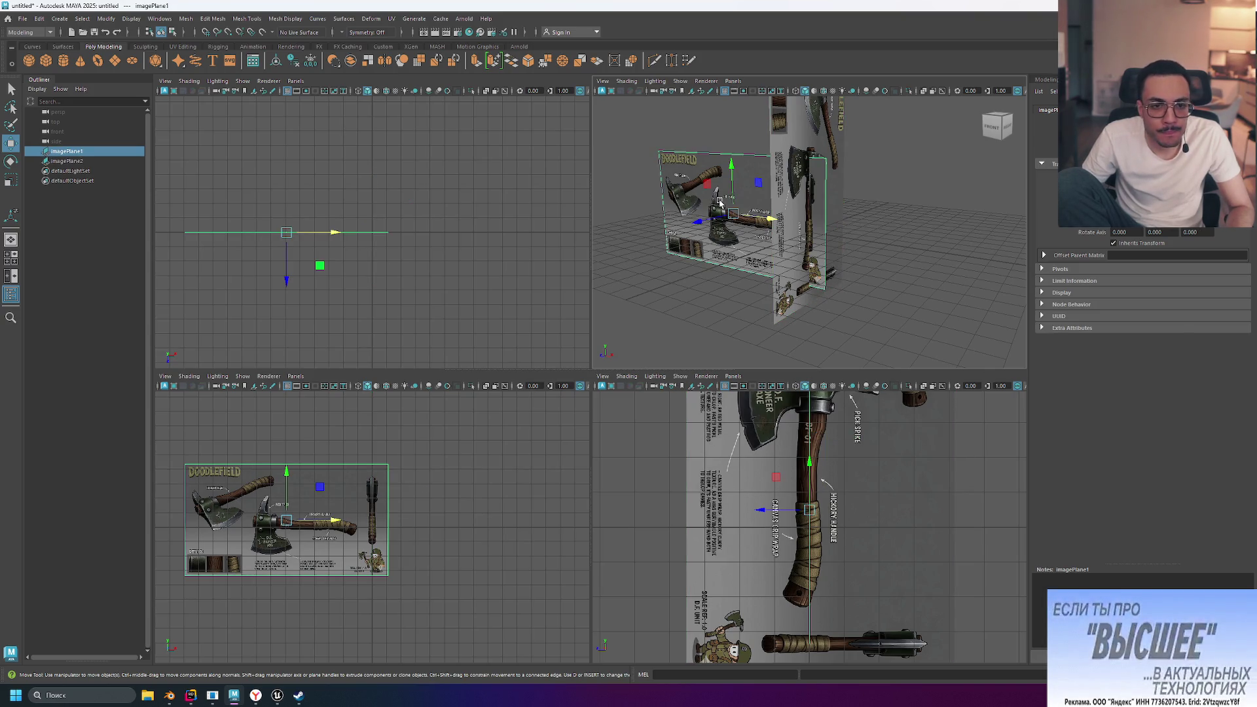
# Select imagePlane2 and scale it down slightly to 0.986
pyautogui.click(780, 189)
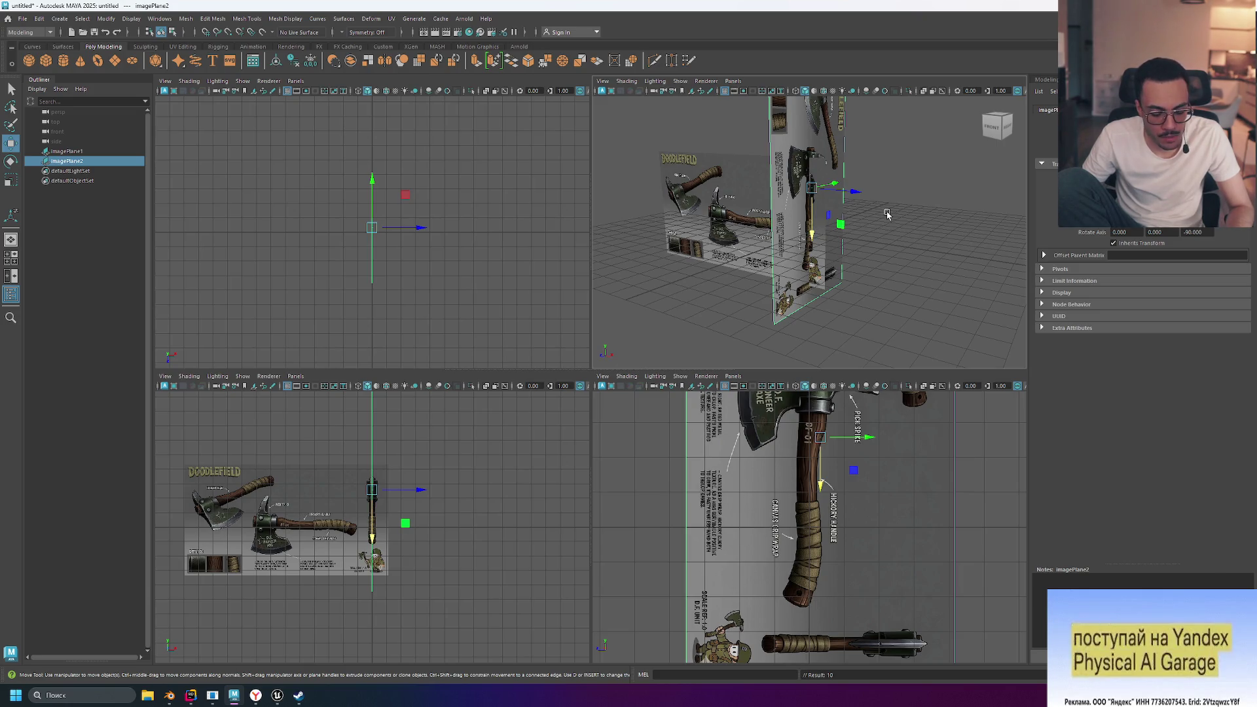
pyautogui.press('e')
pyautogui.press('r')
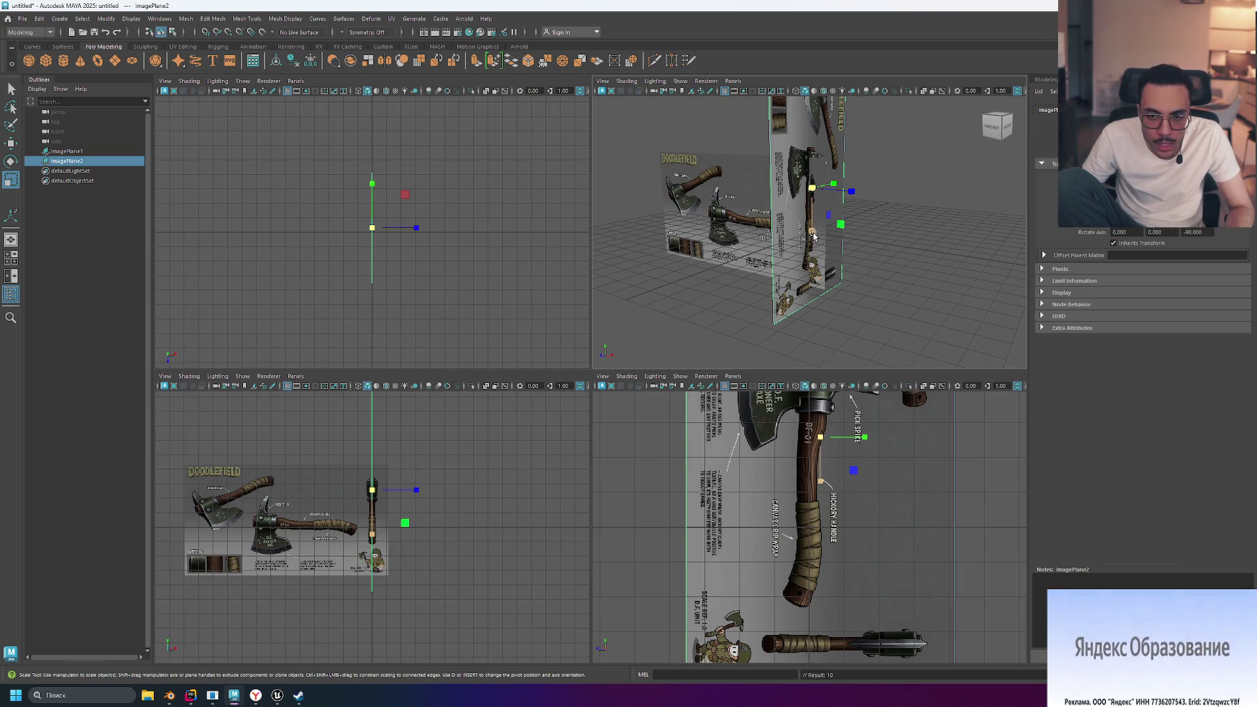
pyautogui.moveTo(813, 189); pyautogui.dragTo(760, 205)
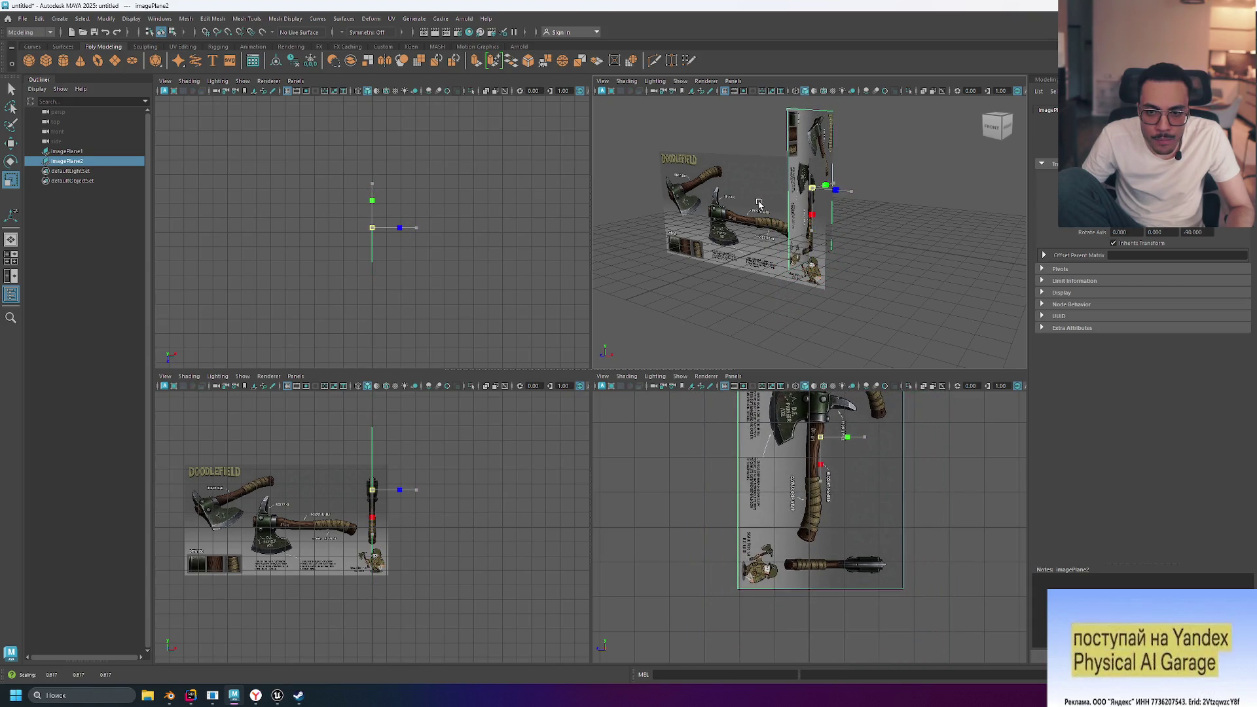
pyautogui.scroll(5, 887, 205)
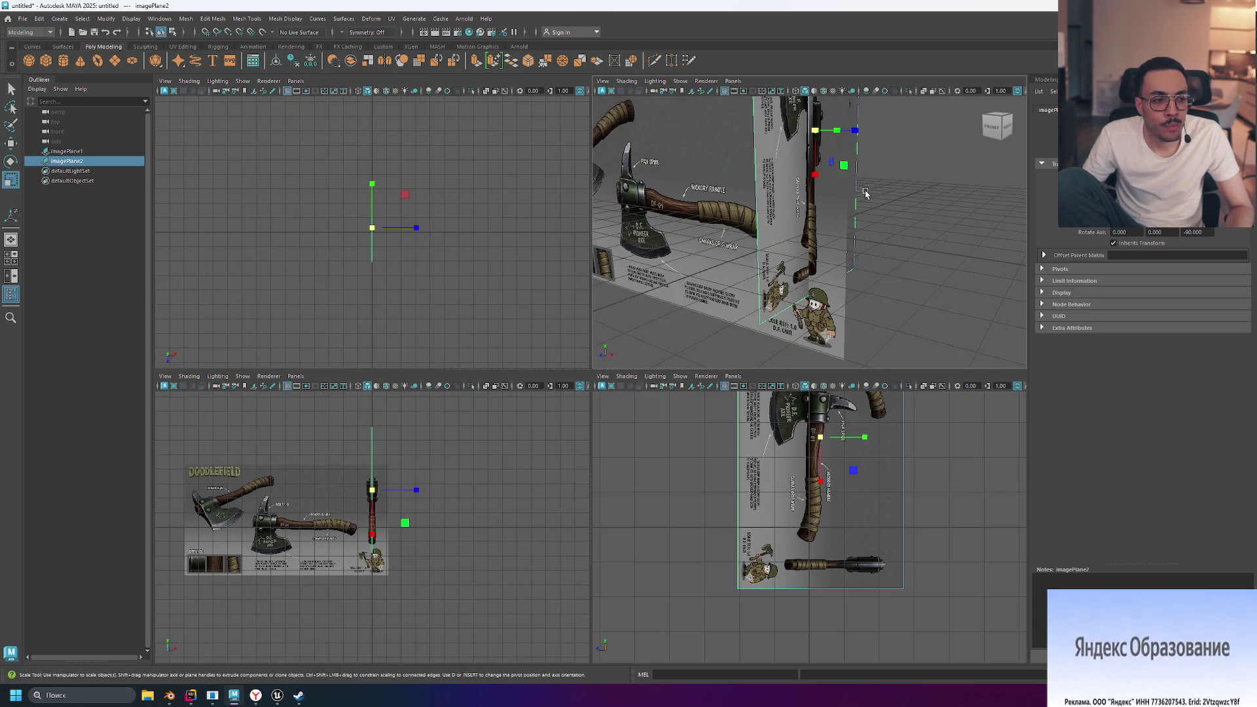
# Lower imagePlane2 along Y and shift it sideways along Z, orbiting to check alignment
pyautogui.press('w')
pyautogui.click(814, 182)
pyautogui.moveTo(814, 182); pyautogui.dragTo(807, 210)
pyautogui.keyDown('alt'); pyautogui.moveTo(904, 216); pyautogui.dragTo(846, 215); pyautogui.keyUp('alt')
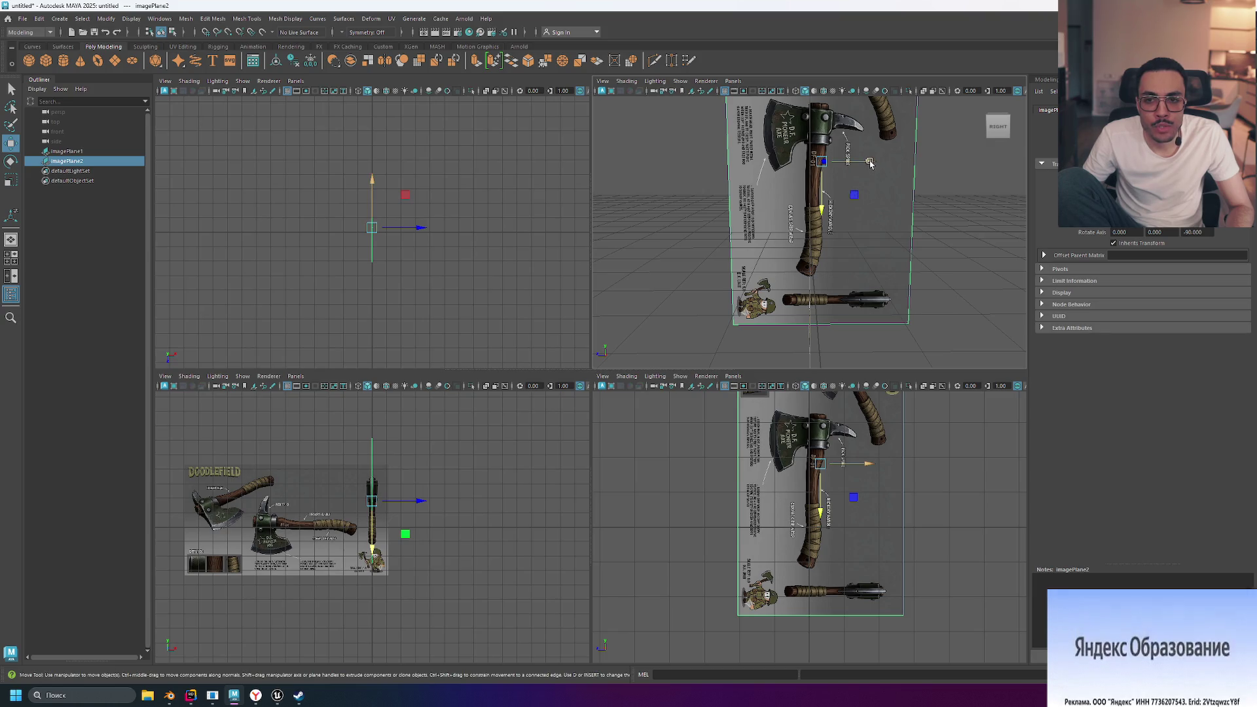
pyautogui.moveTo(871, 163)
pyautogui.mouseDown()
pyautogui.moveTo(963, 188)
pyautogui.moveTo(995, 177)
pyautogui.moveTo(960, 179)
pyautogui.mouseUp()
pyautogui.moveTo(903, 183)
pyautogui.keyDown('alt'); pyautogui.mouseDown()
pyautogui.moveTo(956, 191)
pyautogui.moveTo(942, 189)
pyautogui.moveTo(980, 176)
pyautogui.moveTo(955, 190)
pyautogui.mouseUp(); pyautogui.keyUp('alt')
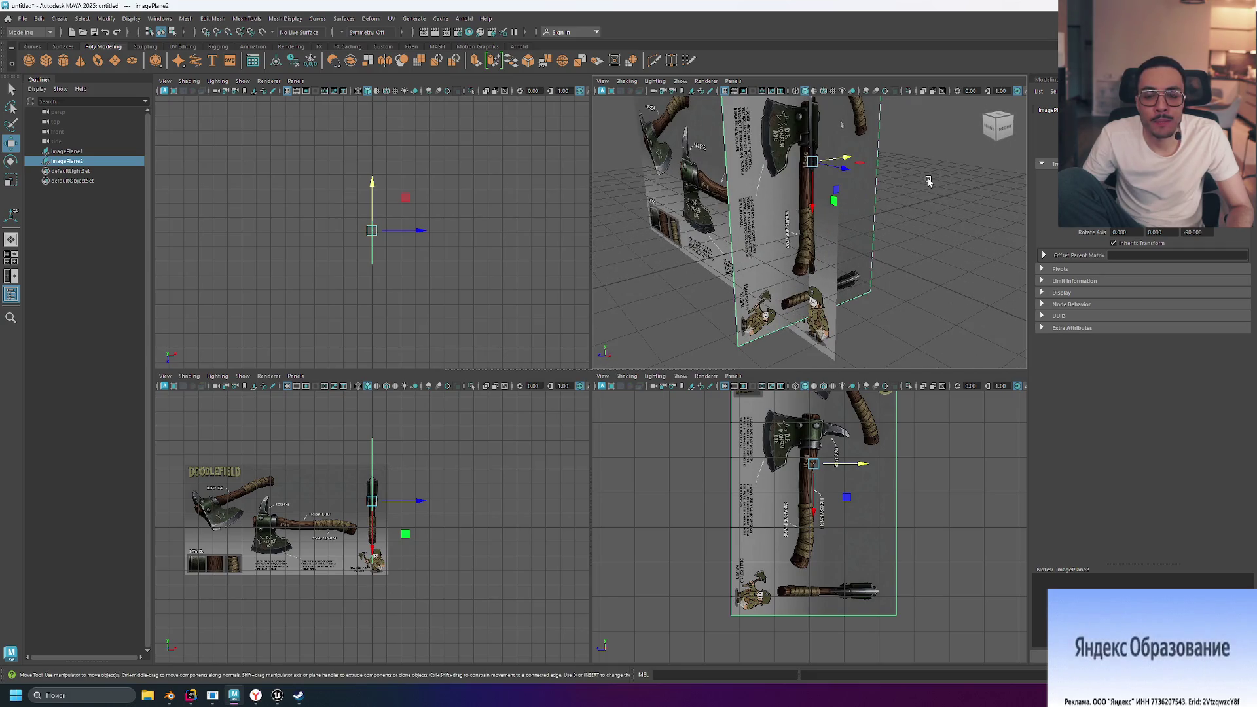
# Maximize the perspective panel and scale imagePlane2 up slightly
pyautogui.press('space')
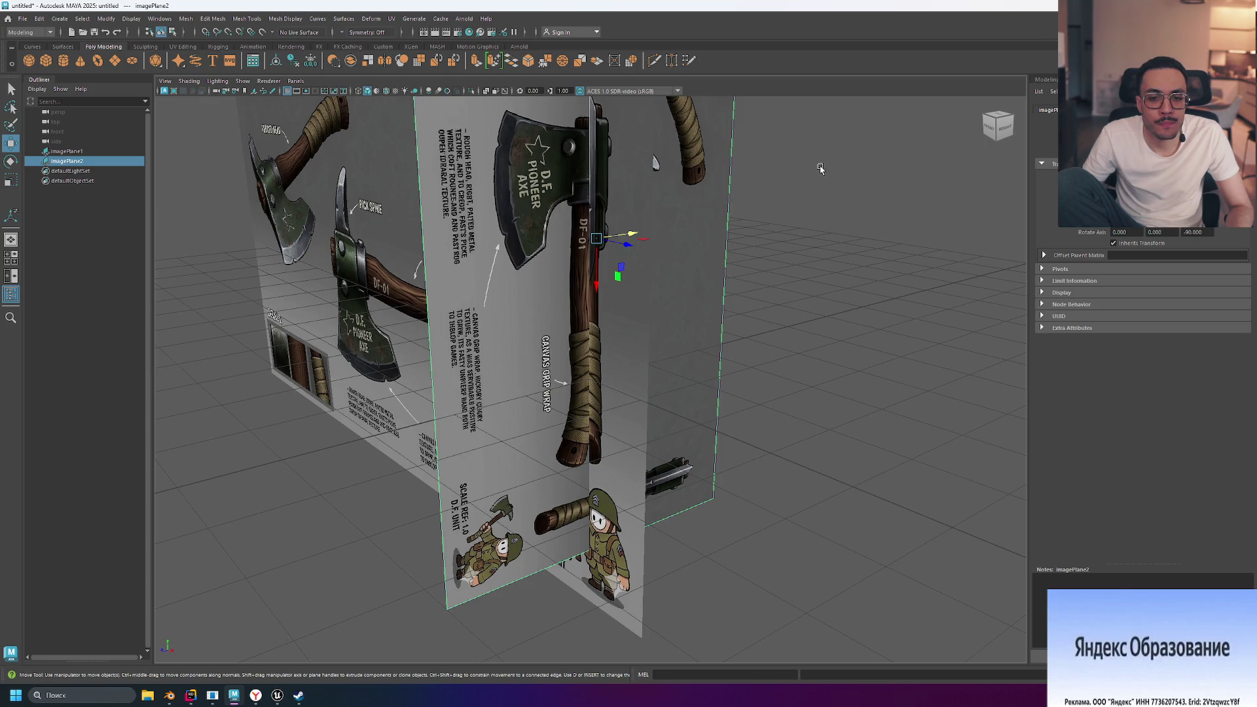
pyautogui.scroll(-2, 821, 169)
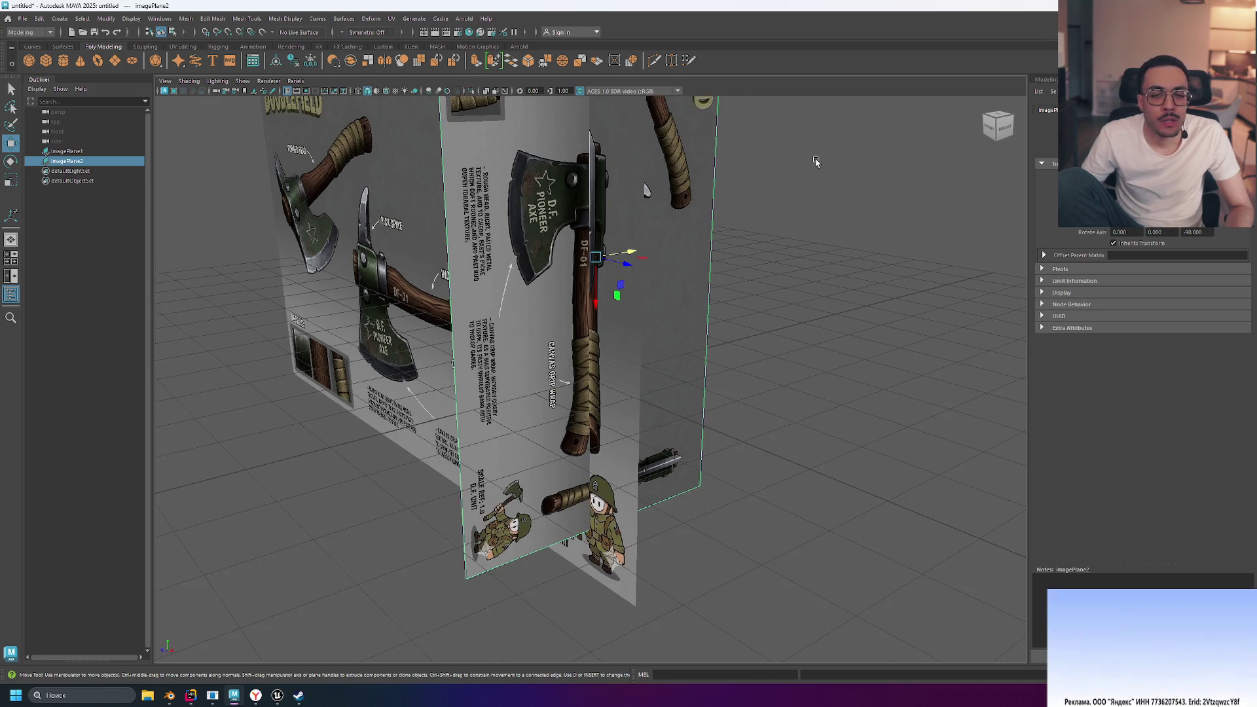
pyautogui.press('e')
pyautogui.press('r')
pyautogui.moveTo(597, 260); pyautogui.dragTo(606, 260)
# Raise imagePlane2 a little and turn it slightly about its vertical axis
pyautogui.press('w')
pyautogui.moveTo(597, 308); pyautogui.dragTo(599, 298)
pyautogui.press('e')
pyautogui.moveTo(800, 281)
pyautogui.mouseDown()
pyautogui.moveTo(760, 284)
pyautogui.moveTo(742, 264)
pyautogui.moveTo(937, 261)
pyautogui.moveTo(855, 258)
pyautogui.moveTo(900, 238)
pyautogui.moveTo(806, 258)
pyautogui.mouseUp()
pyautogui.press('w')
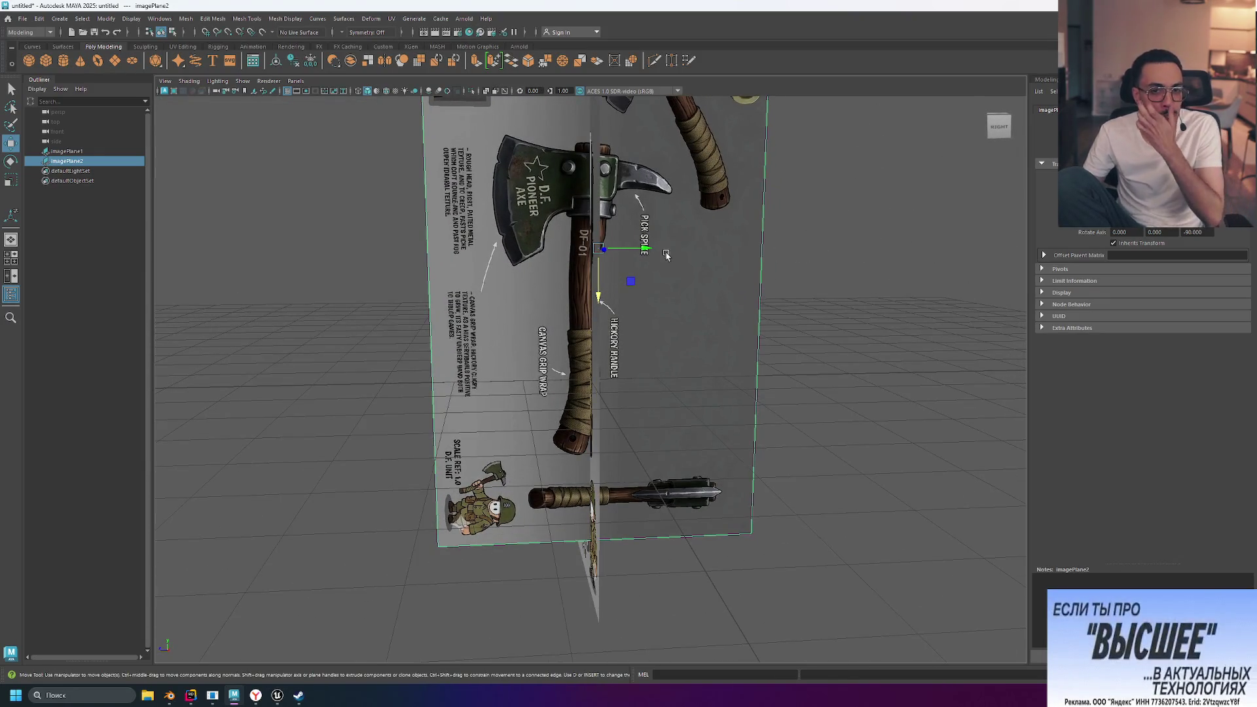
# Orbit around both reference planes to check alignment, then return to four views
pyautogui.keyDown('alt'); pyautogui.moveTo(878, 334); pyautogui.dragTo(865, 334); pyautogui.keyUp('alt')
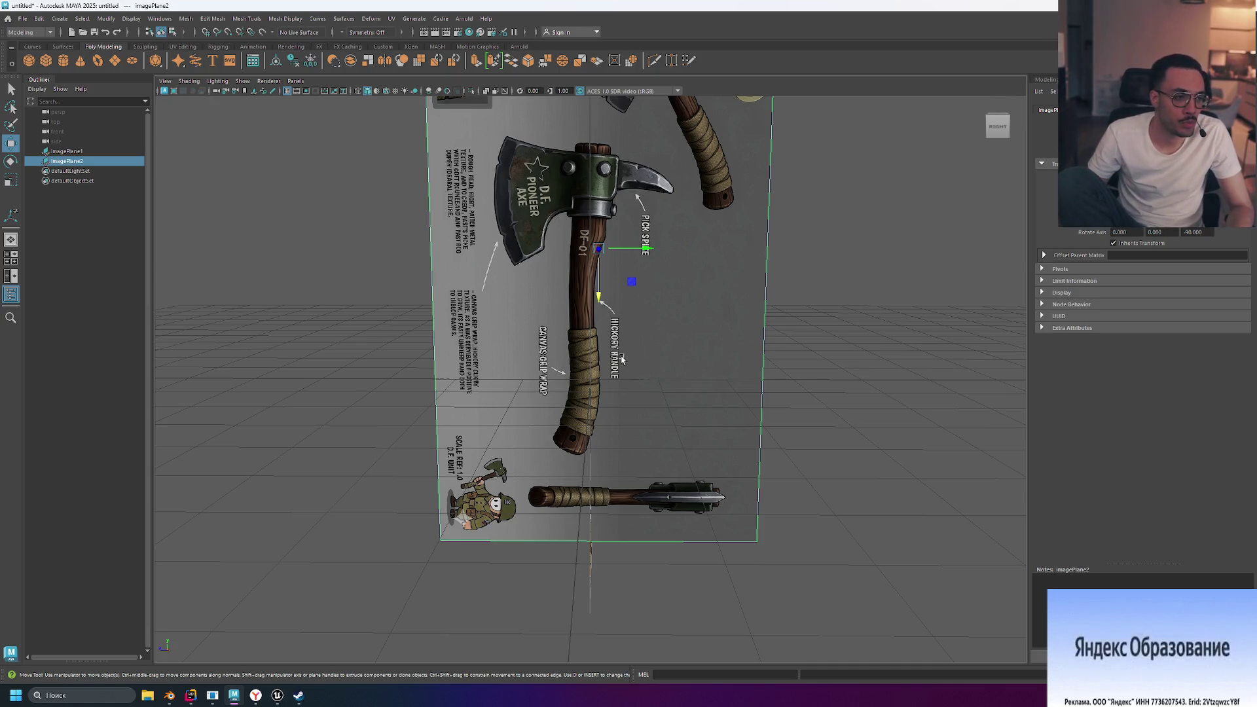
pyautogui.moveTo(606, 233)
pyautogui.keyDown('alt'); pyautogui.mouseDown()
pyautogui.moveTo(884, 295)
pyautogui.moveTo(906, 292)
pyautogui.moveTo(878, 281)
pyautogui.moveTo(960, 281)
pyautogui.moveTo(871, 284)
pyautogui.mouseUp(); pyautogui.keyUp('alt')
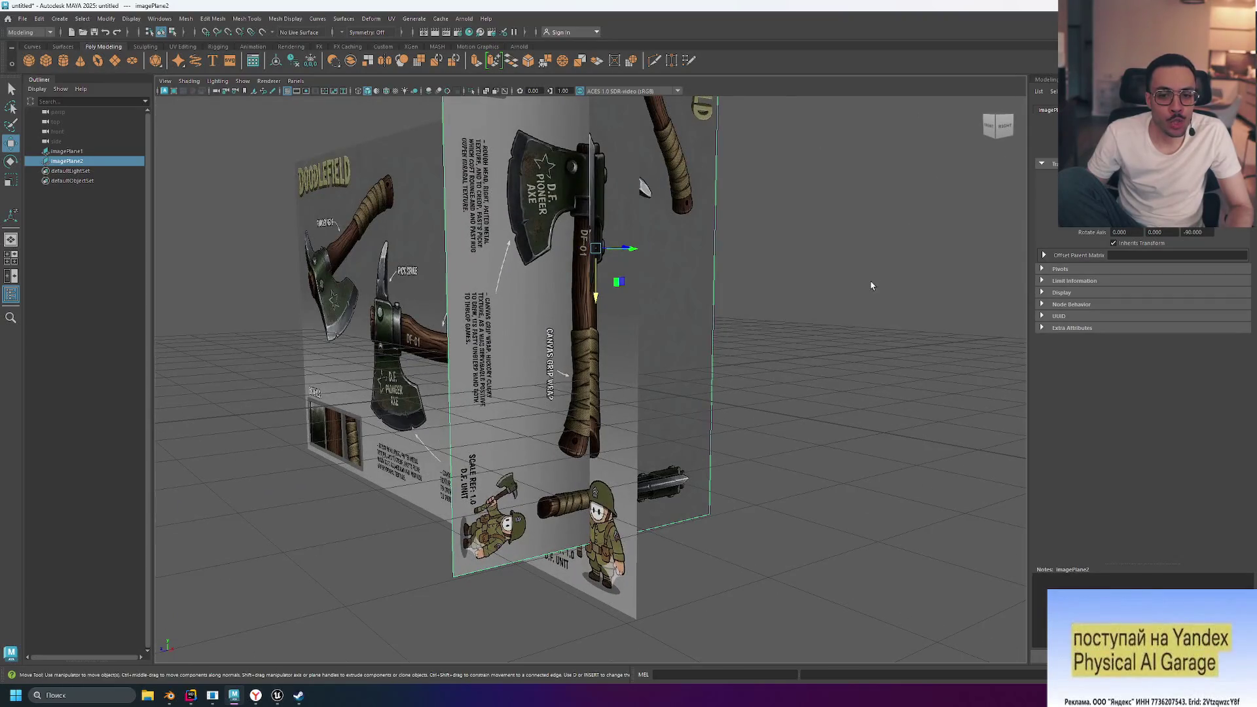
pyautogui.moveTo(732, 321)
pyautogui.keyDown('alt'); pyautogui.mouseDown()
pyautogui.moveTo(786, 300)
pyautogui.moveTo(843, 301)
pyautogui.mouseUp(); pyautogui.keyUp('alt')
pyautogui.press('space')
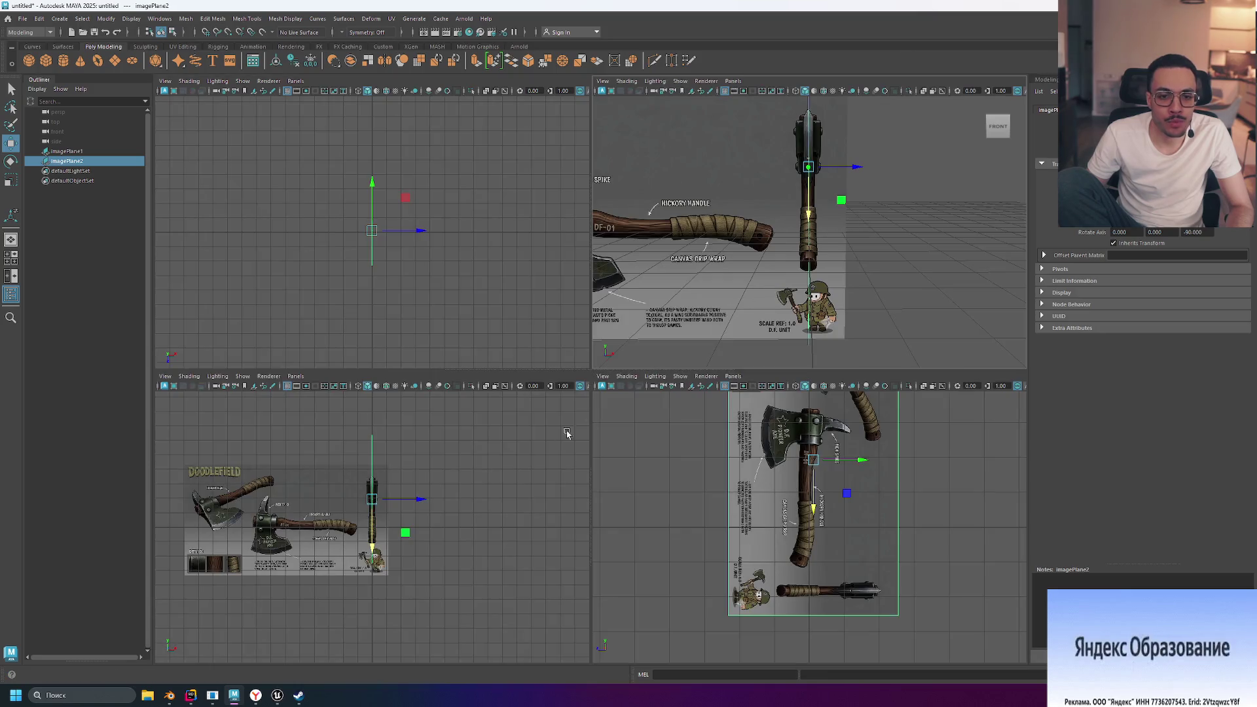
pyautogui.scroll(3, 372, 534)
pyautogui.click(472, 534)
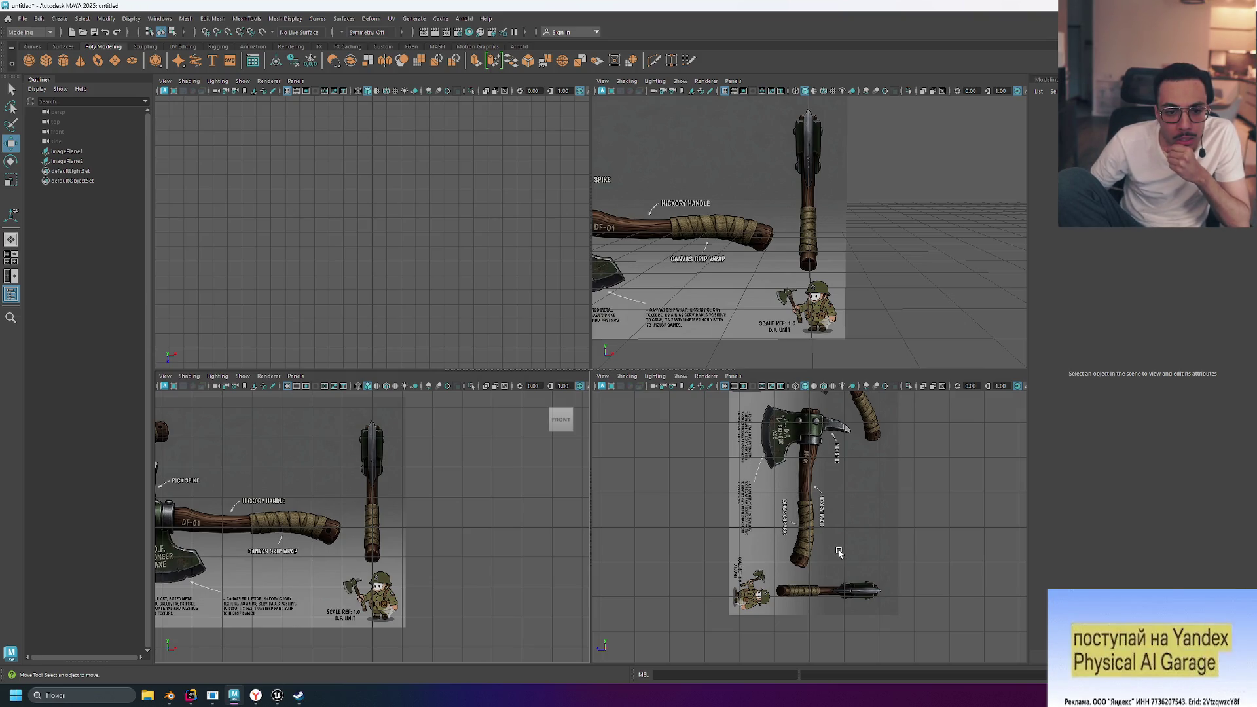
pyautogui.keyDown('alt'); pyautogui.moveTo(915, 320); pyautogui.dragTo(878, 315); pyautogui.keyUp('alt')
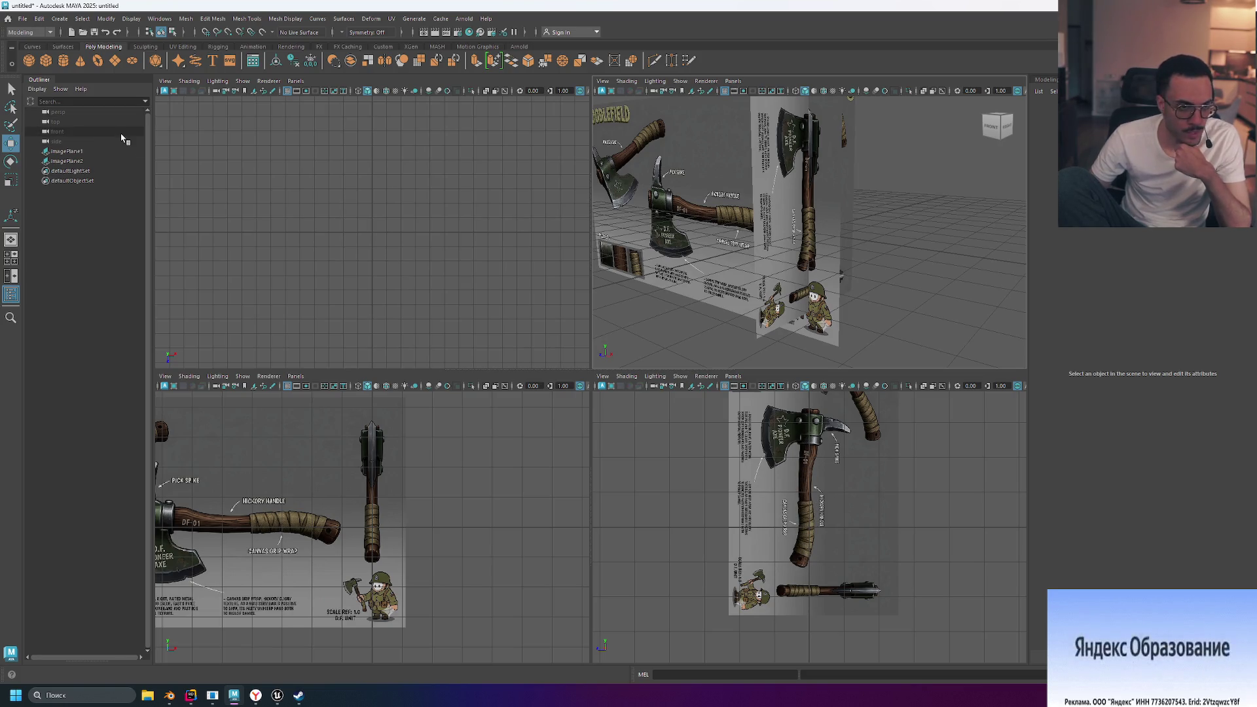
pyautogui.click(47, 62)
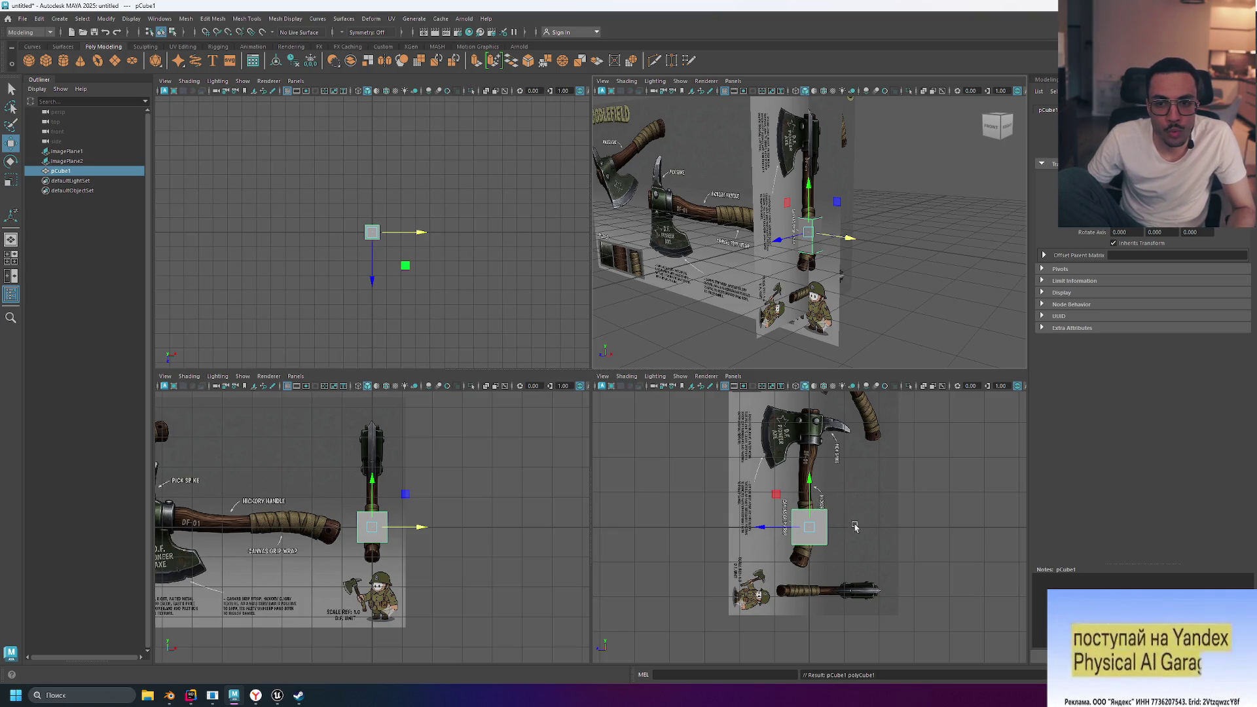
# Shrink pCube1 to about 0.416 scale
pyautogui.scroll(5, 818, 503)
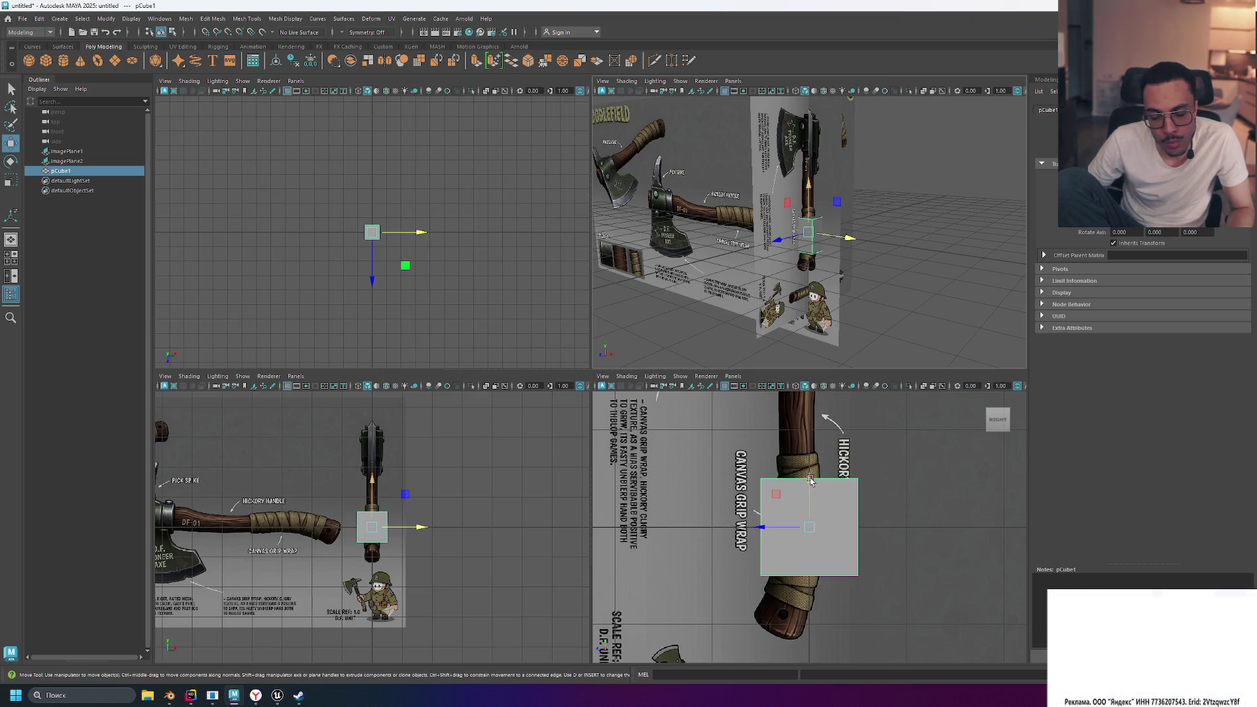
pyautogui.press('e')
pyautogui.press('r')
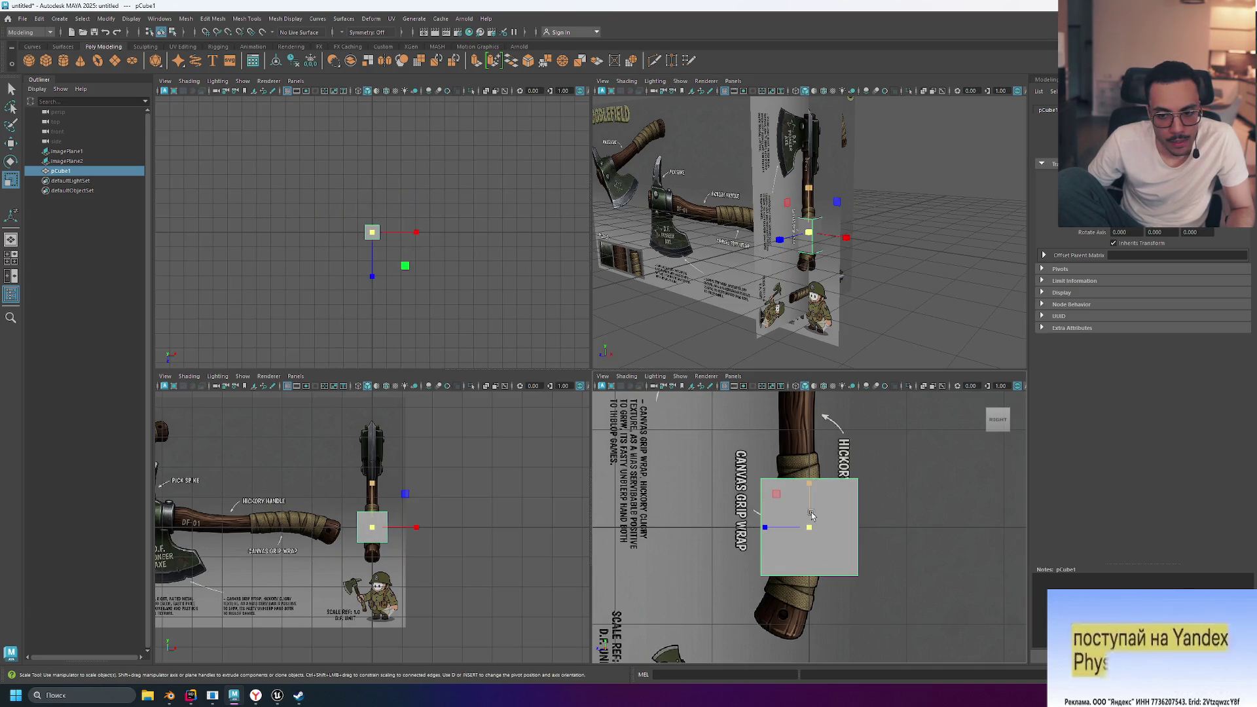
pyautogui.moveTo(809, 528); pyautogui.dragTo(759, 608)
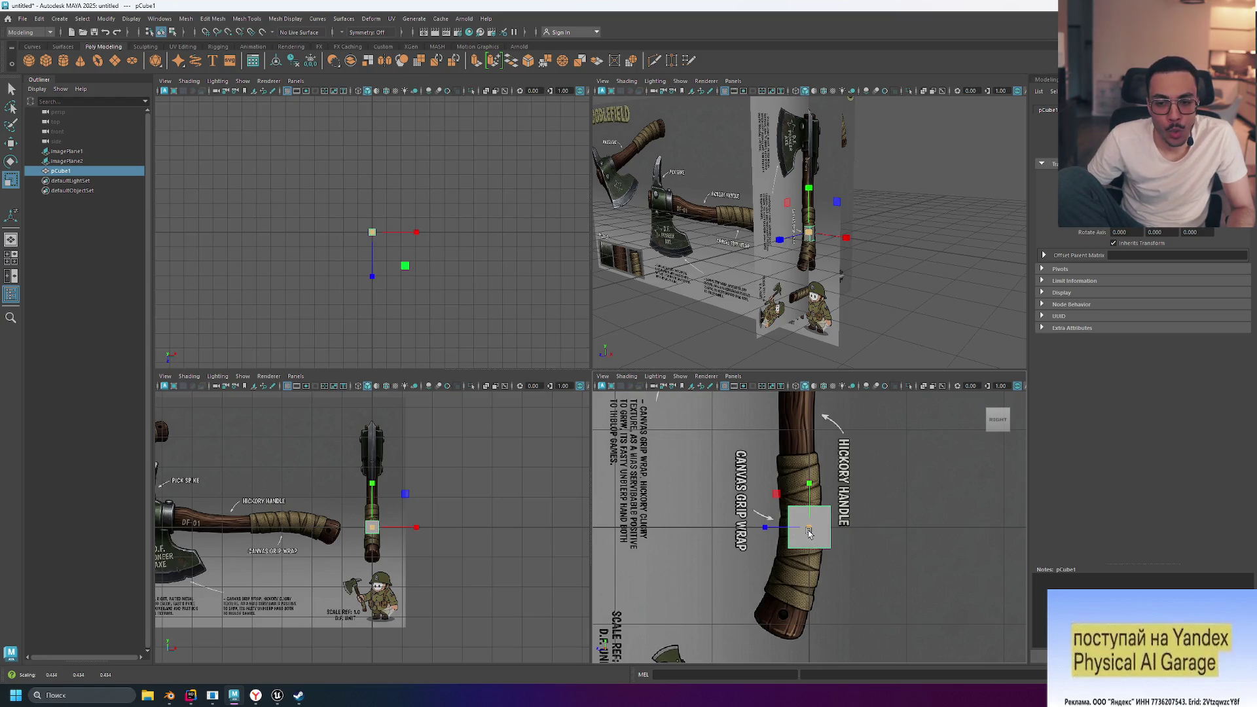
# Move pCube1 onto the axe handle in the reference views
pyautogui.press('w')
pyautogui.moveTo(761, 531); pyautogui.dragTo(751, 531)
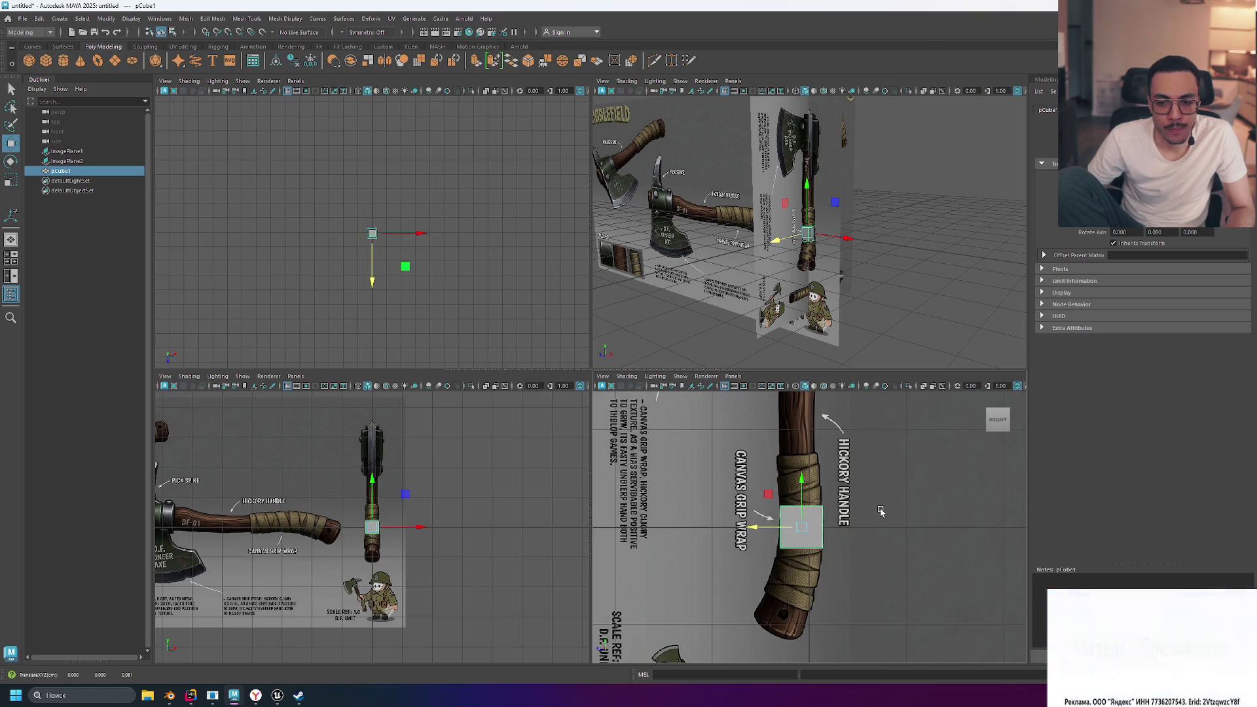
pyautogui.scroll(-5, 879, 512)
pyautogui.scroll(2, 879, 511)
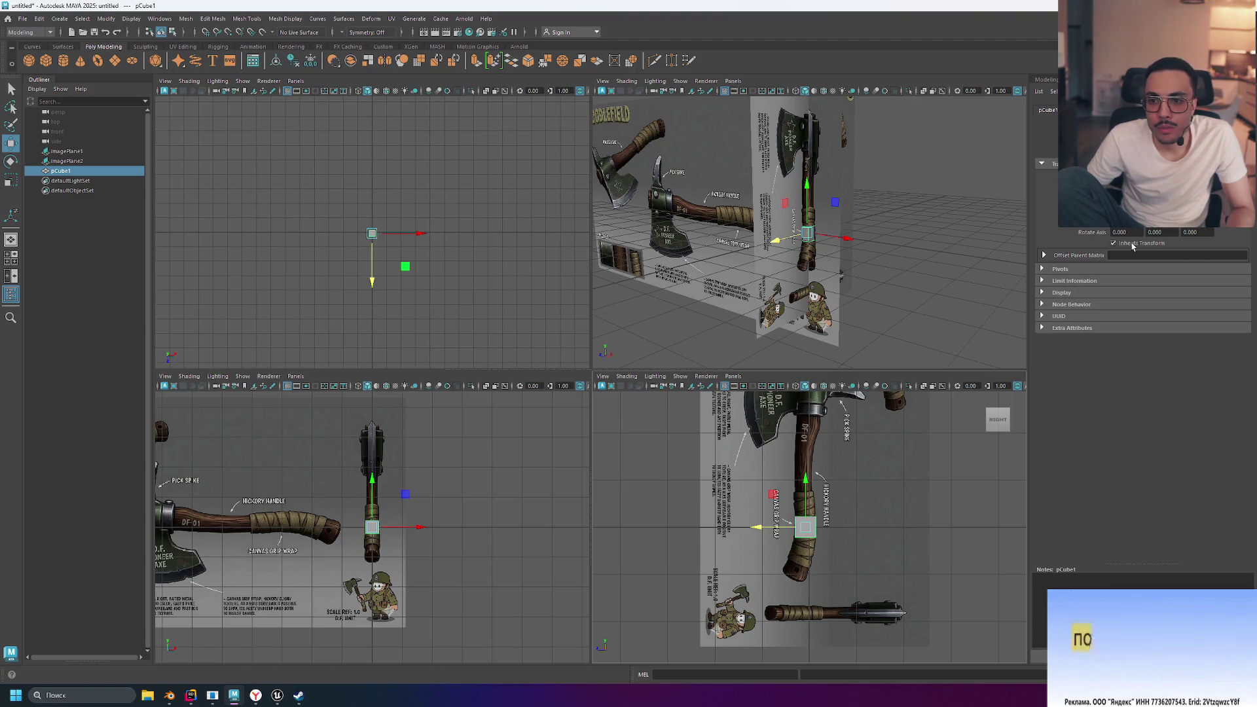
# Inspect pCube1's shape and creation attributes, including its subdivisions, in the Attribute Editor
pyautogui.click(1087, 109)
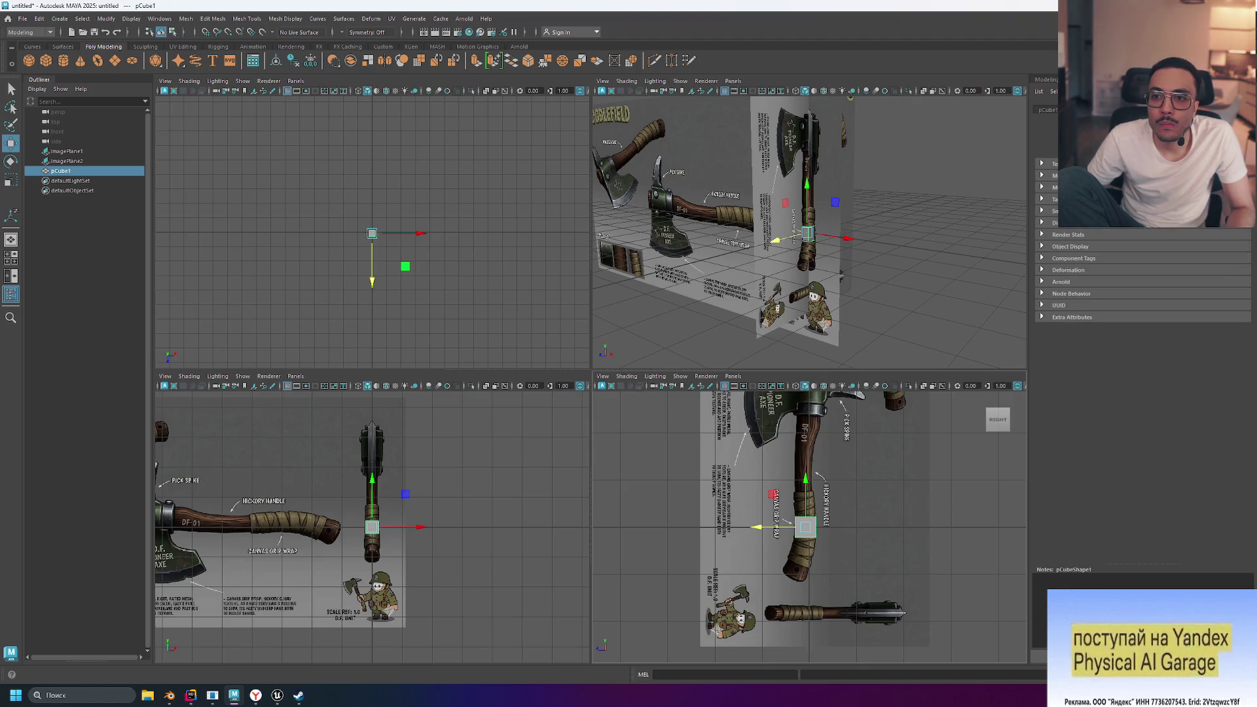
pyautogui.click(1045, 163)
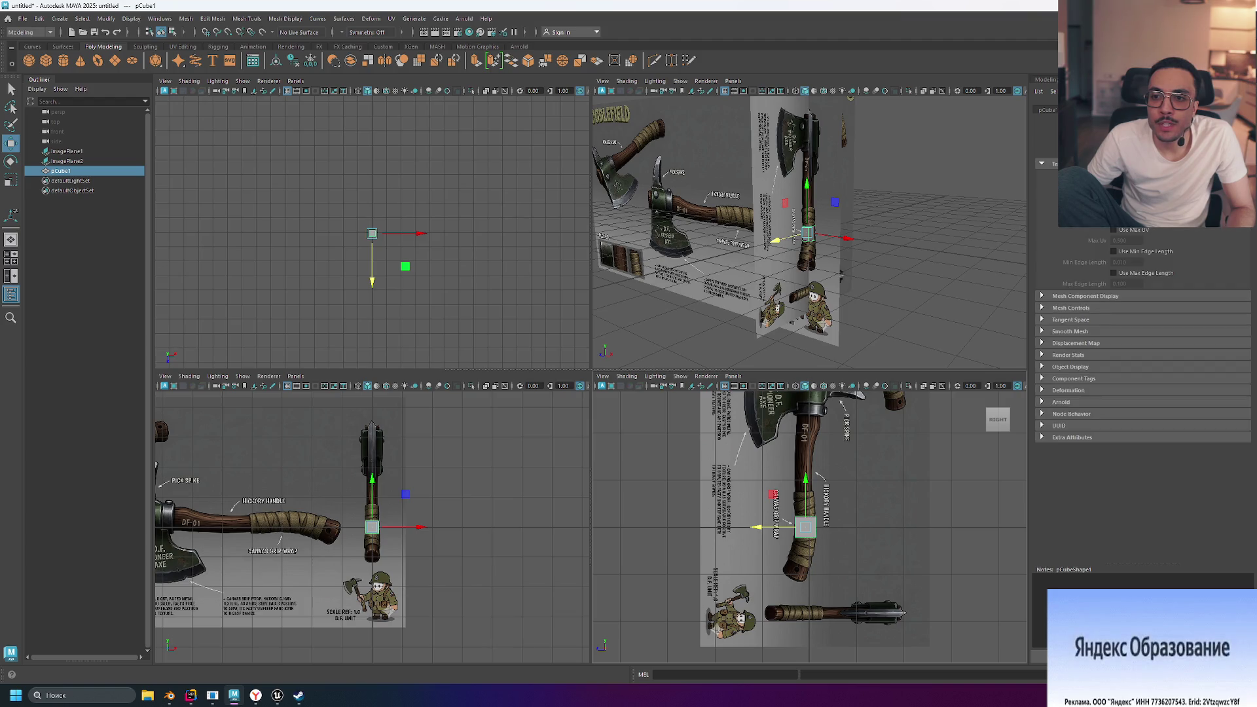
pyautogui.click(1140, 110)
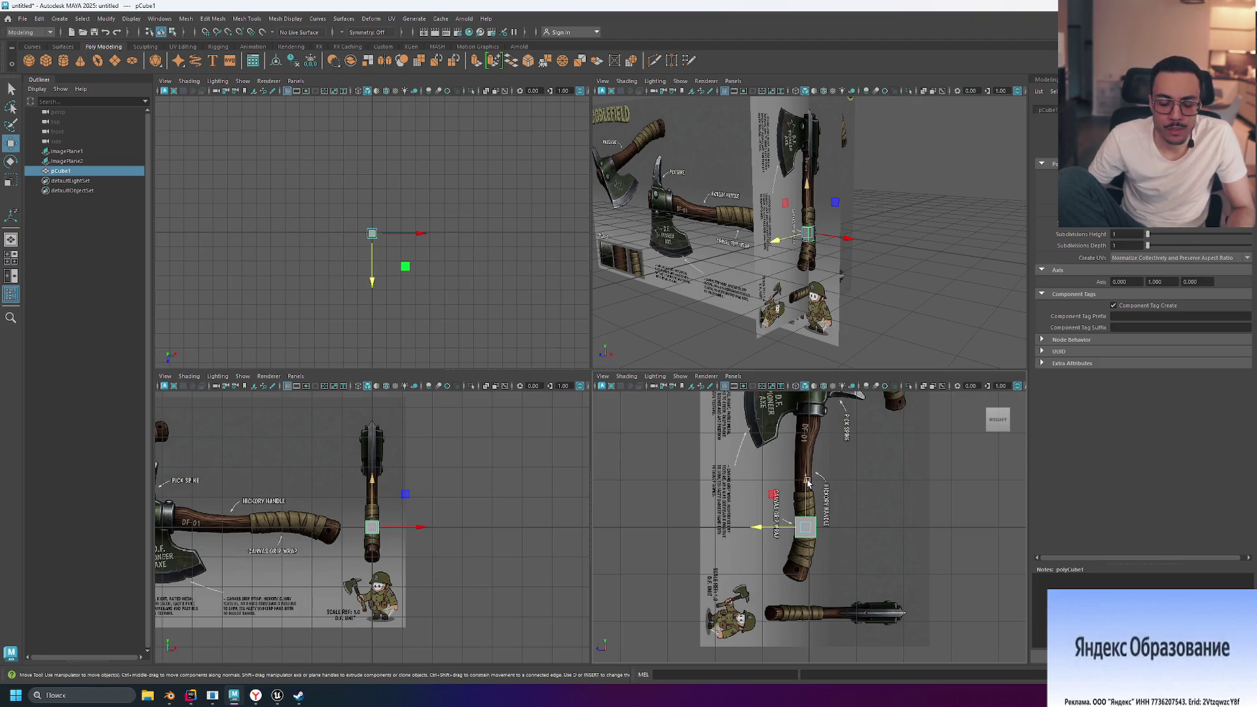
pyautogui.click(845, 522)
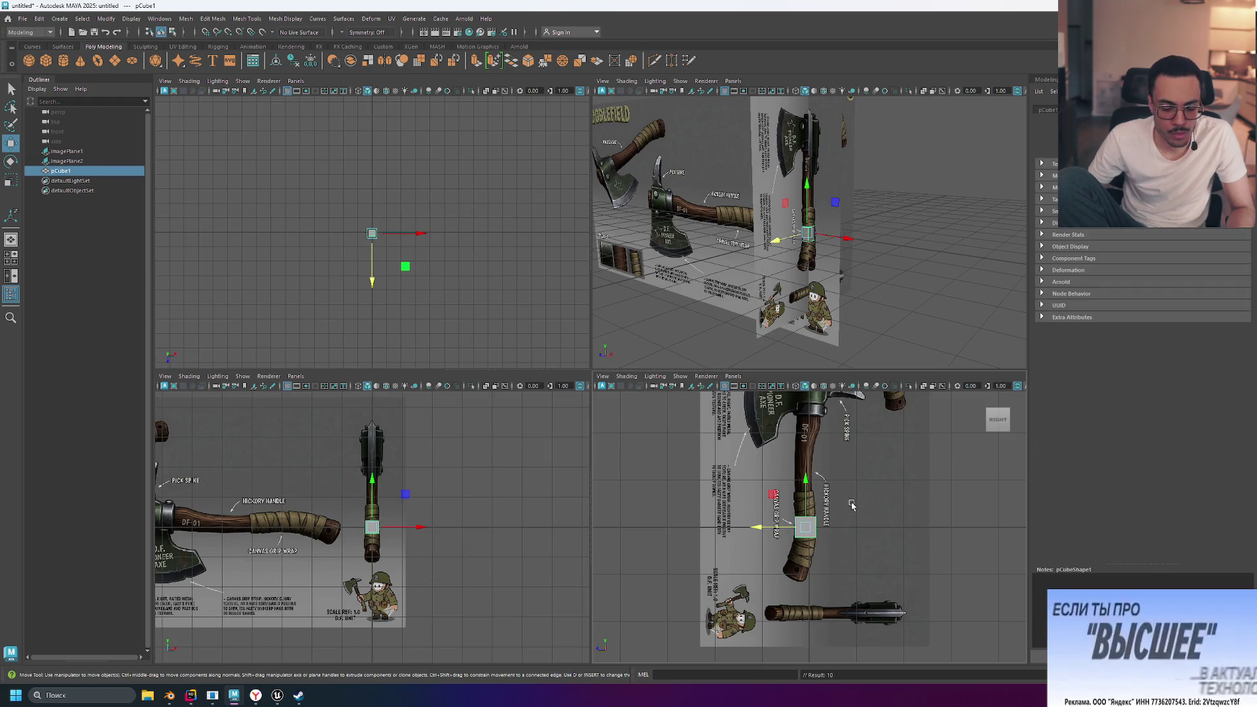
# Stretch pCube1 along Y toward the handle's full height
pyautogui.press('t')
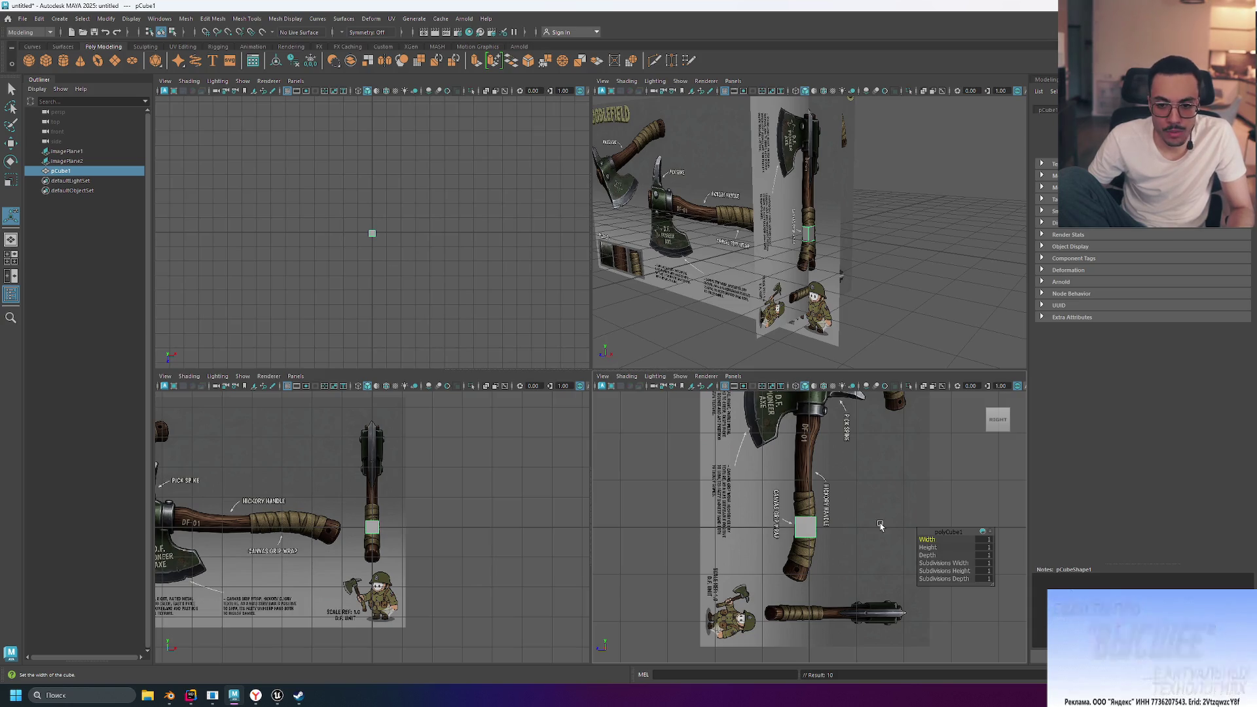
pyautogui.press('r')
pyautogui.moveTo(809, 487); pyautogui.dragTo(807, 467)
pyautogui.moveTo(810, 367); pyautogui.dragTo(810, 369)
pyautogui.scroll(-4, 837, 471)
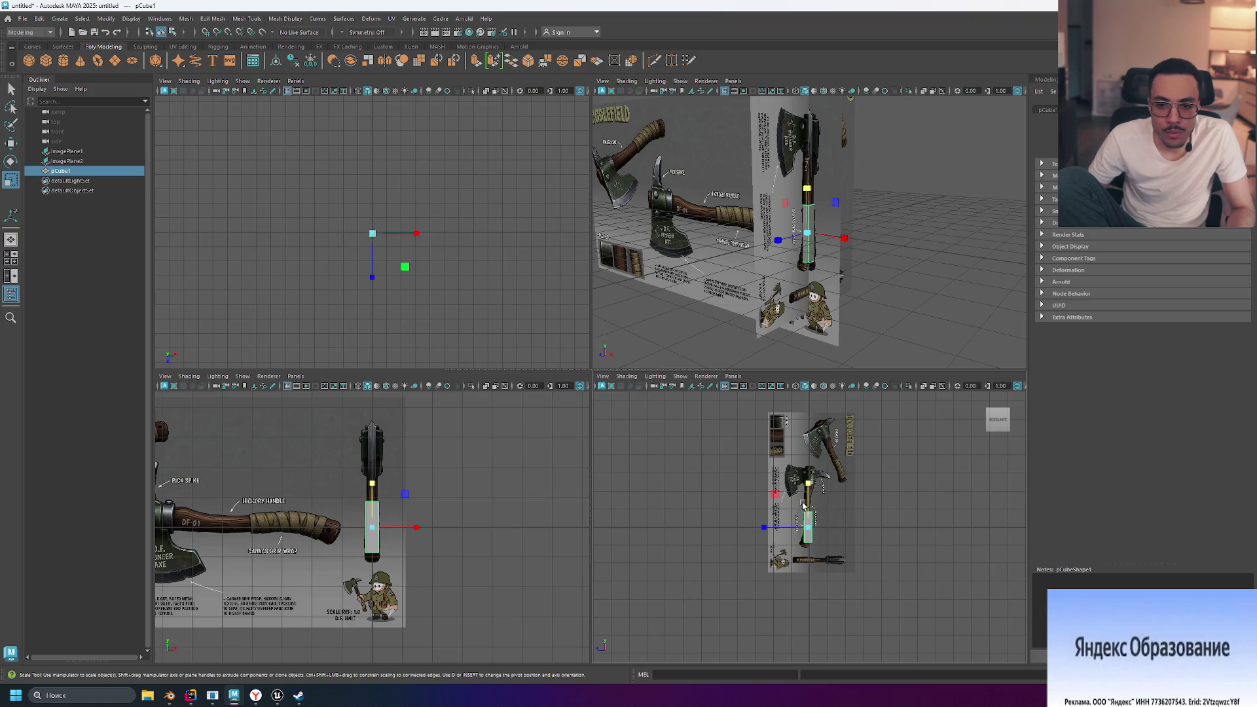
pyautogui.moveTo(809, 490); pyautogui.dragTo(811, 432)
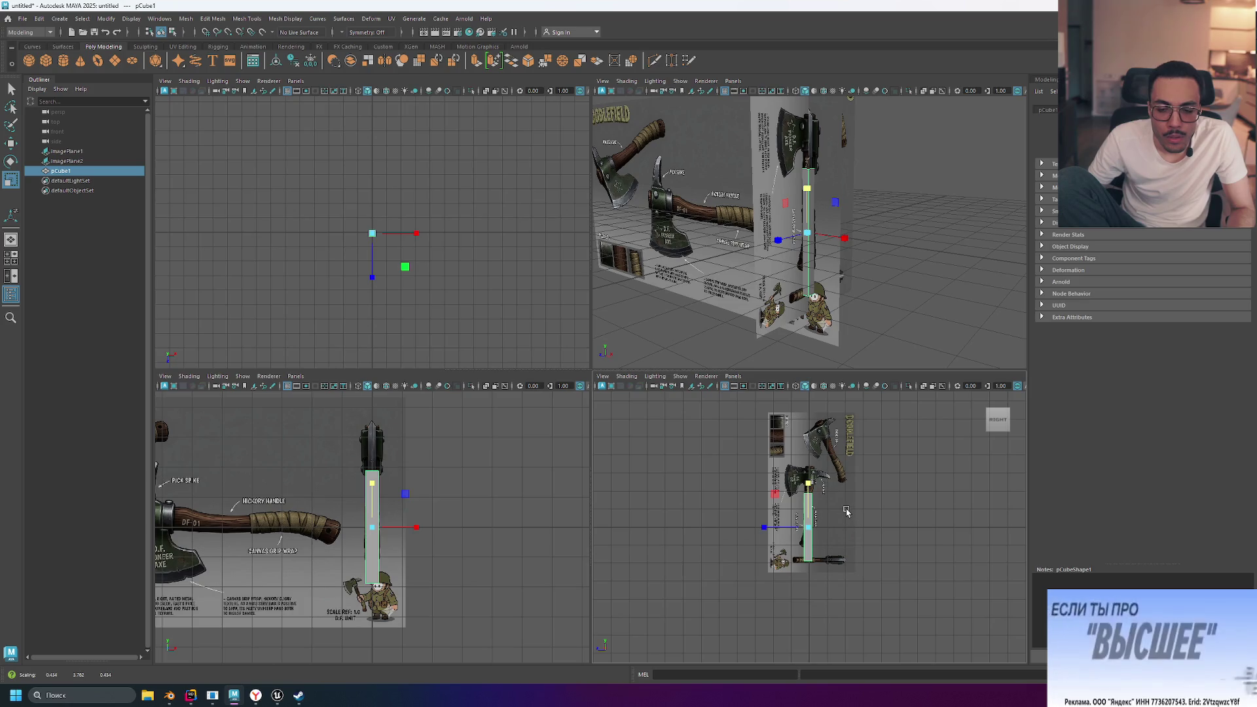
# Move the stretched cube along Y to line it up with the handle
pyautogui.press('w')
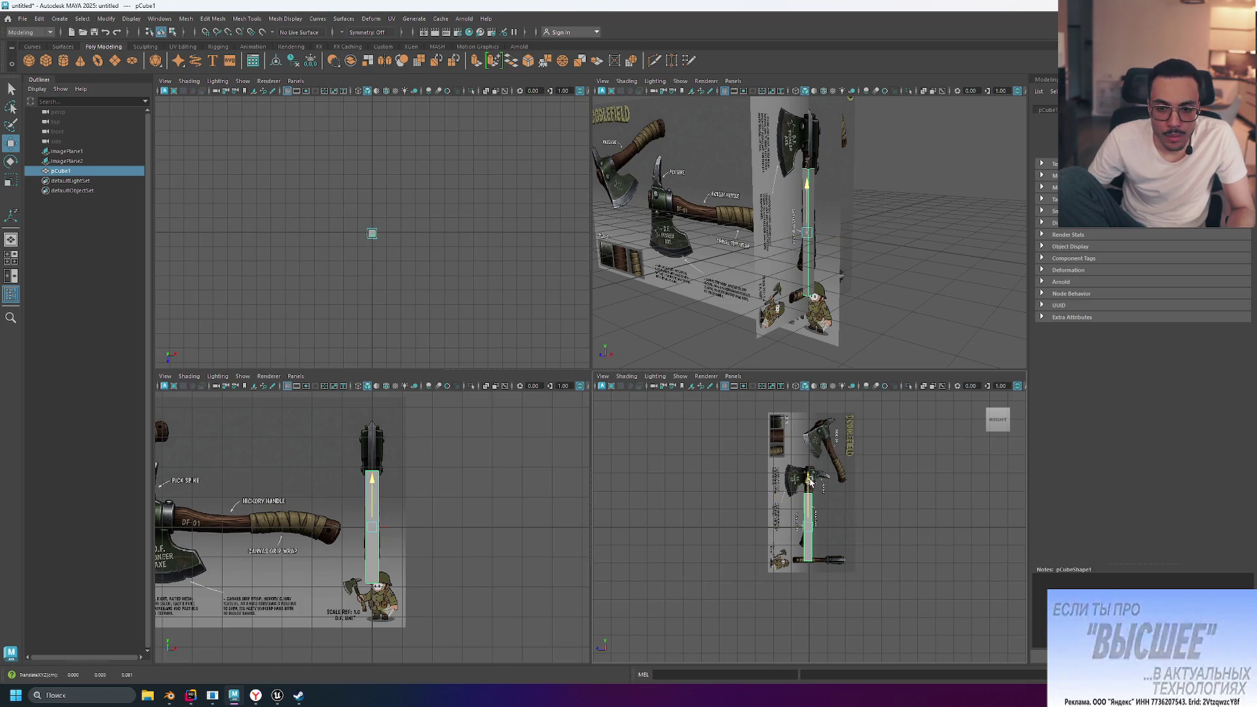
pyautogui.moveTo(809, 485); pyautogui.dragTo(811, 456)
pyautogui.keyDown('alt'); pyautogui.moveTo(810, 465); pyautogui.dragTo(851, 502, button='right'); pyautogui.keyUp('alt')
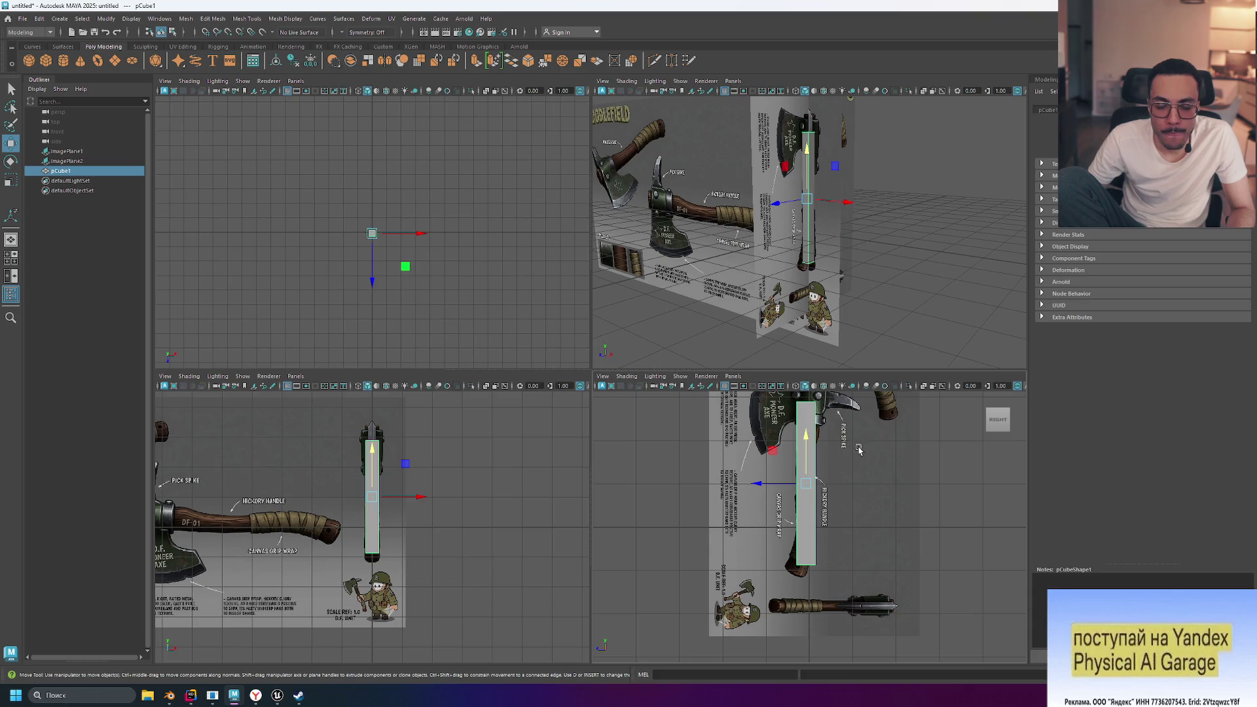
pyautogui.moveTo(938, 450); pyautogui.dragTo(941, 462, button='middle')
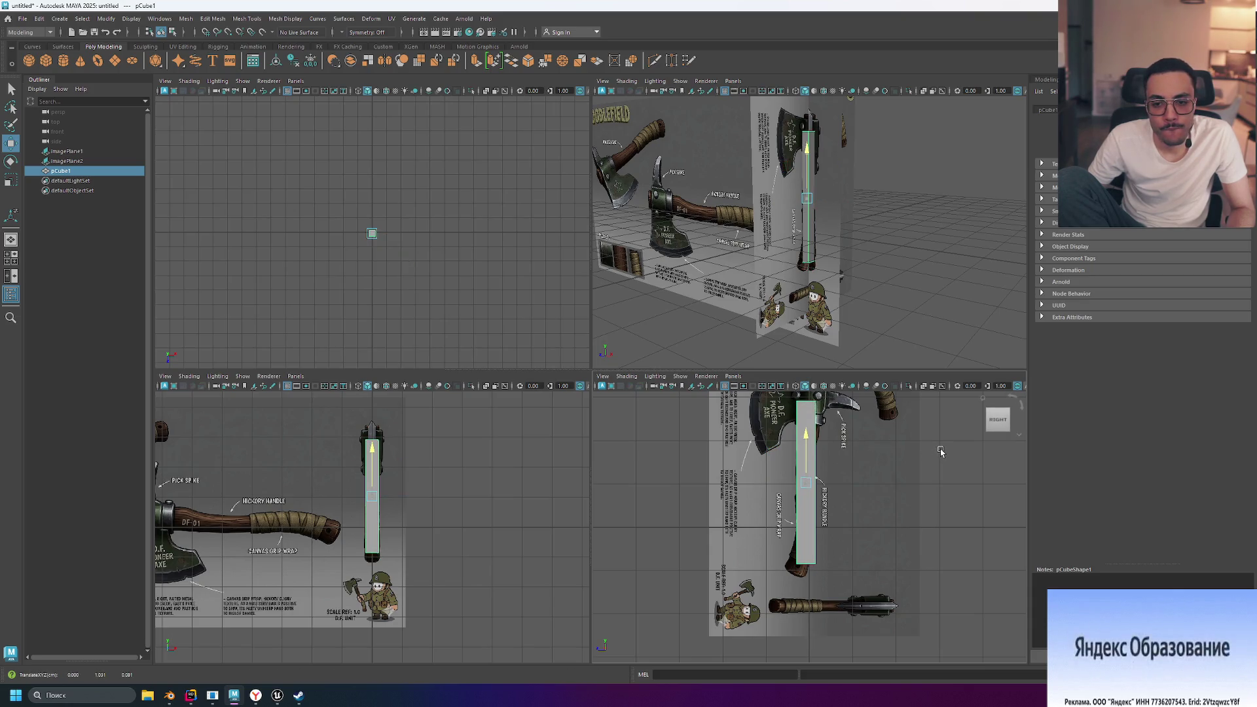
pyautogui.keyDown('alt'); pyautogui.moveTo(940, 464); pyautogui.dragTo(897, 455, button='right'); pyautogui.keyUp('alt')
pyautogui.moveTo(804, 442)
pyautogui.mouseDown()
pyautogui.moveTo(808, 433)
pyautogui.moveTo(808, 443)
pyautogui.mouseUp()
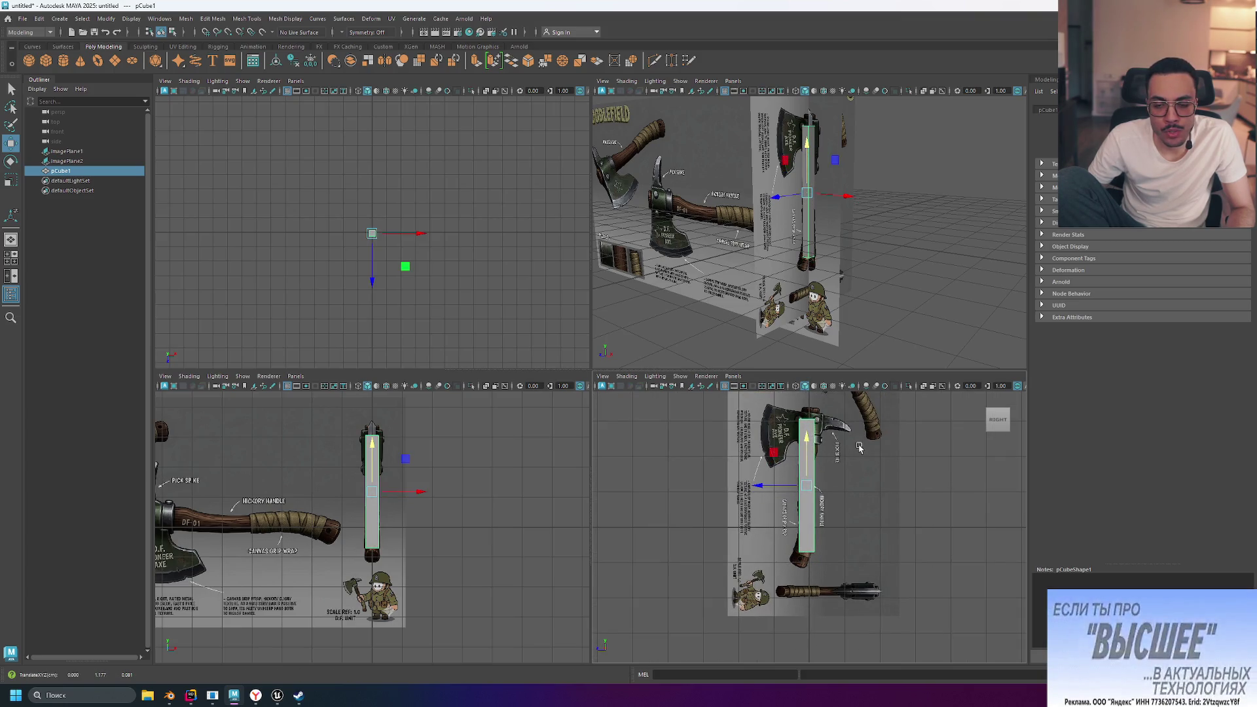
# Fine-tune the cube's Y scale to about 4.5 to match the handle's length
pyautogui.press('e')
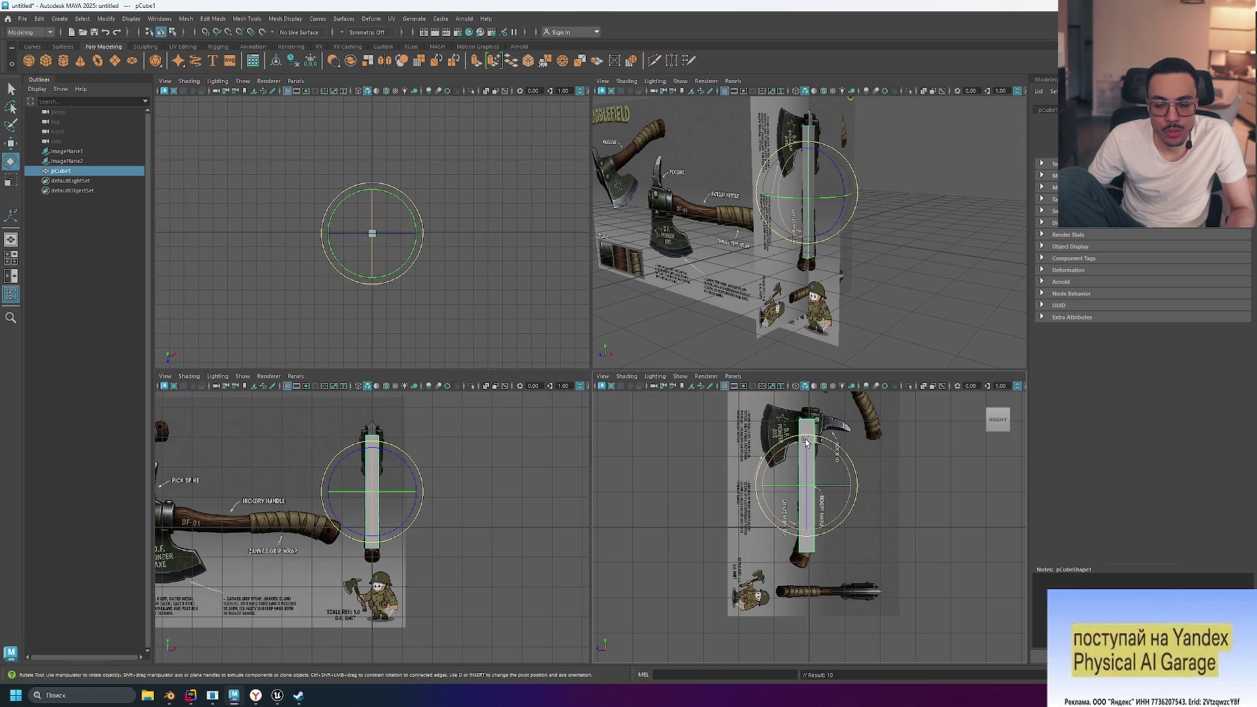
pyautogui.press('t')
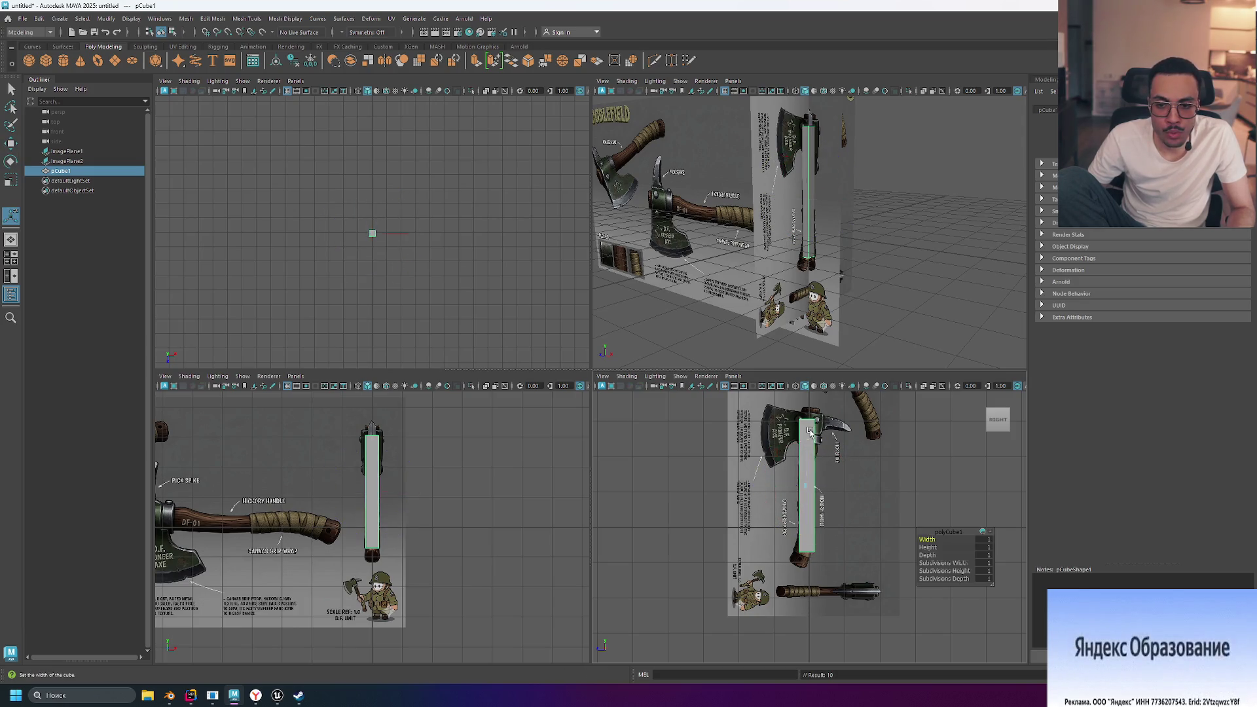
pyautogui.press('r')
pyautogui.moveTo(808, 440); pyautogui.dragTo(807, 431)
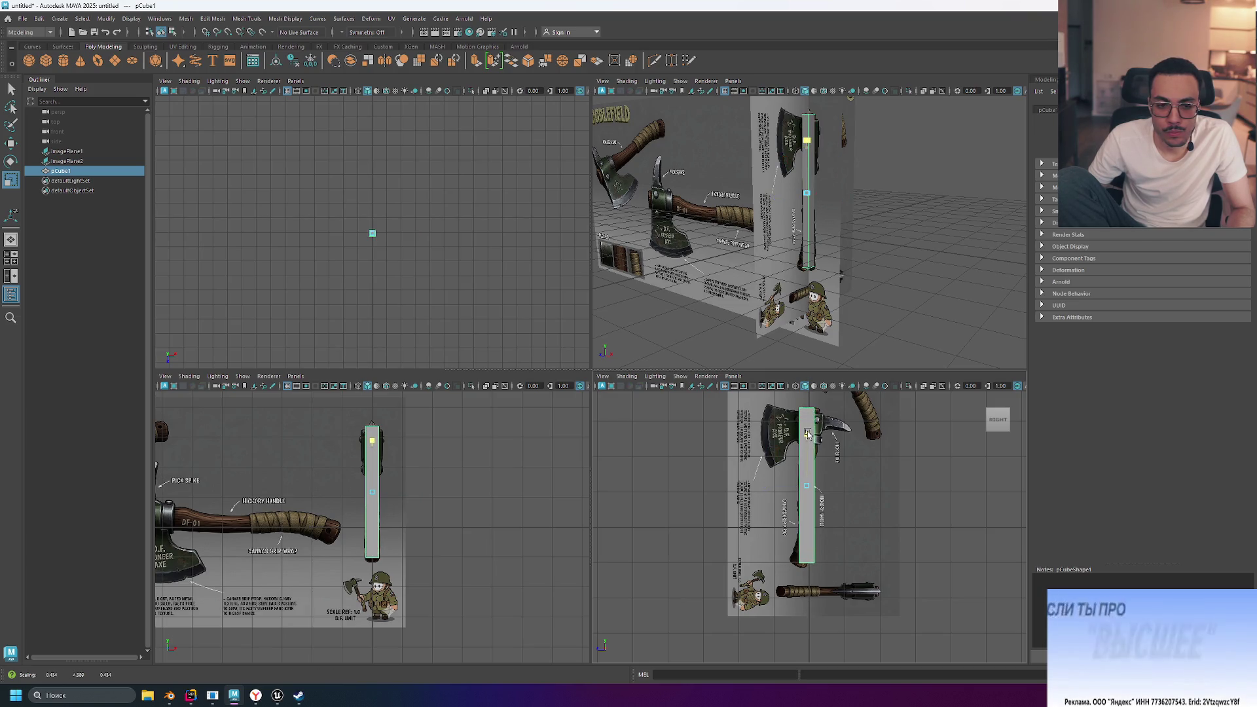
pyautogui.moveTo(807, 431); pyautogui.dragTo(808, 434)
# Nudge the cube down onto the handle and make it slightly taller
pyautogui.press('w')
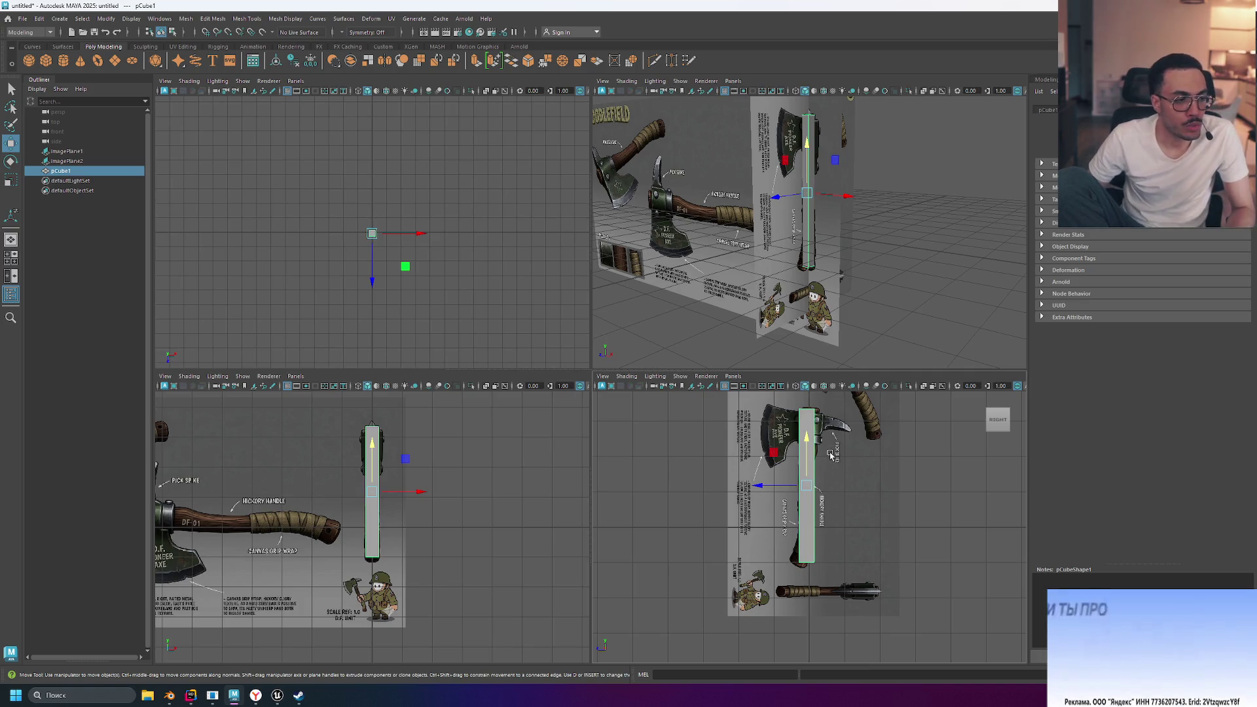
pyautogui.moveTo(810, 439); pyautogui.dragTo(809, 442)
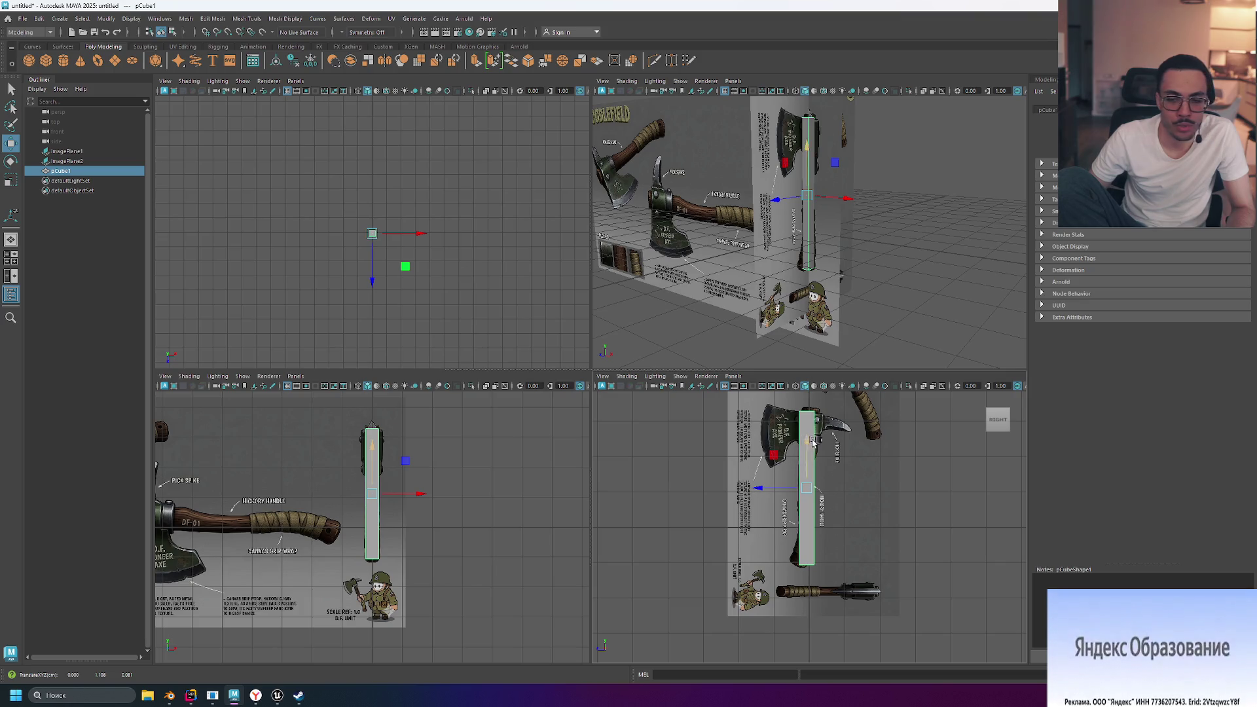
pyautogui.moveTo(808, 441); pyautogui.dragTo(809, 443)
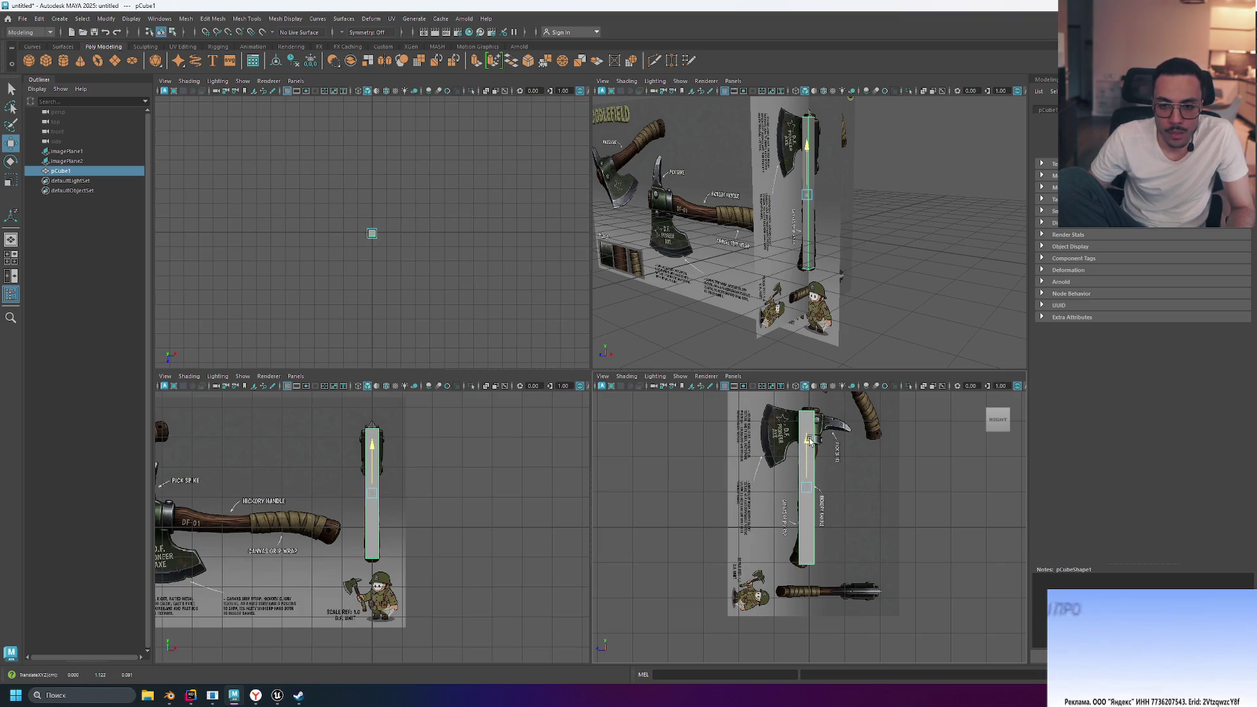
pyautogui.press('r')
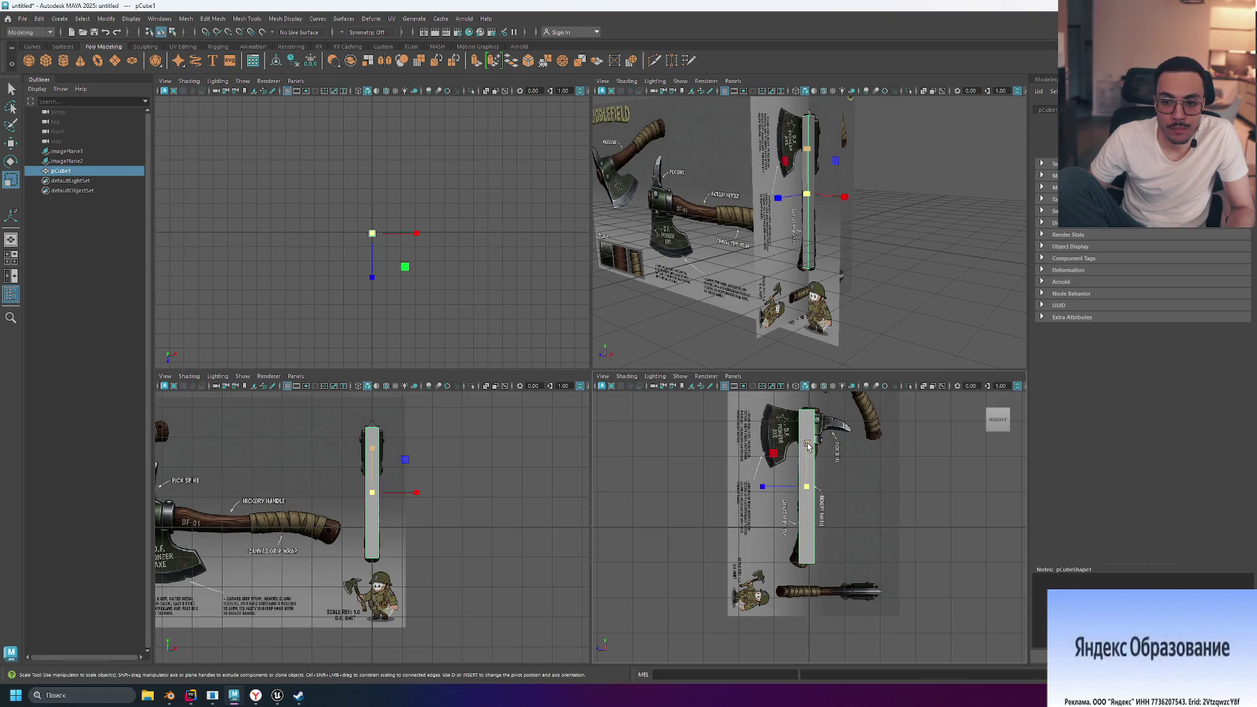
pyautogui.moveTo(810, 445); pyautogui.dragTo(810, 445)
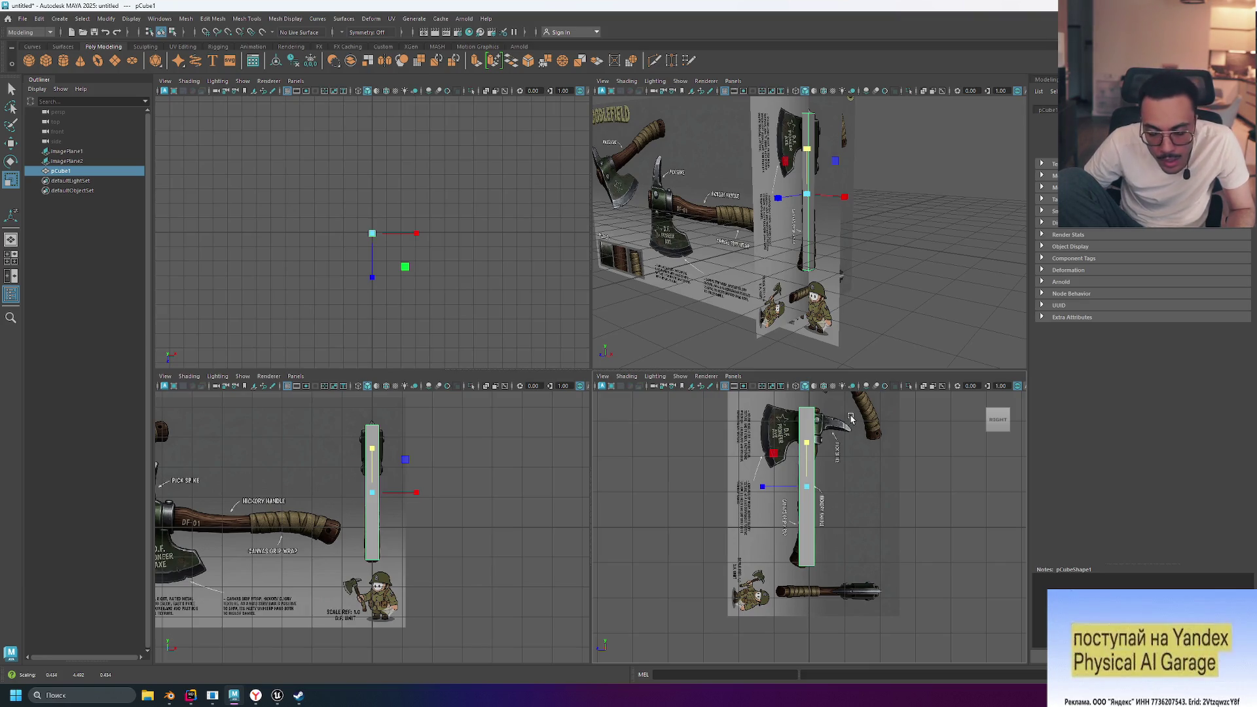
pyautogui.scroll(1, 850, 417)
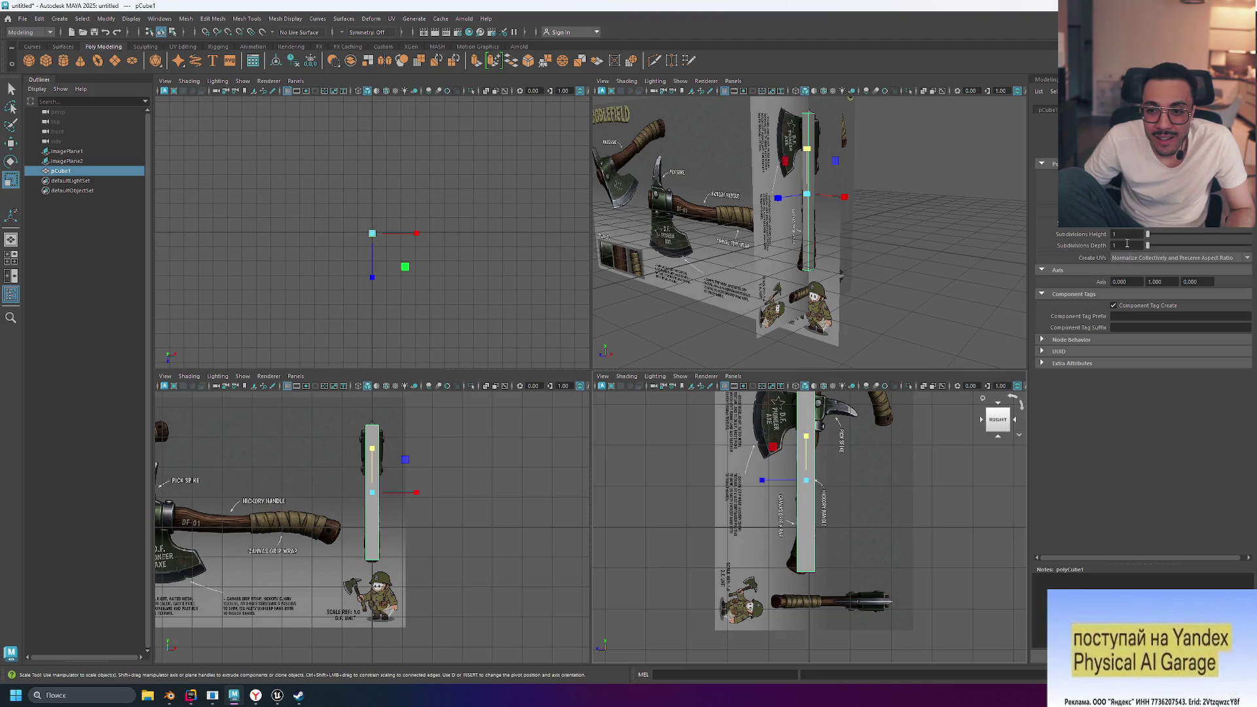
# Set polyCube1 Subdivisions Height to 10 and show the handle cube as wireframe on shaded
pyautogui.doubleClick(1125, 233)
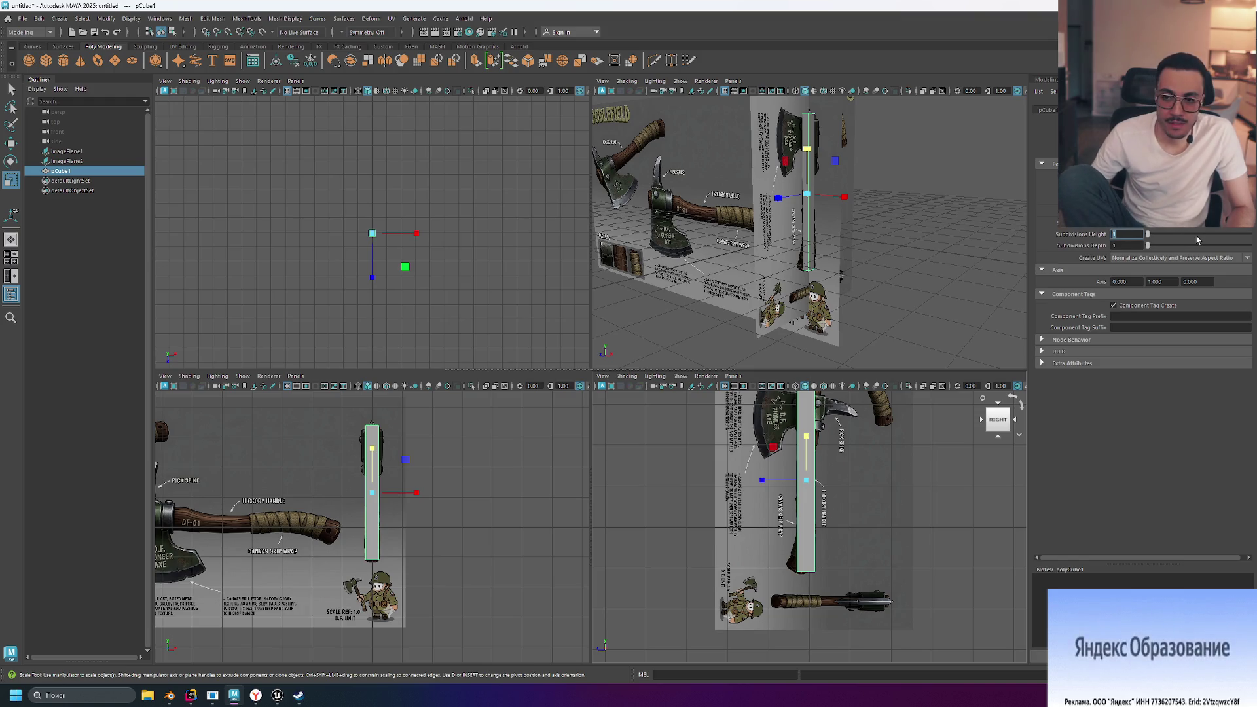
pyautogui.moveTo(1161, 237); pyautogui.dragTo(1165, 238)
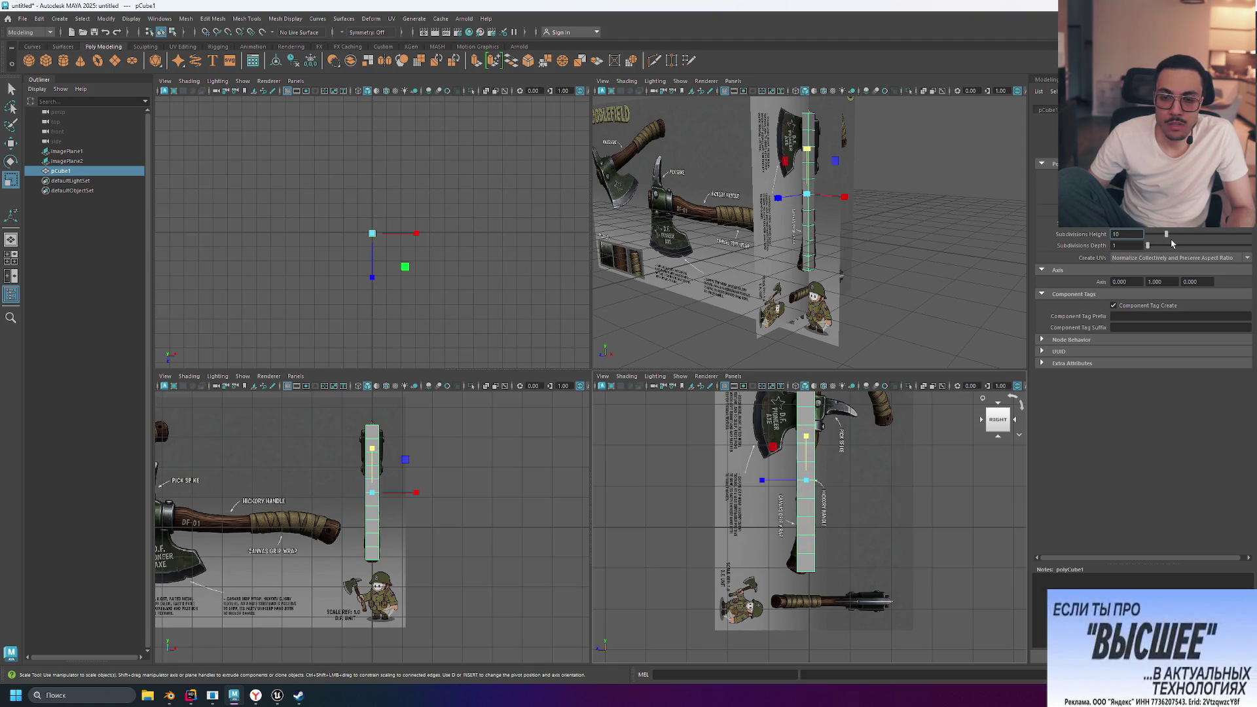
pyautogui.scroll(3, 817, 555)
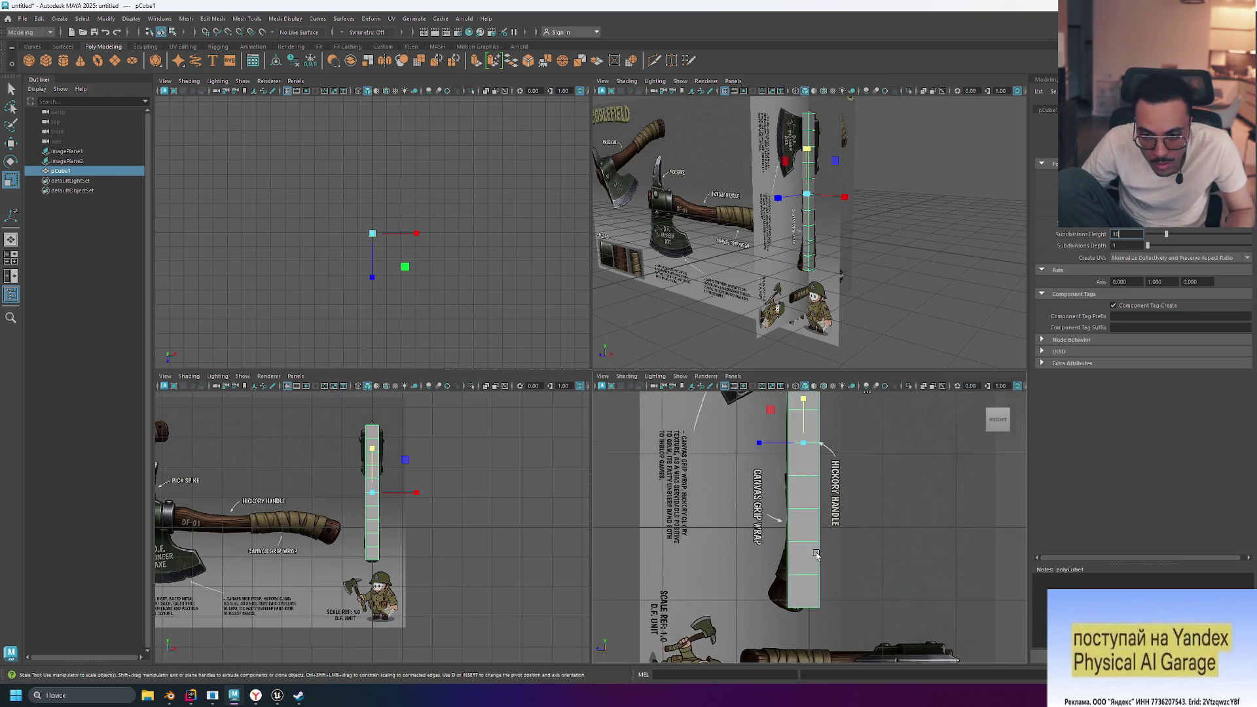
pyautogui.scroll(2, 817, 556)
pyautogui.press('Tab')
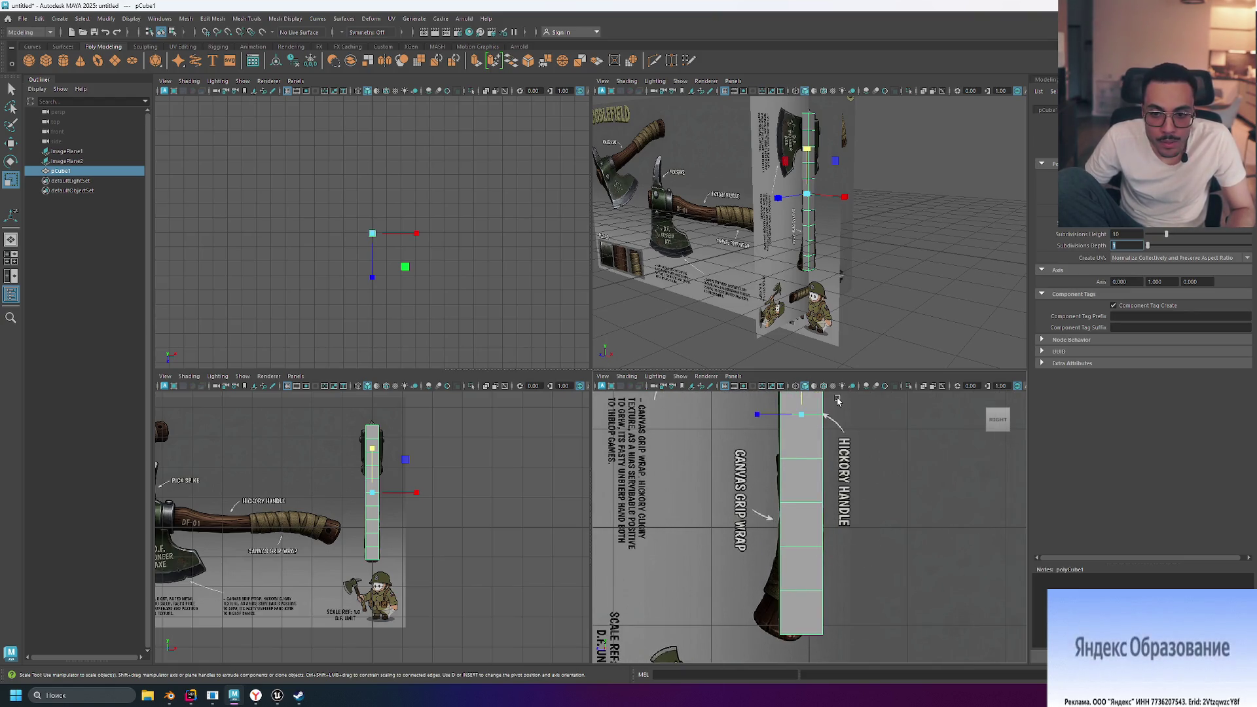
pyautogui.click(796, 386)
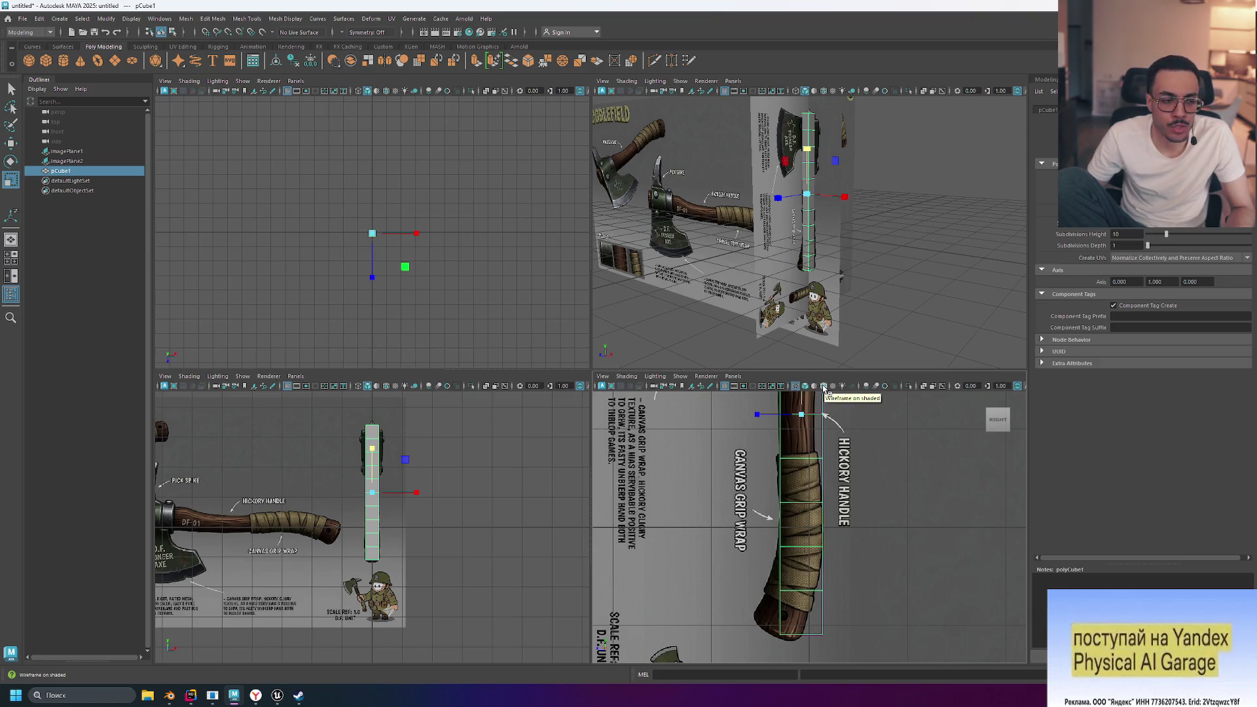
pyautogui.click(807, 591)
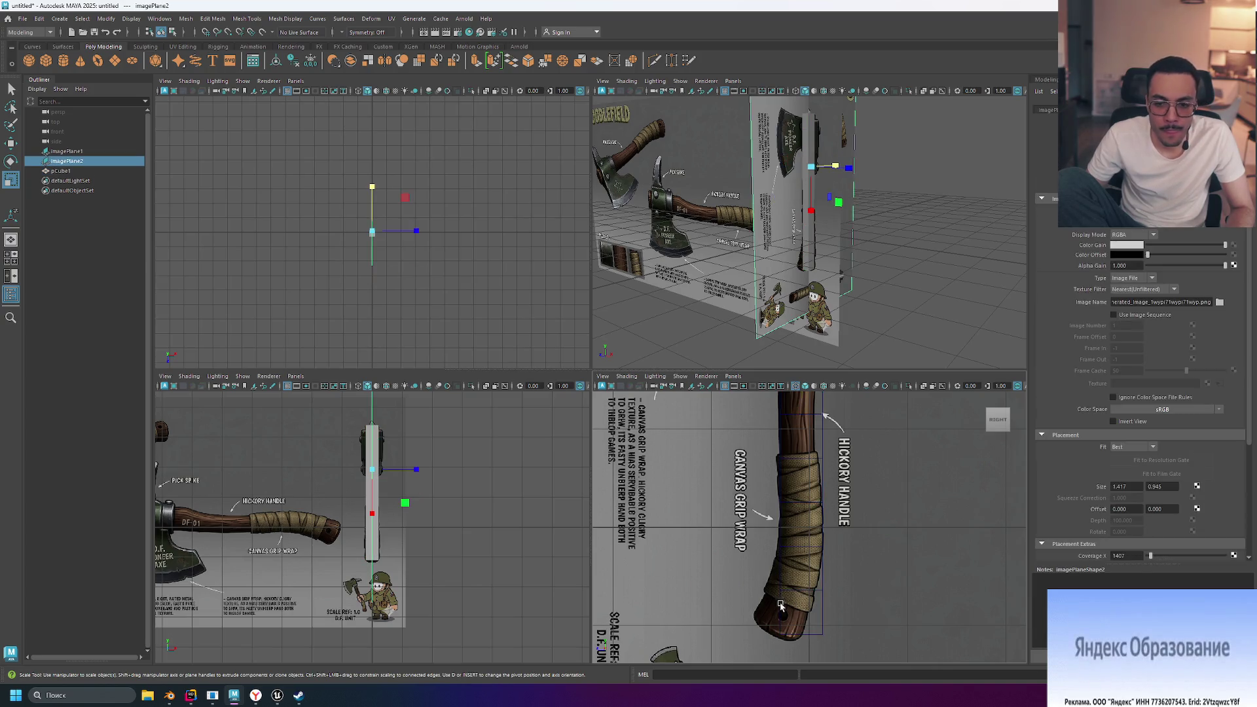
# Enter vertex mode, select the cube's bottom vertices, and undo a trial leftward move
pyautogui.moveTo(807, 594); pyautogui.dragTo(926, 542, button='right')
pyautogui.moveTo(797, 404)
pyautogui.mouseDown(button='right')
pyautogui.moveTo(806, 435)
pyautogui.moveTo(749, 406)
pyautogui.moveTo(801, 419)
pyautogui.moveTo(791, 411)
pyautogui.moveTo(793, 425)
pyautogui.moveTo(754, 406)
pyautogui.mouseUp(button='right')
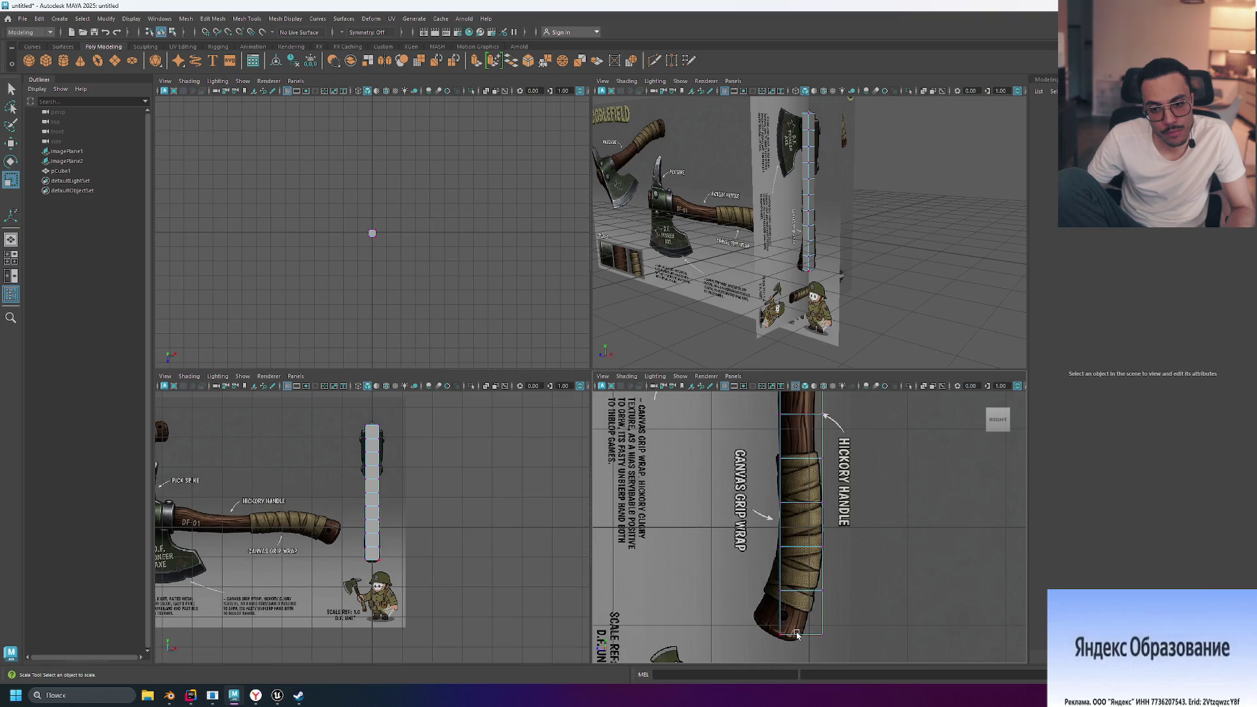
pyautogui.moveTo(779, 626)
pyautogui.mouseDown()
pyautogui.moveTo(917, 564)
pyautogui.moveTo(883, 656)
pyautogui.mouseUp()
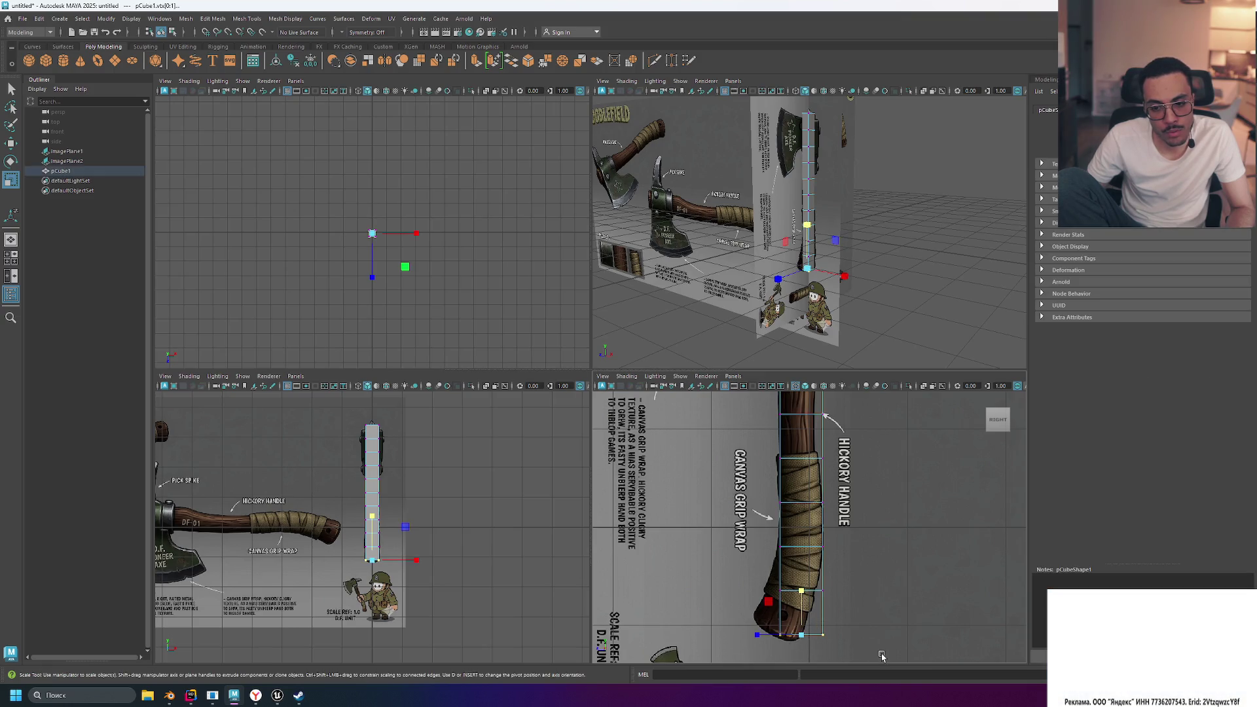
pyautogui.press('w')
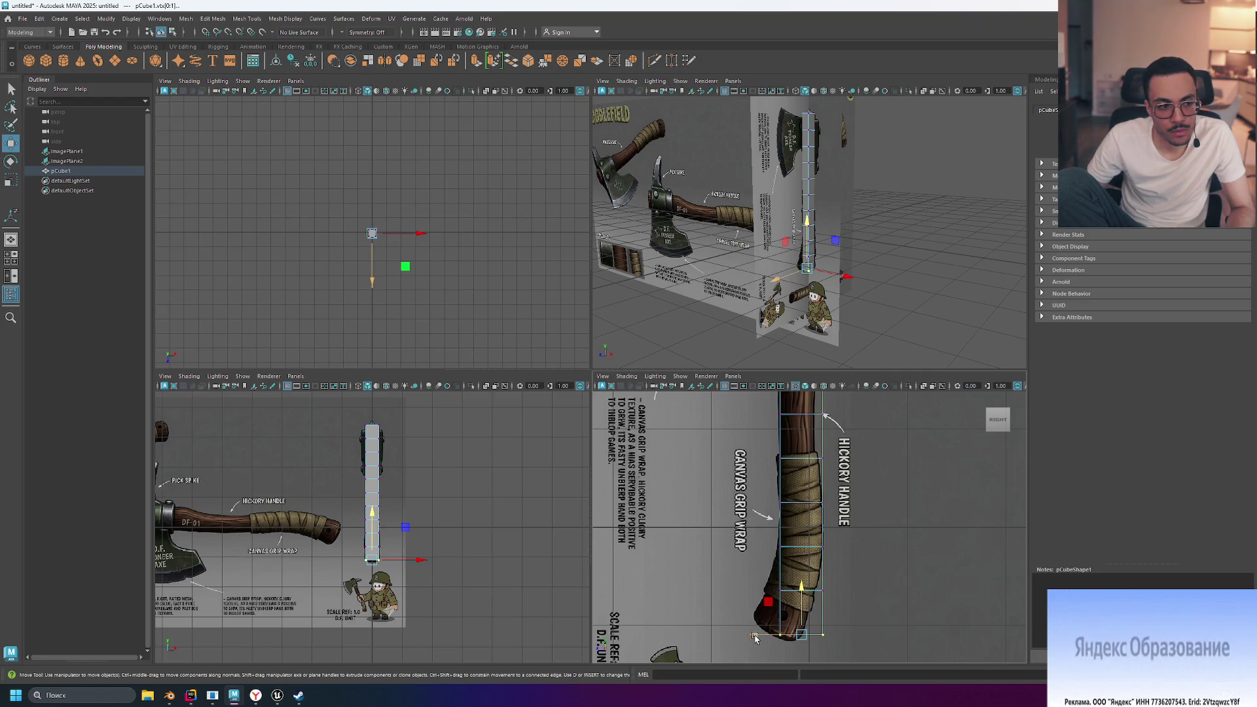
pyautogui.moveTo(755, 638); pyautogui.dragTo(744, 623)
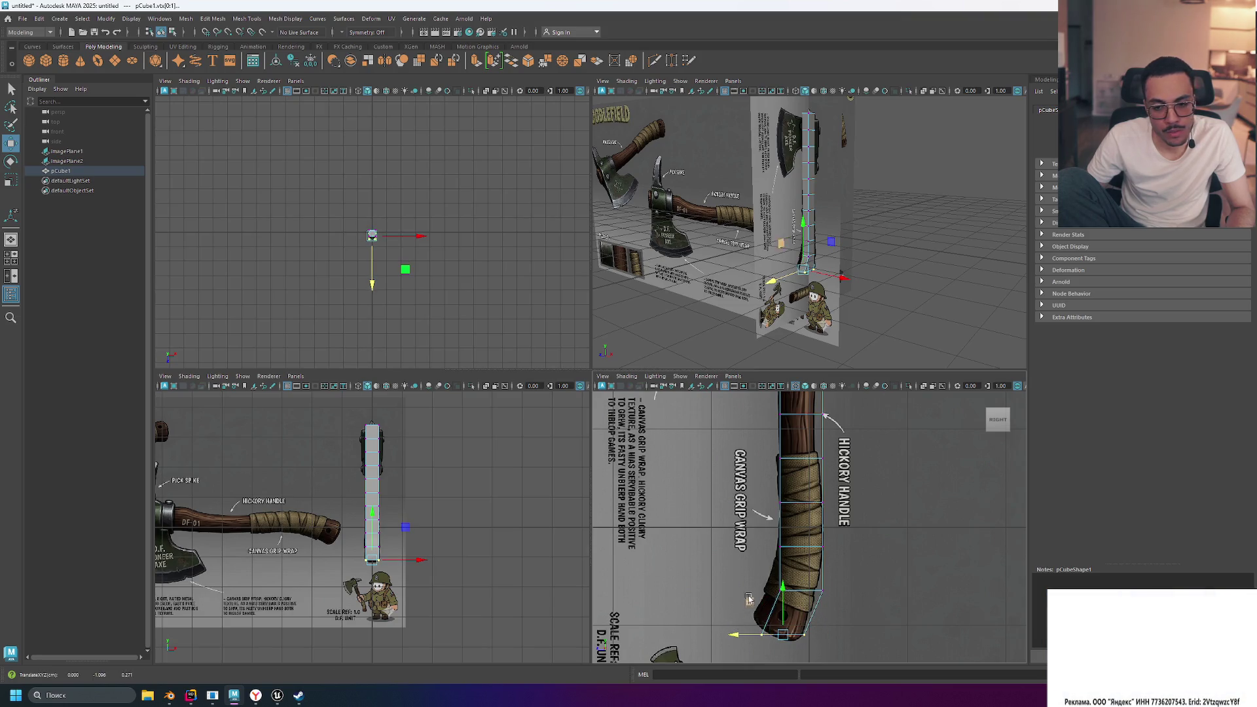
pyautogui.hotkey('ctrl', 'z')
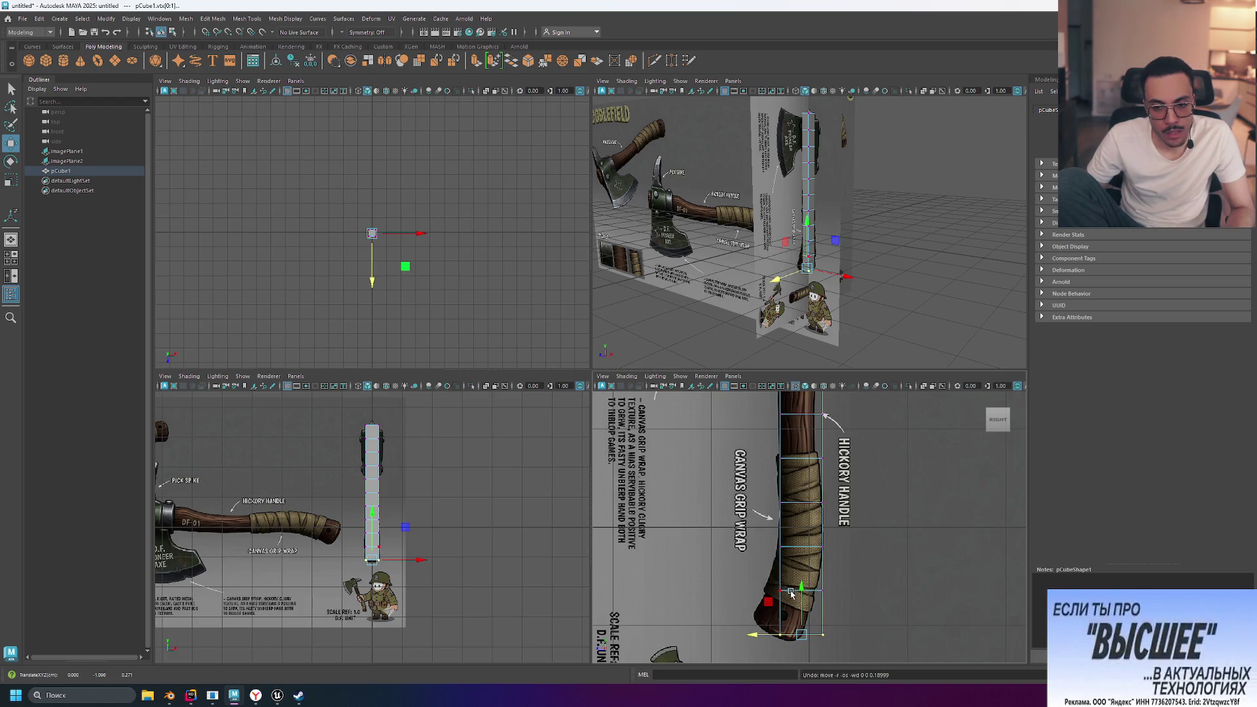
# Extend the selection to more lower vertex rows, then pick the top vertices
pyautogui.moveTo(760, 580); pyautogui.dragTo(919, 674)
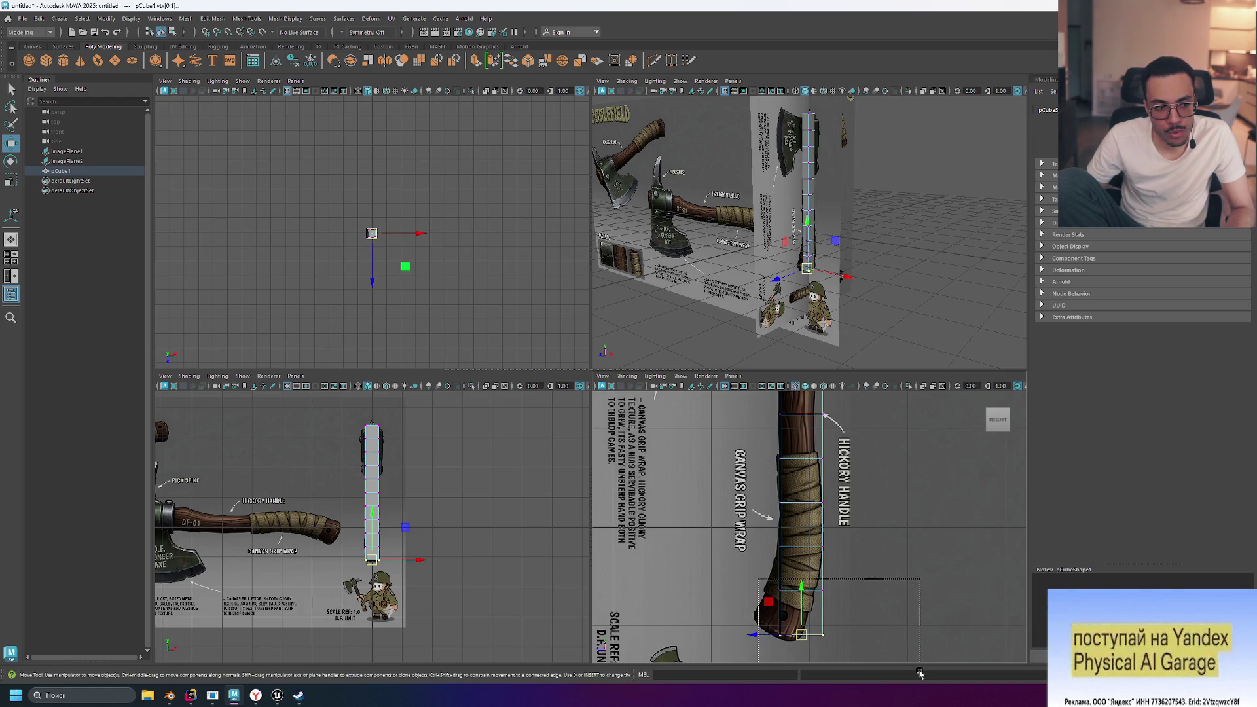
pyautogui.moveTo(746, 527); pyautogui.dragTo(884, 663)
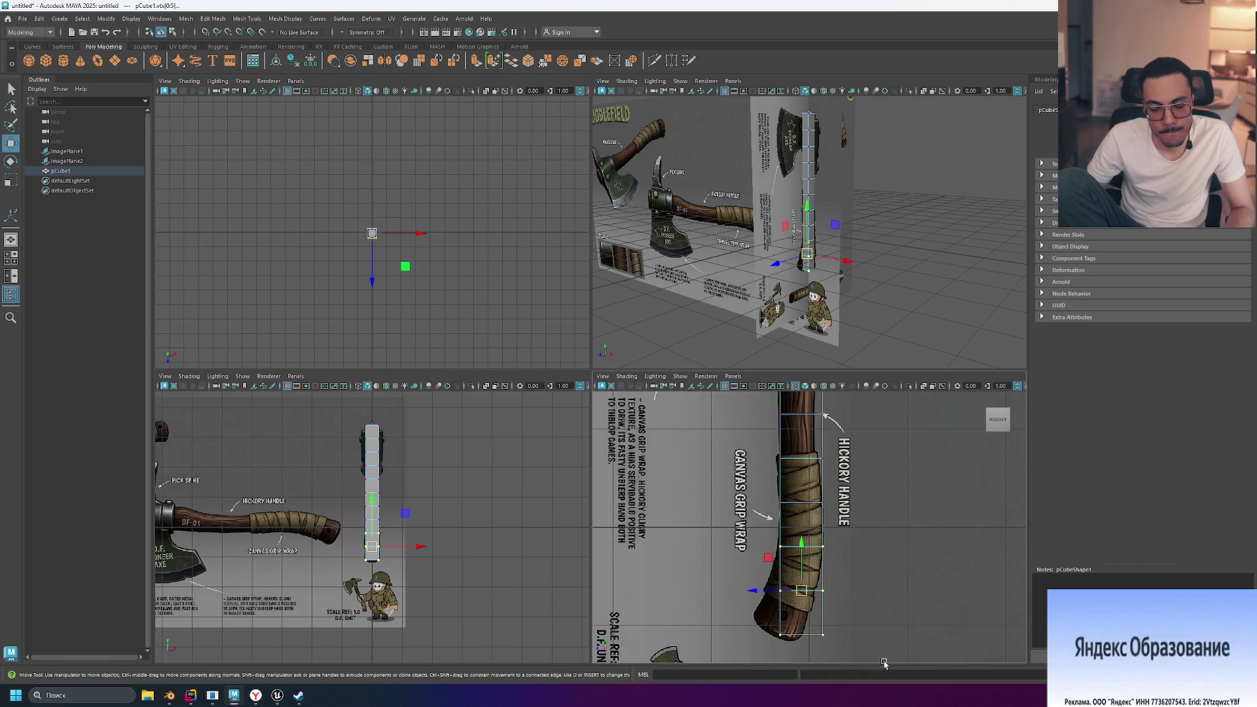
pyautogui.scroll(-5, 891, 578)
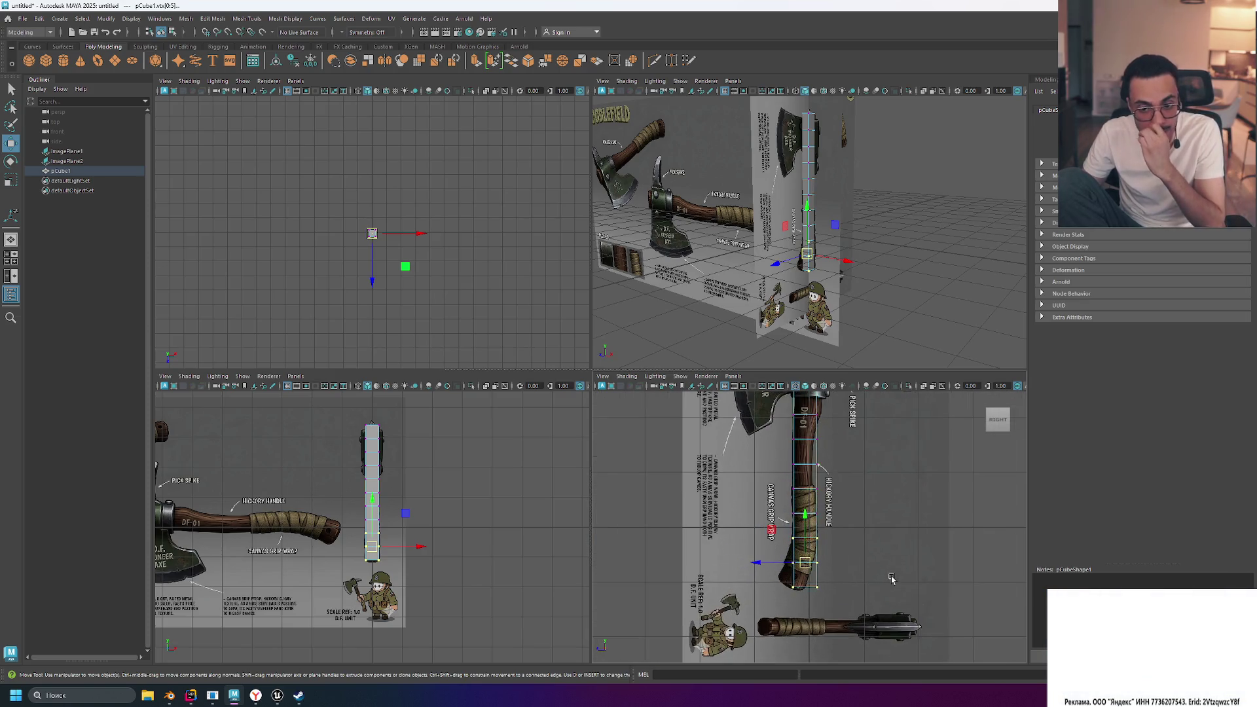
pyautogui.scroll(4, 891, 578)
pyautogui.moveTo(802, 429); pyautogui.dragTo(842, 458)
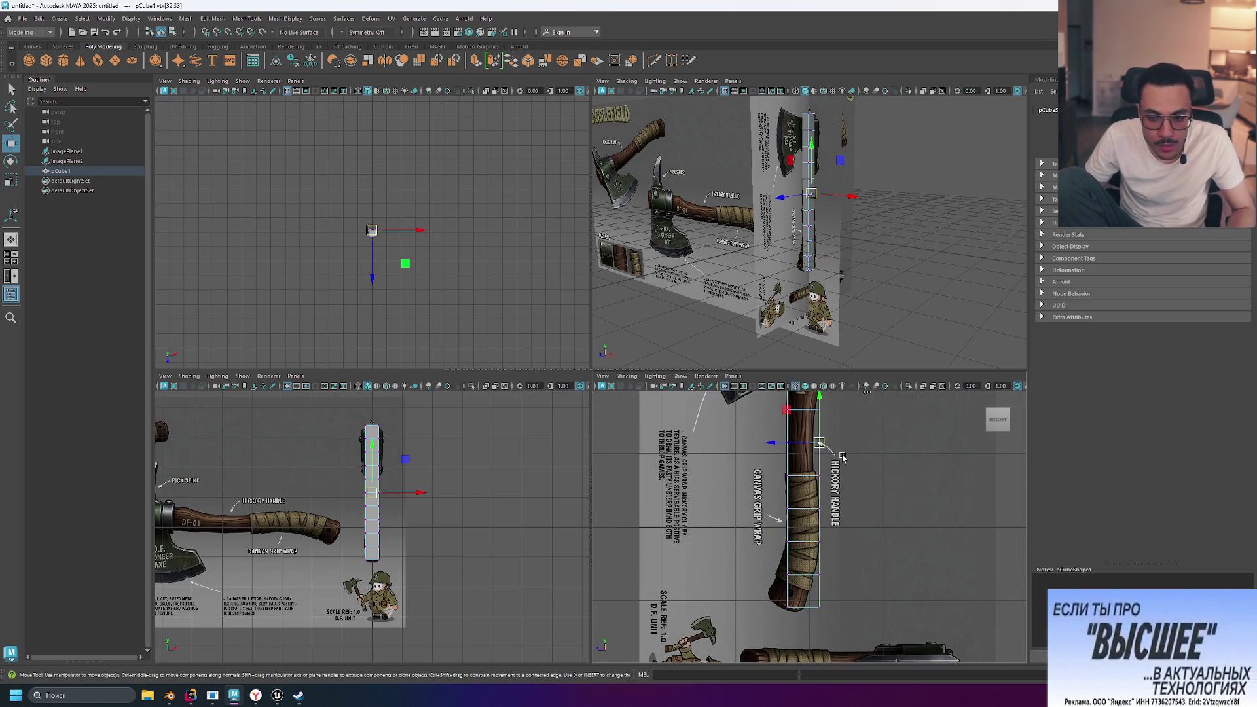
# Maximize the side view to fill the viewport and zoom in on the handle
pyautogui.press('space')
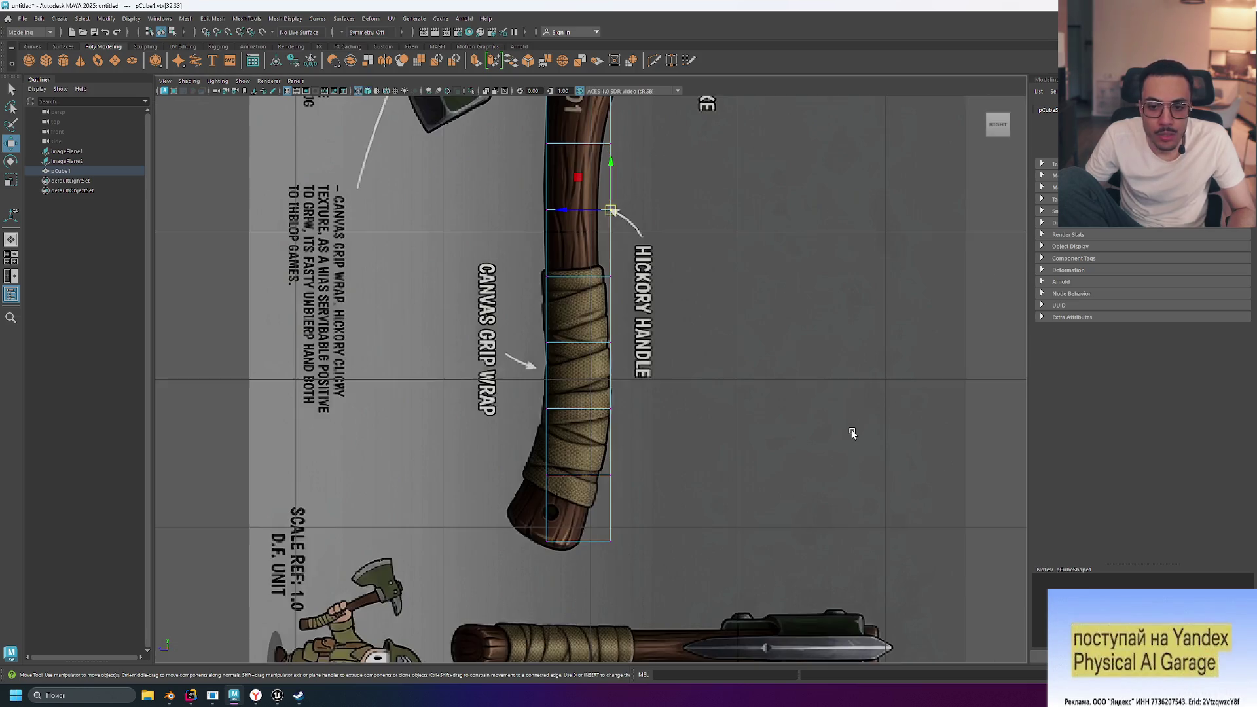
pyautogui.scroll(-5, 723, 399)
pyautogui.scroll(2, 795, 191)
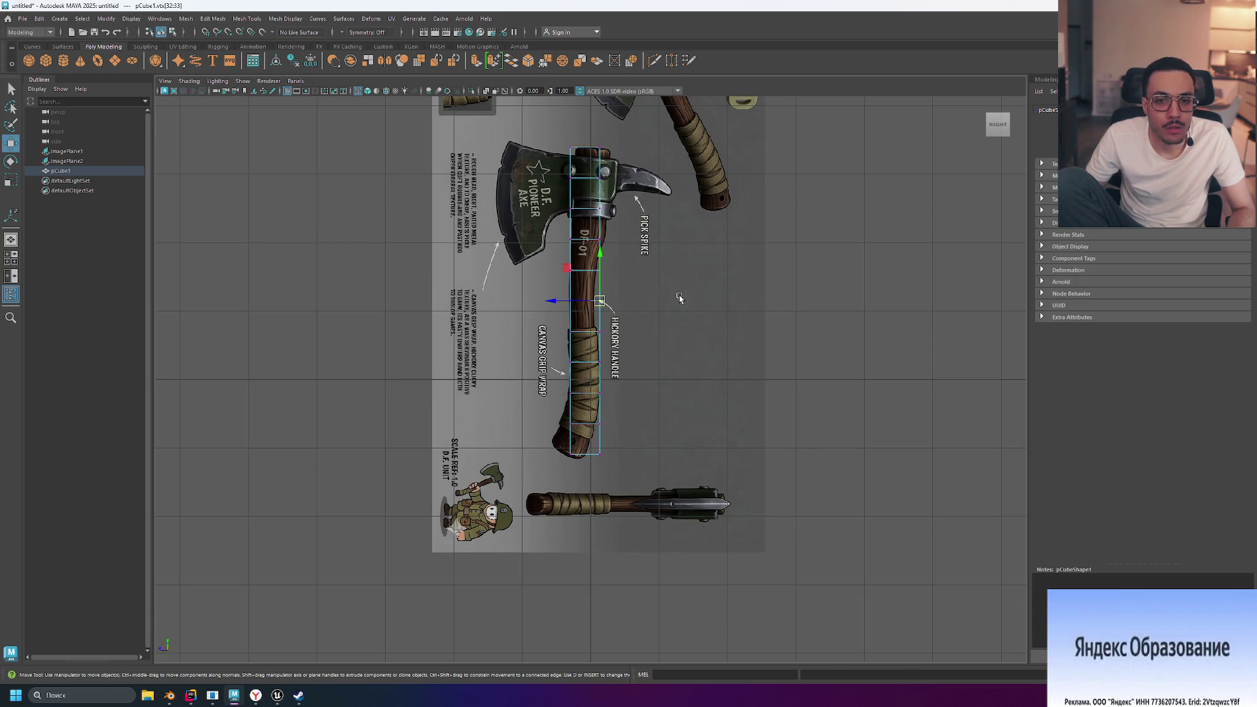
pyautogui.scroll(-3, 655, 282)
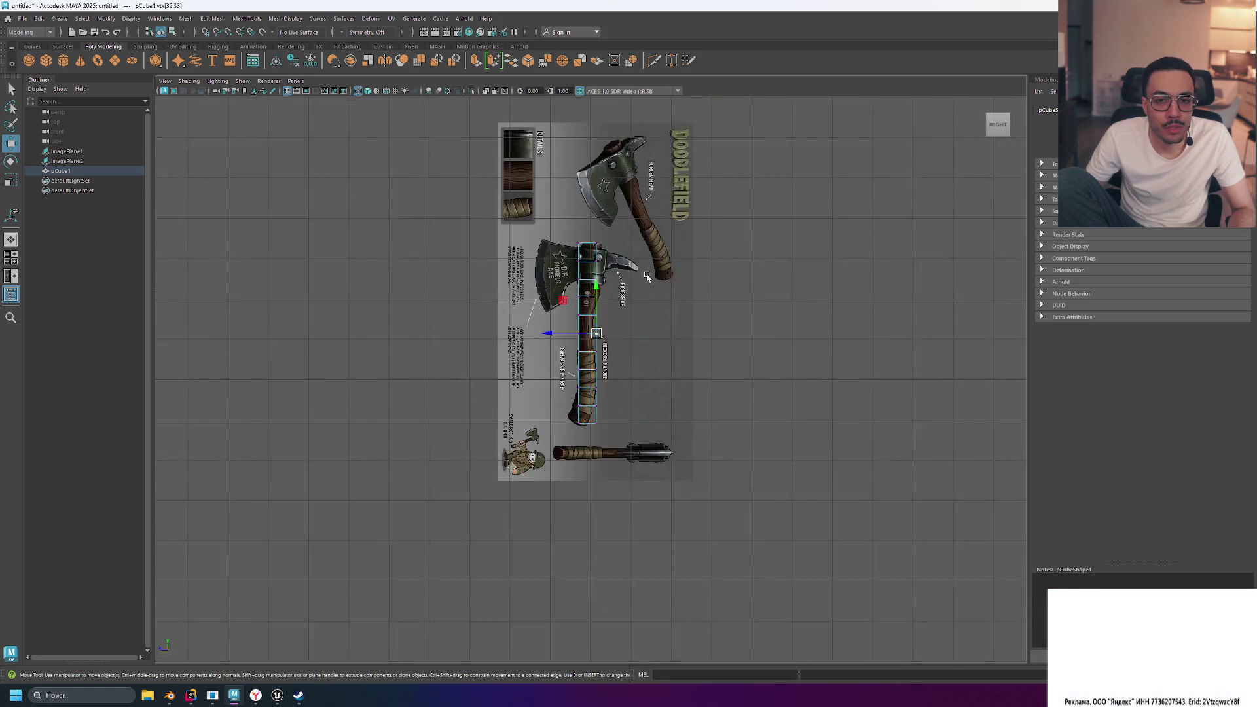
pyautogui.scroll(5, 590, 341)
pyautogui.scroll(-6, 609, 351)
pyautogui.scroll(4, 605, 367)
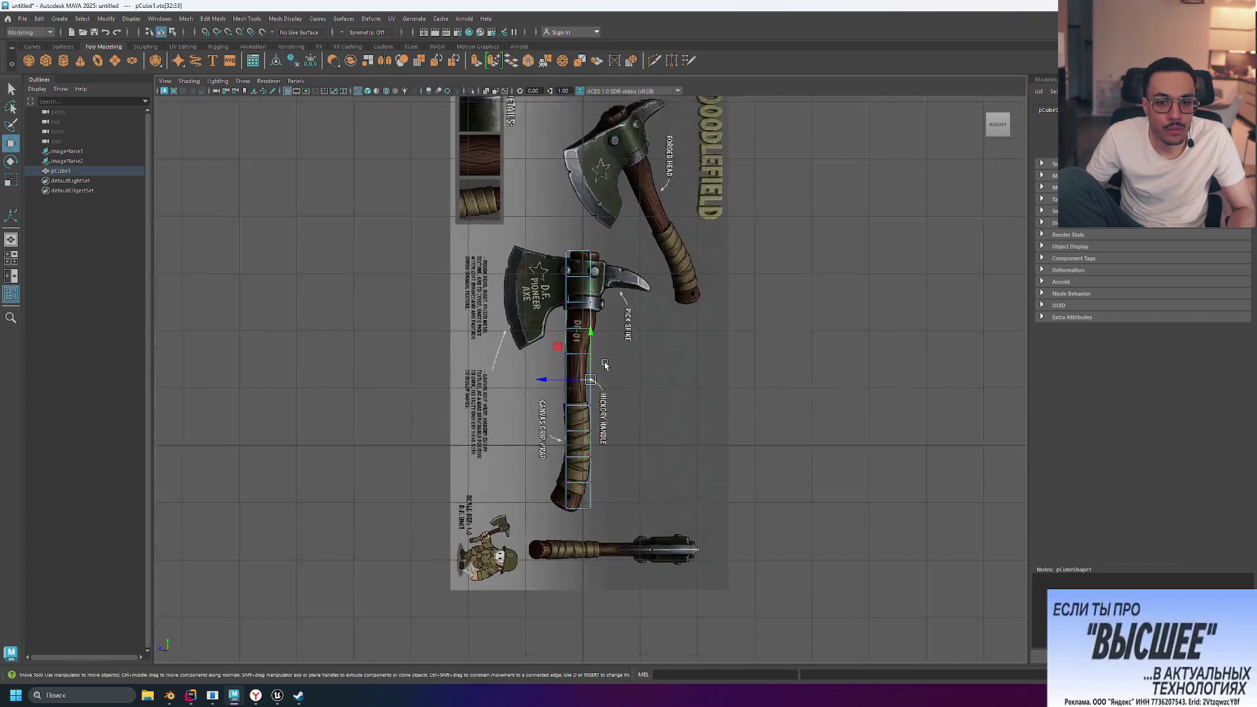
pyautogui.scroll(2, 606, 367)
# Nudge a handle vertex left and back, then show the polyCube1 construction attributes
pyautogui.moveTo(545, 381); pyautogui.dragTo(524, 383)
pyautogui.moveTo(605, 401); pyautogui.dragTo(619, 399, button='middle')
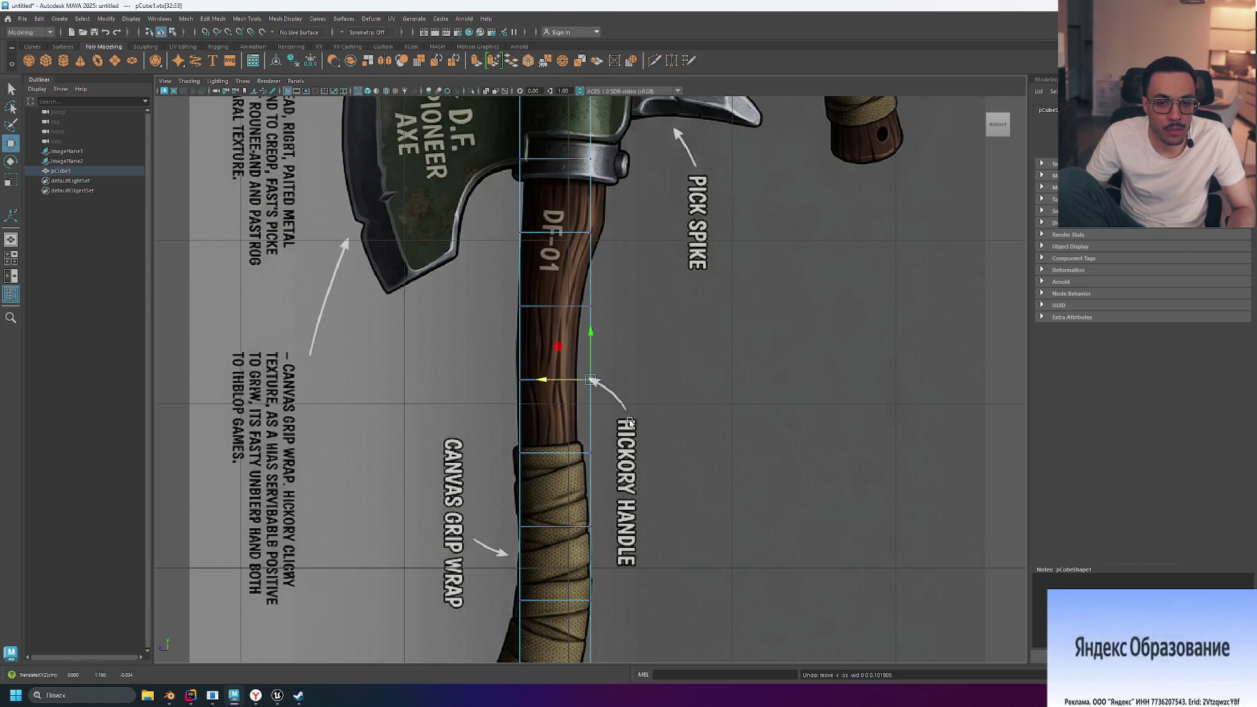
pyautogui.scroll(-8, 630, 423)
pyautogui.click(1040, 159)
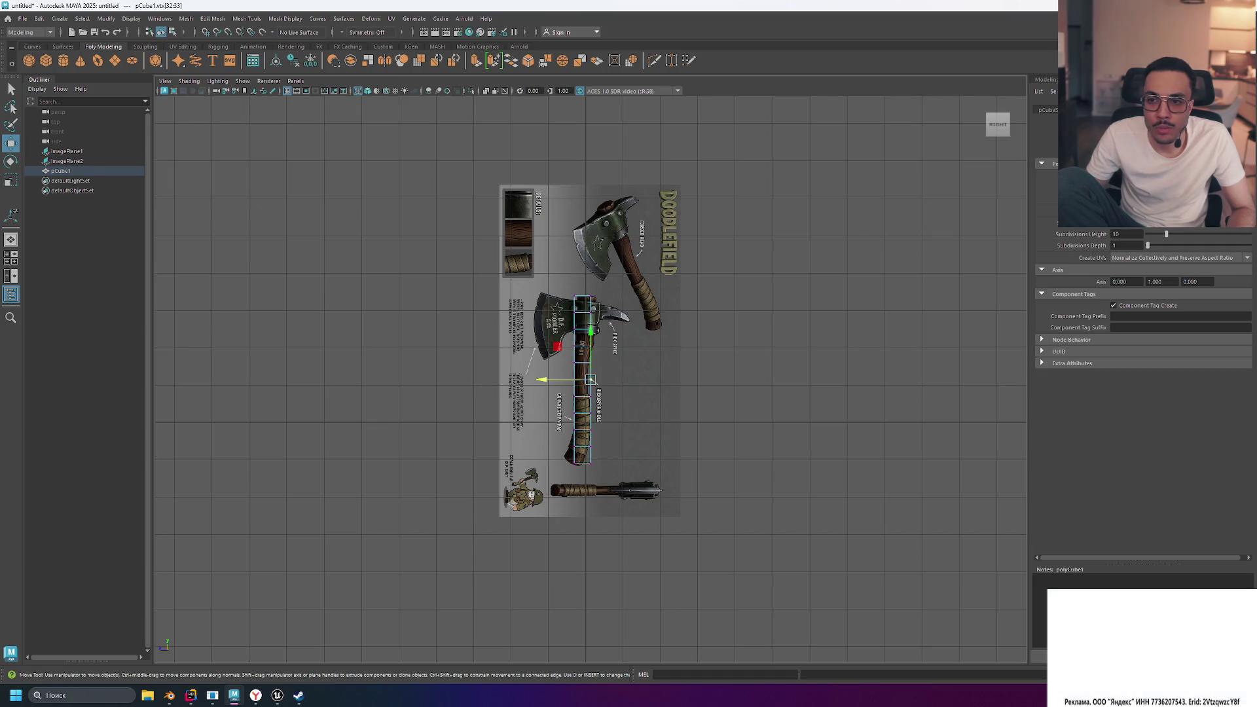
# Set polyCube1 Subdivisions Height to 20
pyautogui.doubleClick(1127, 233)
pyautogui.write('20')
pyautogui.press('Return')
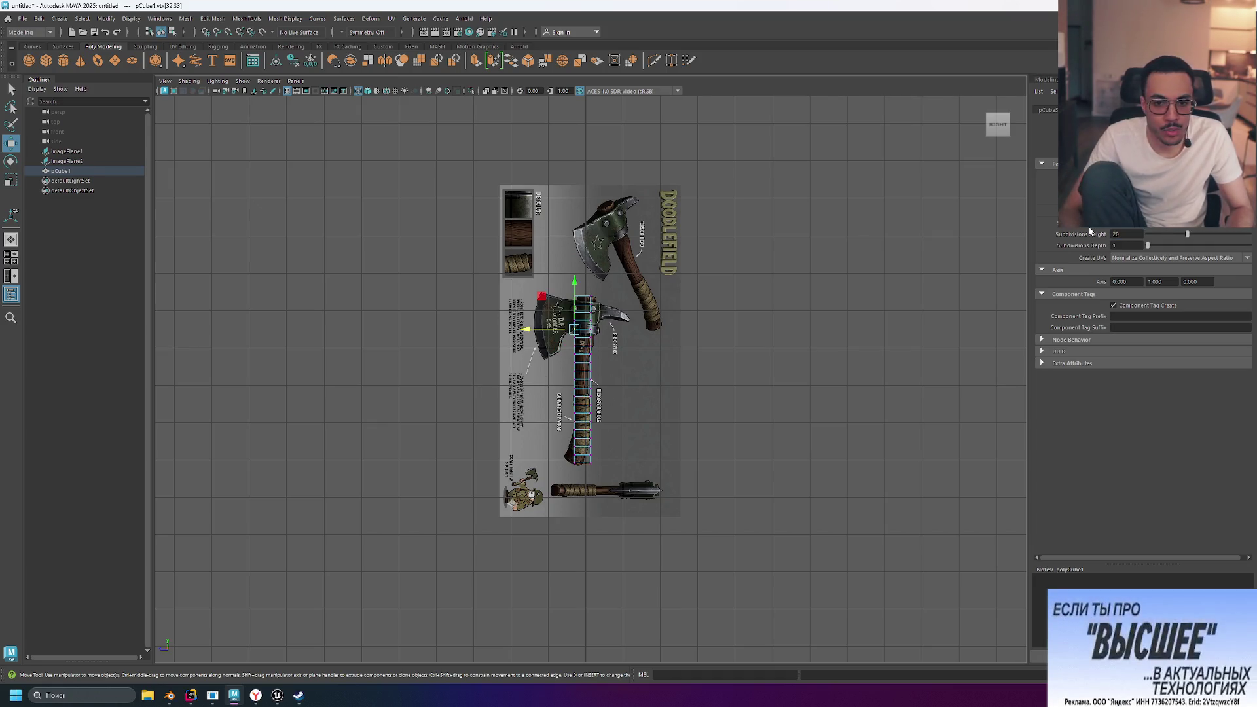
pyautogui.scroll(8, 582, 433)
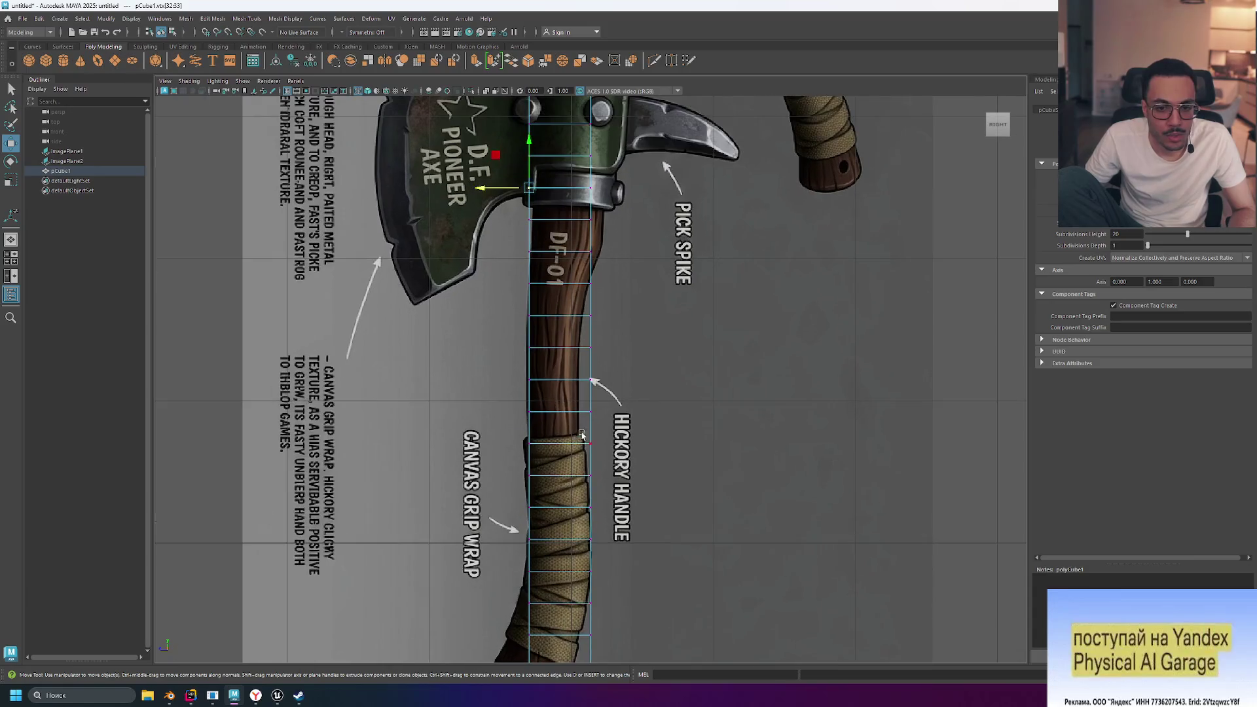
pyautogui.scroll(-8, 614, 455)
pyautogui.scroll(6, 613, 458)
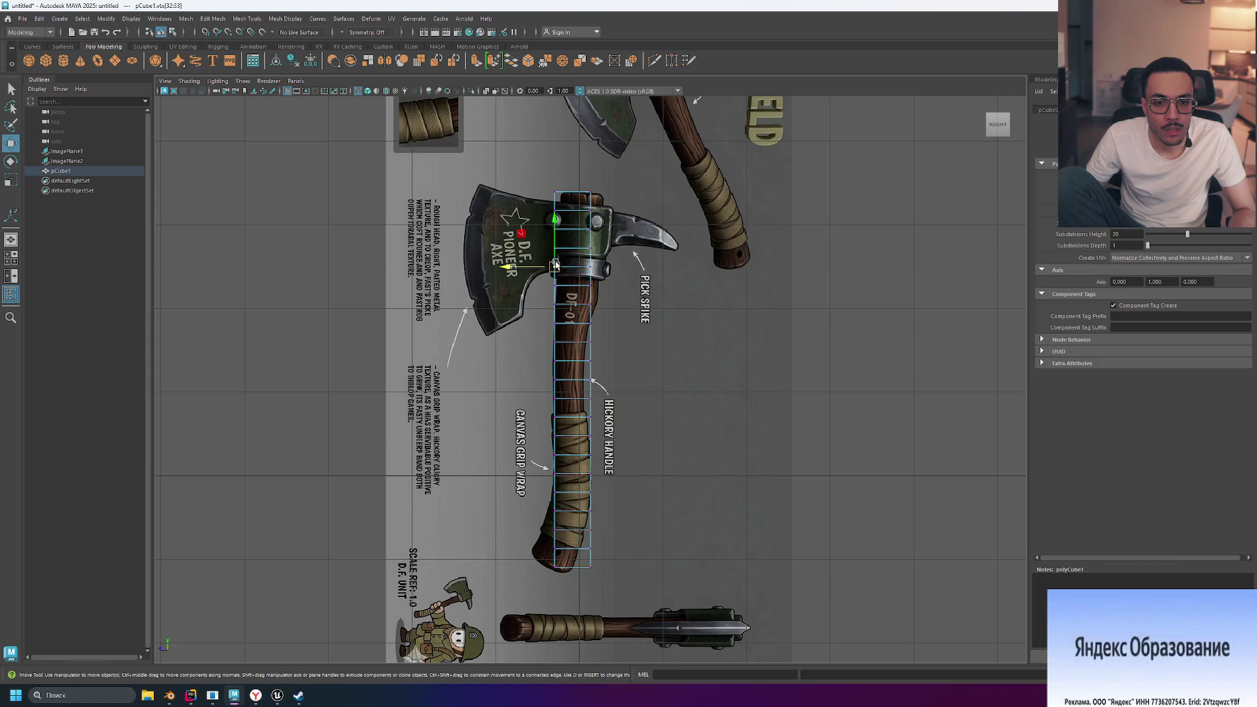
pyautogui.scroll(2, 597, 597)
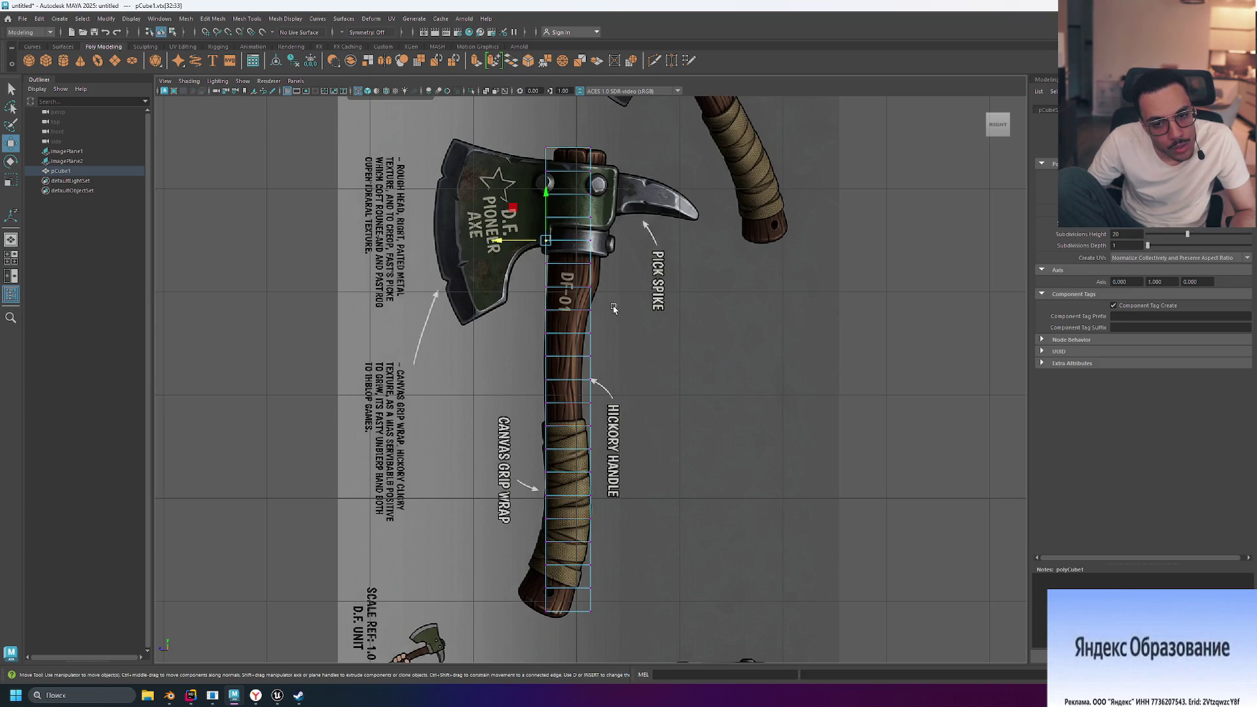
# Box-select lower handle vertices, then click the reference plane and reselect the handle cube
pyautogui.moveTo(593, 395); pyautogui.dragTo(582, 454)
pyautogui.scroll(-6, 589, 452)
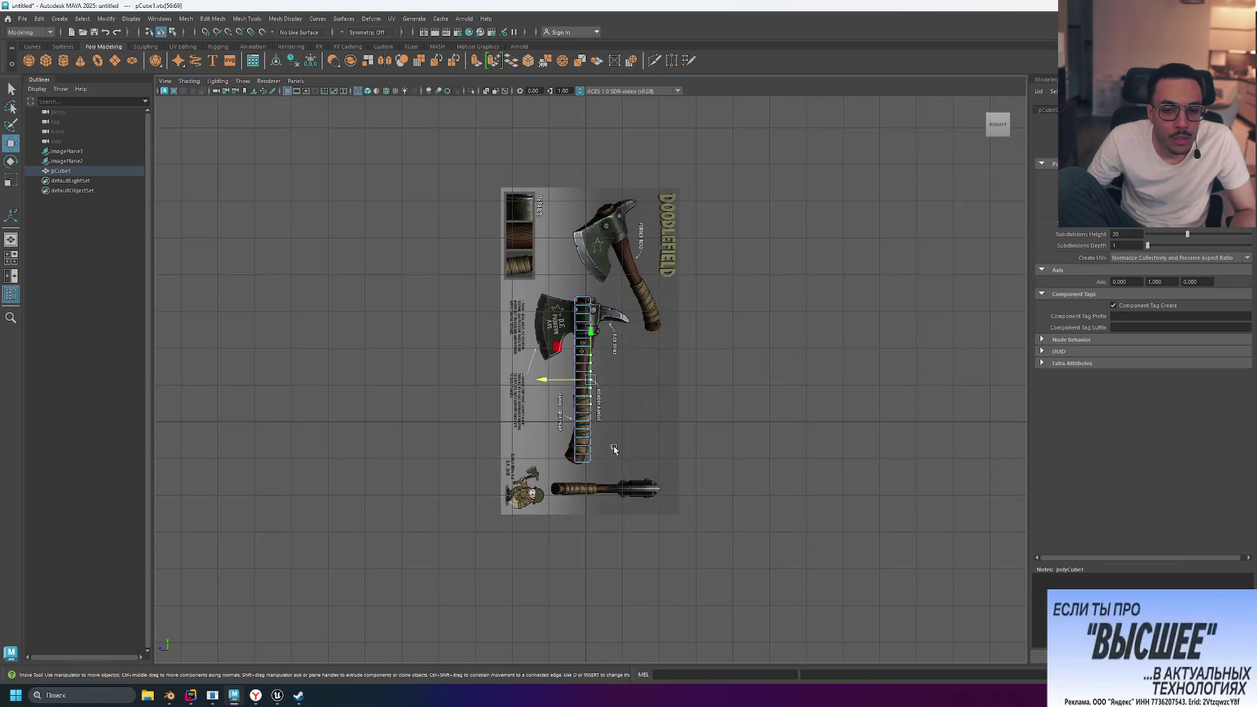
pyautogui.scroll(2, 615, 448)
pyautogui.click(637, 442)
pyautogui.scroll(3, 637, 442)
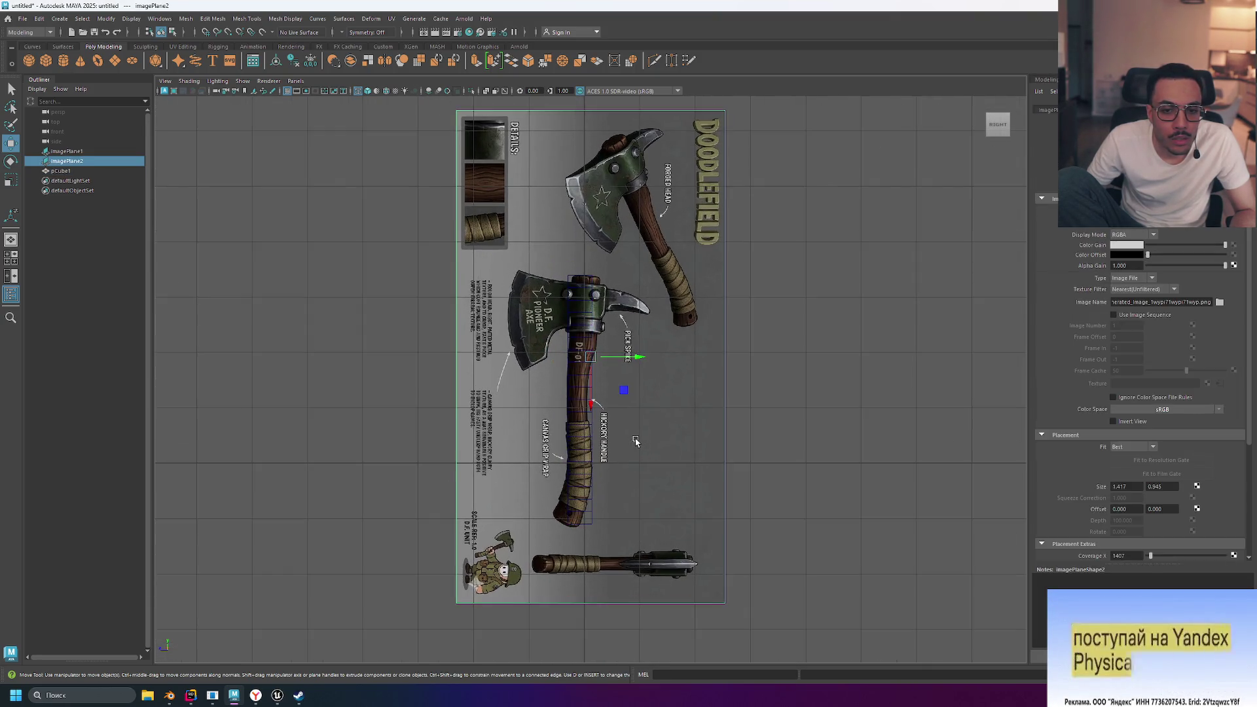
pyautogui.scroll(2, 635, 443)
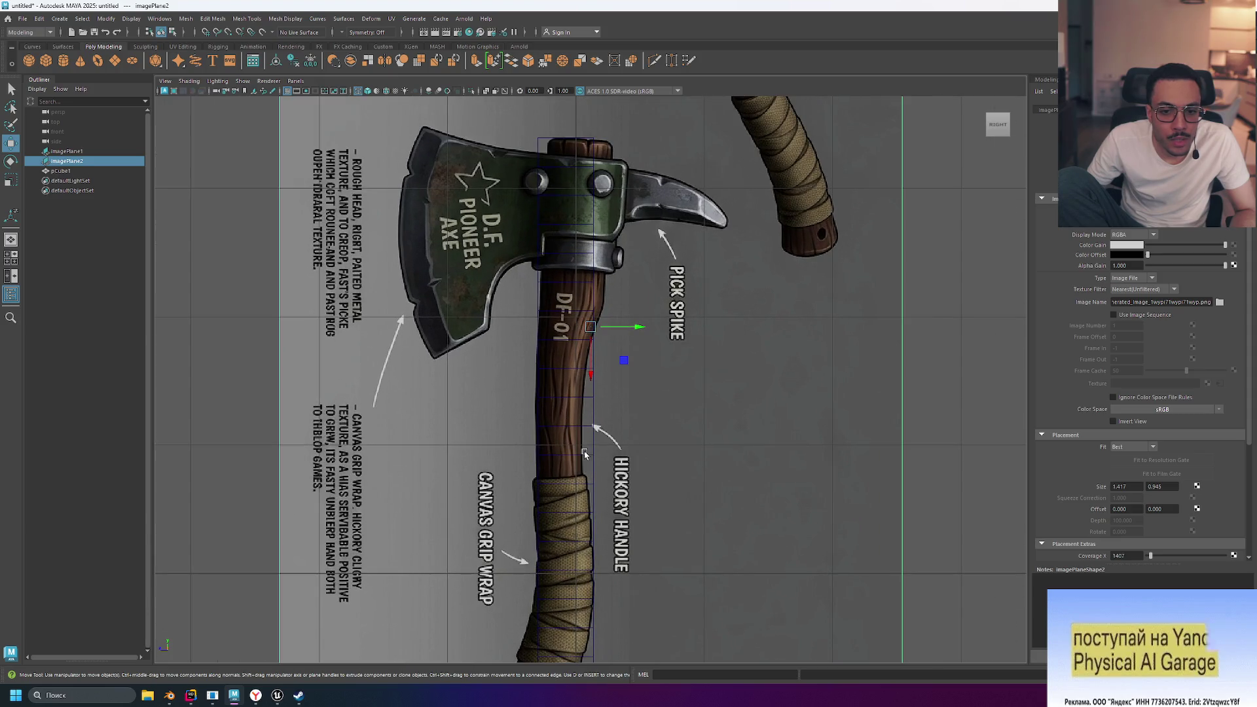
pyautogui.click(581, 458)
# Open and dismiss the cube's component-mode menu, then reselect pCube1 over the reference plane
pyautogui.scroll(2, 600, 483)
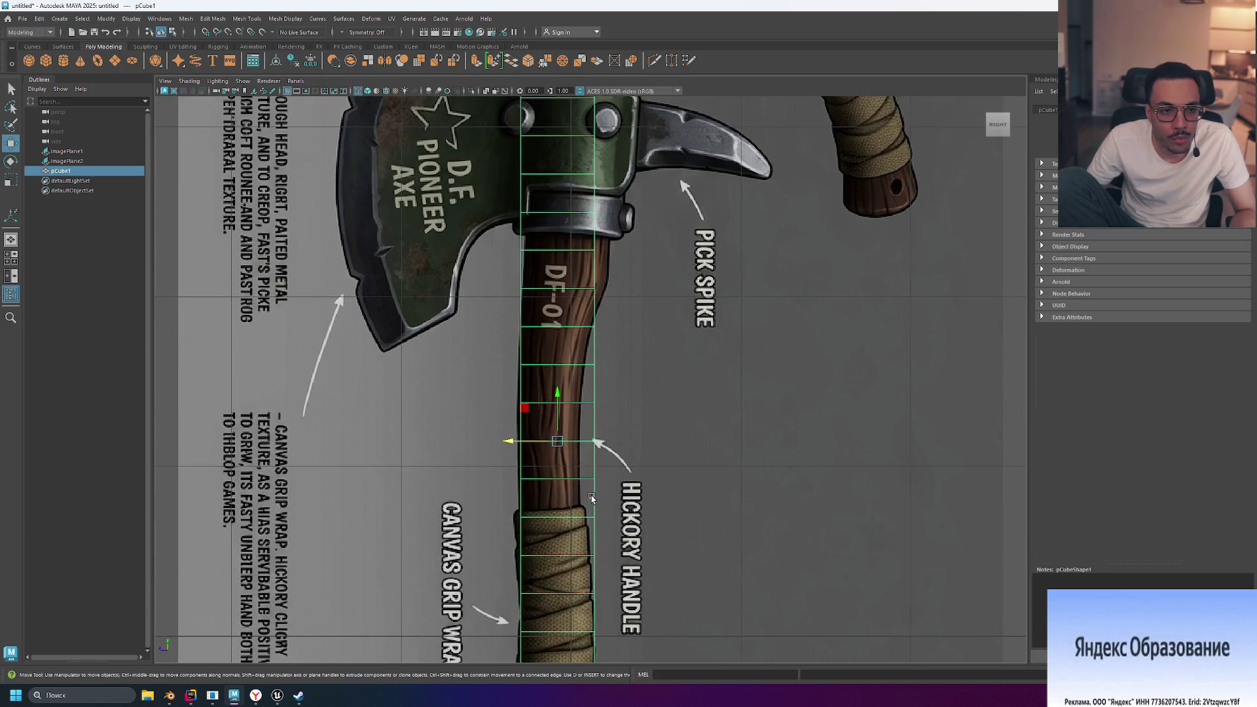
pyautogui.rightClick(573, 481)
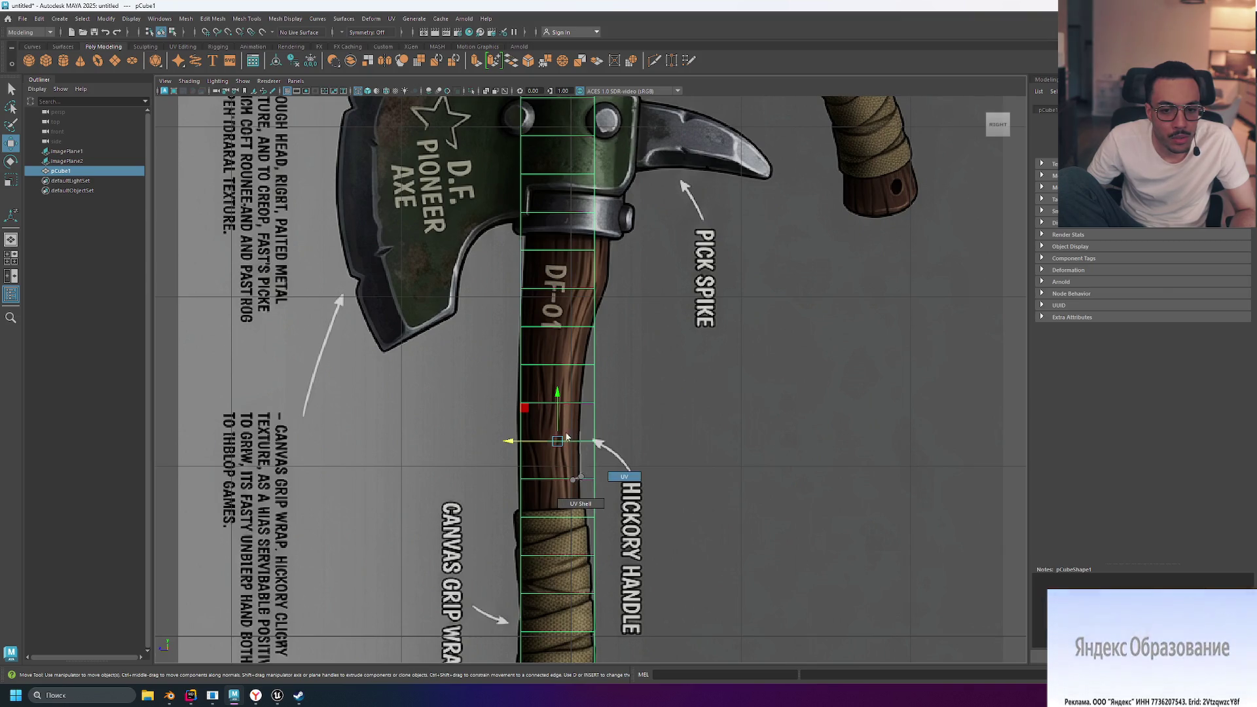
pyautogui.click(578, 476)
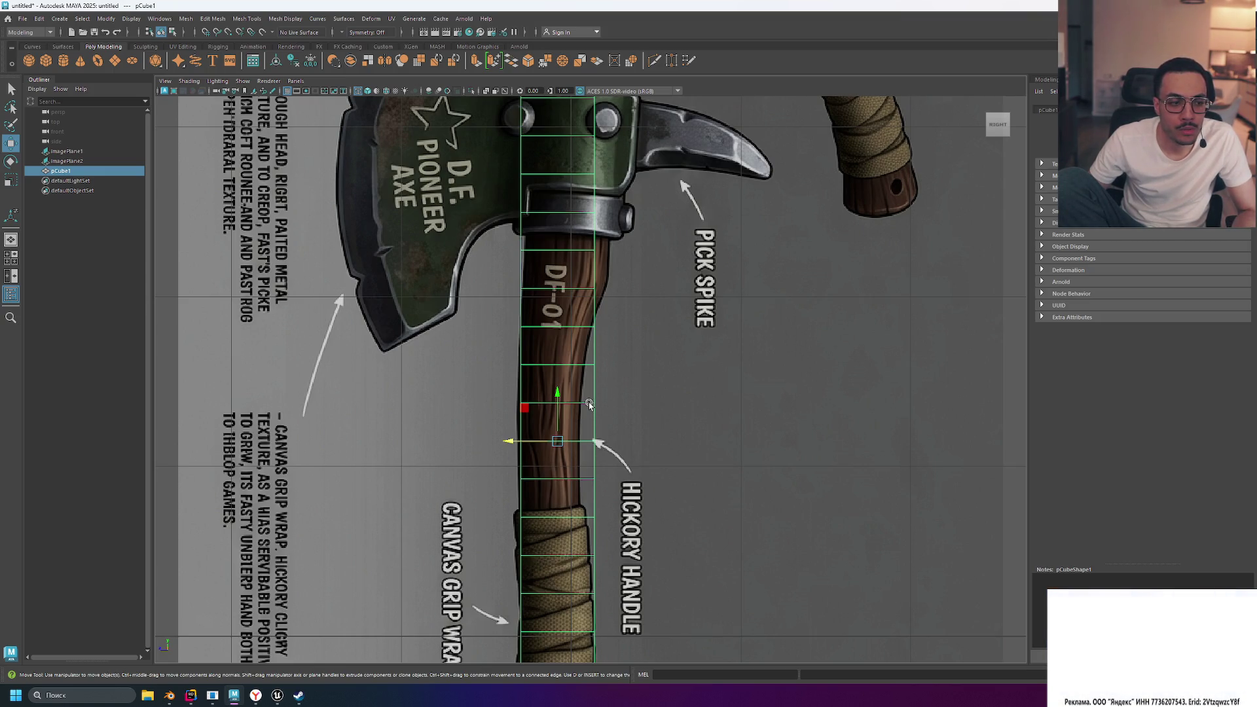
pyautogui.scroll(-5, 590, 404)
pyautogui.scroll(5, 579, 439)
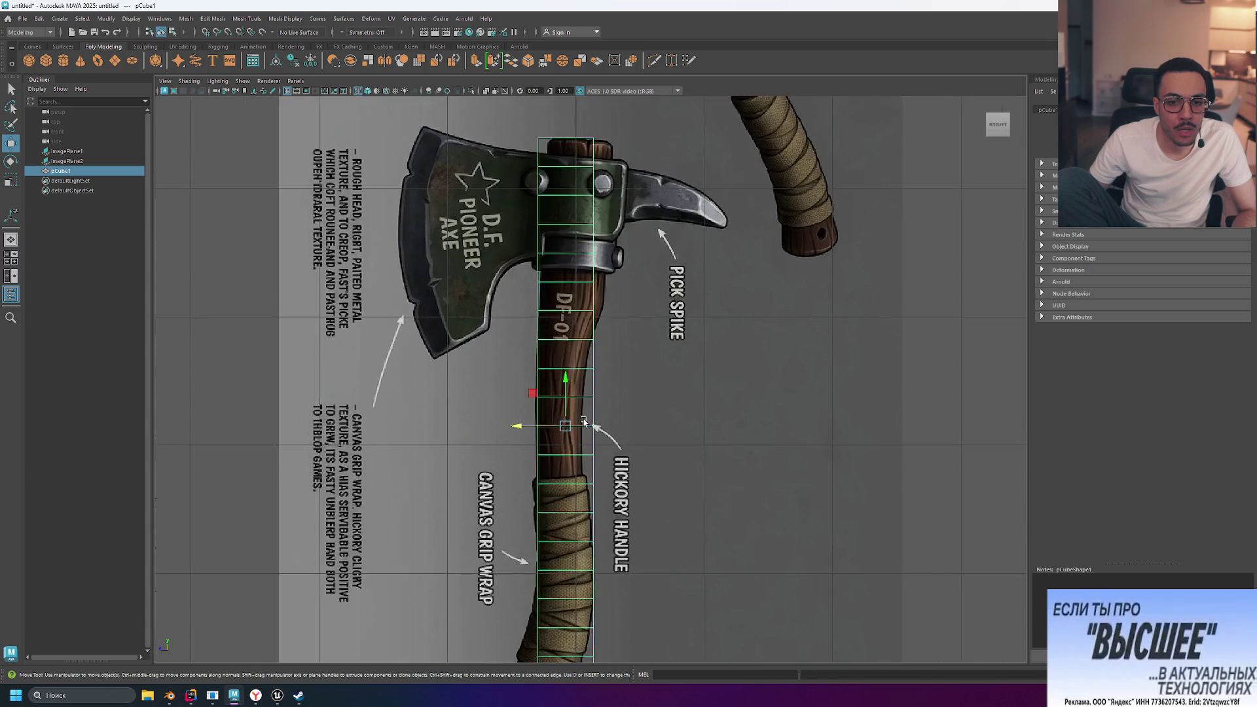
pyautogui.click(579, 445)
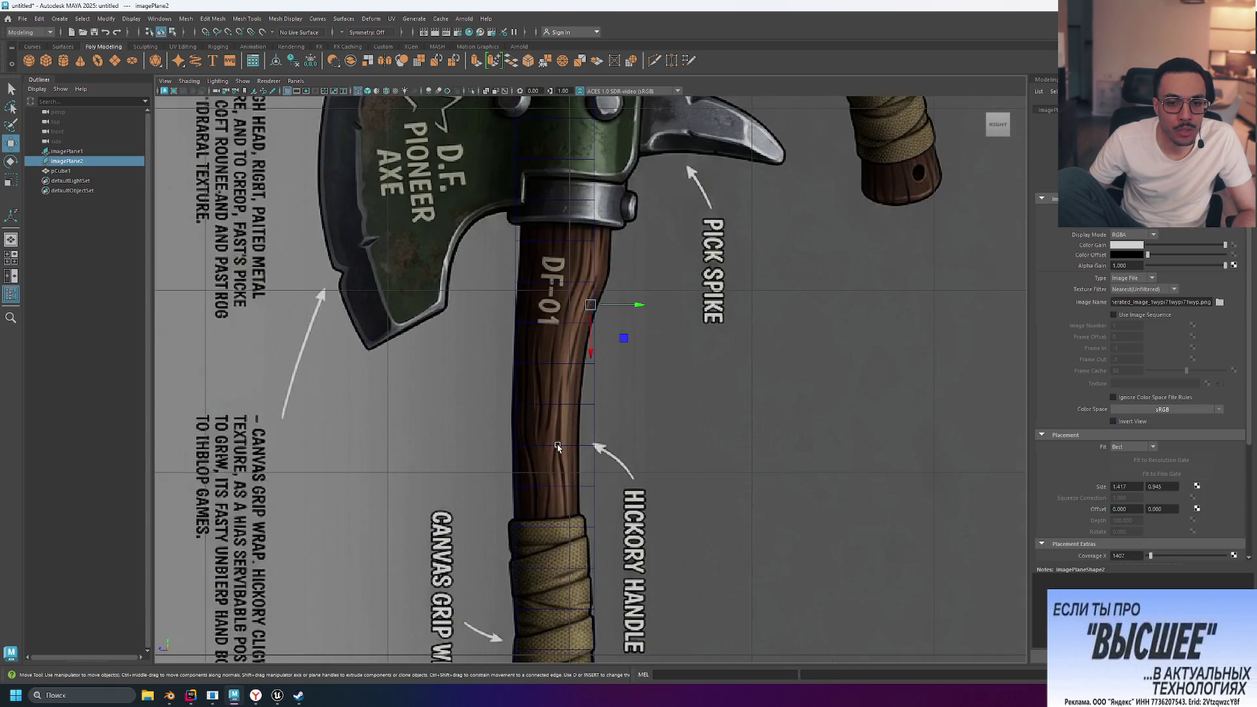
pyautogui.click(592, 407)
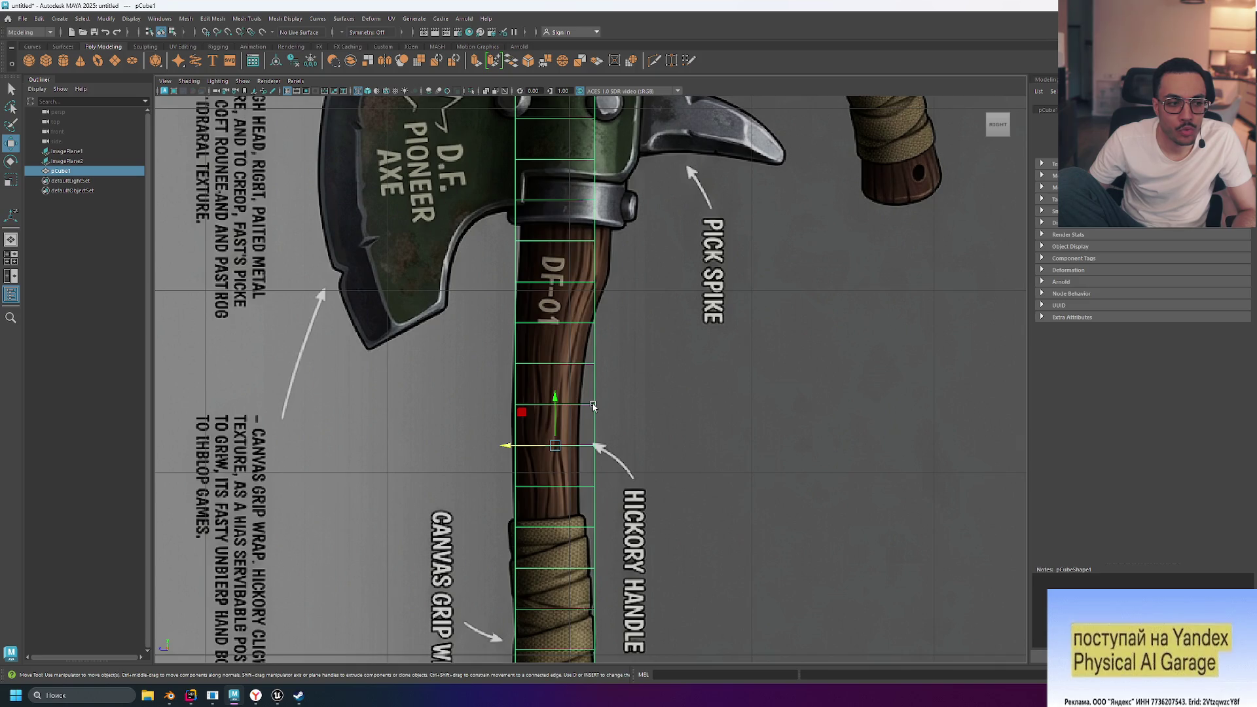
# Switch the cube to edge mode, box-select four edges, then reselect the handle cube
pyautogui.rightClick(594, 404)
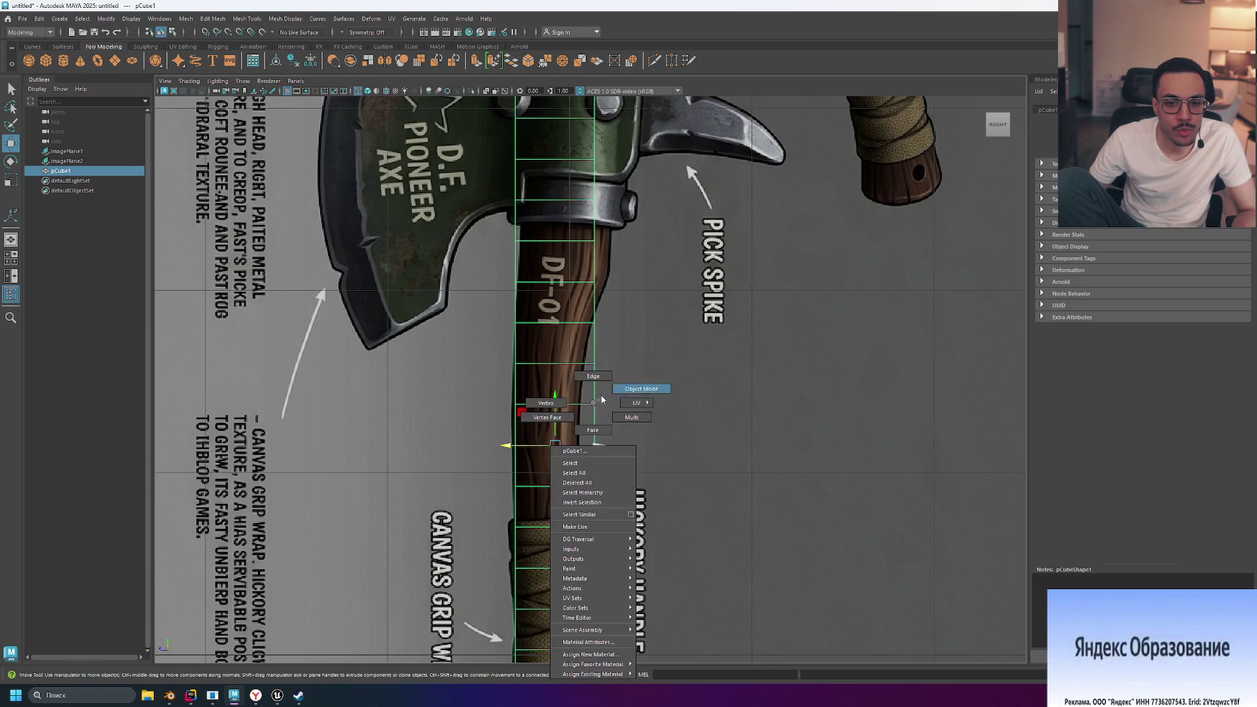
pyautogui.click(595, 376)
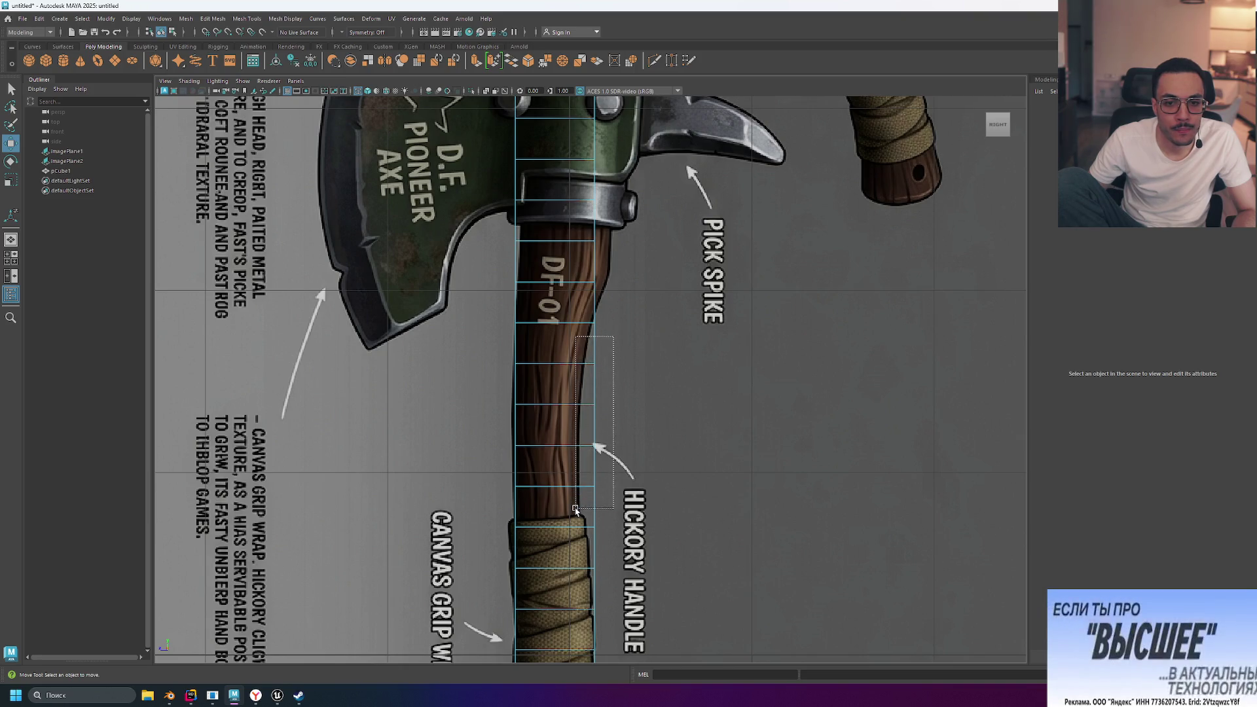
pyautogui.moveTo(606, 399); pyautogui.dragTo(579, 506)
pyautogui.click(609, 490)
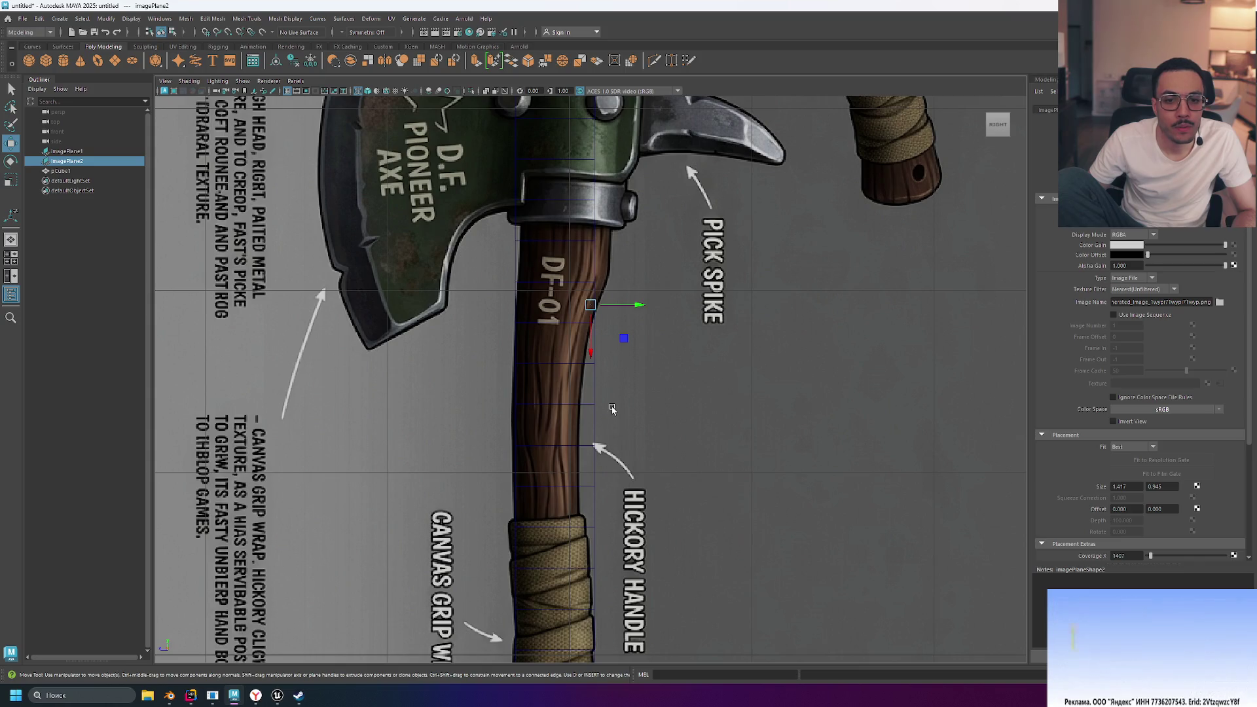
pyautogui.moveTo(565, 408)
pyautogui.mouseDown(button='right')
pyautogui.moveTo(607, 349)
pyautogui.moveTo(514, 363)
pyautogui.mouseUp(button='right')
pyautogui.click(607, 349)
# Move successive vertex pairs along X to trace the handle's curve down toward the grip
pyautogui.moveTo(616, 321); pyautogui.dragTo(588, 531)
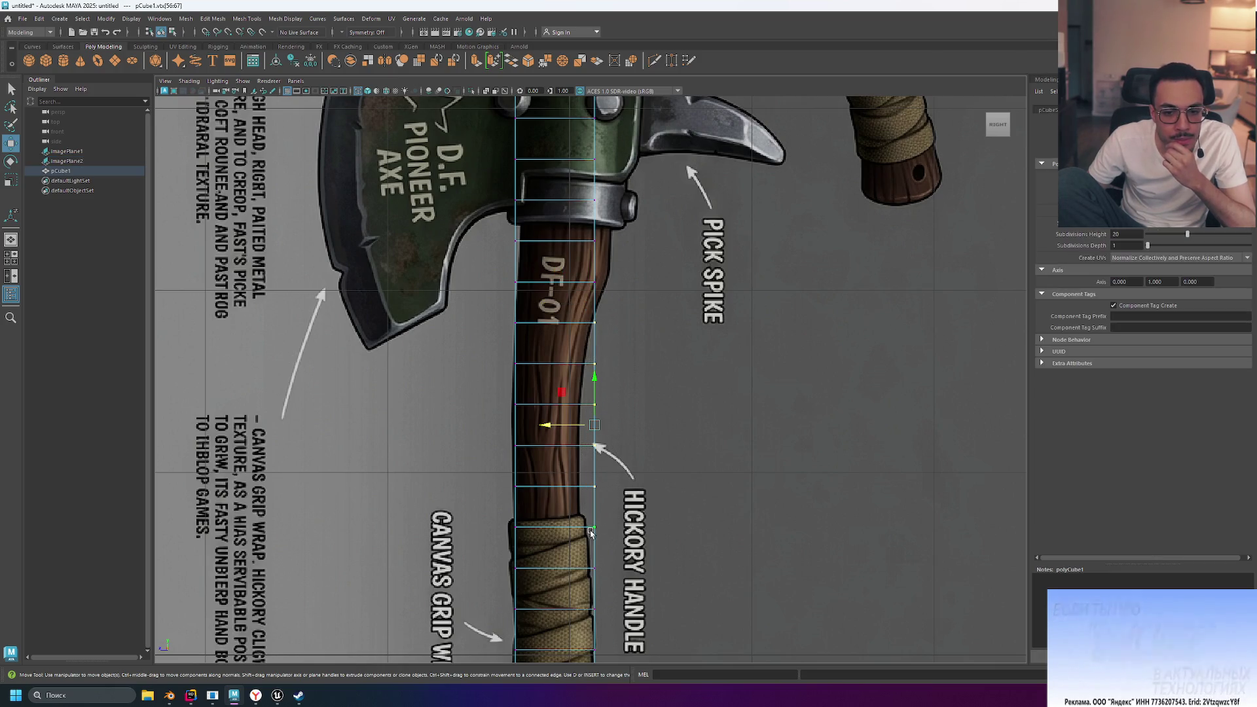
pyautogui.moveTo(548, 432); pyautogui.dragTo(540, 434)
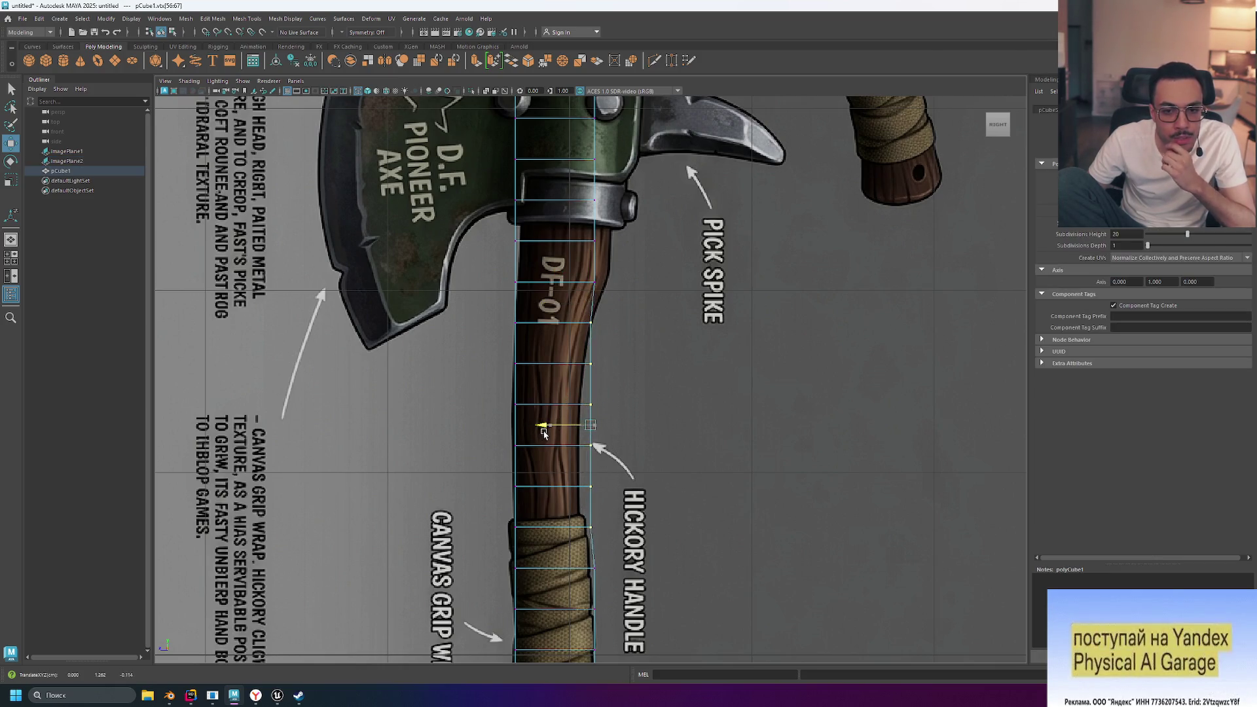
pyautogui.moveTo(577, 321); pyautogui.dragTo(605, 334)
pyautogui.moveTo(555, 293); pyautogui.dragTo(561, 294, button='middle')
pyautogui.moveTo(577, 354); pyautogui.dragTo(596, 417)
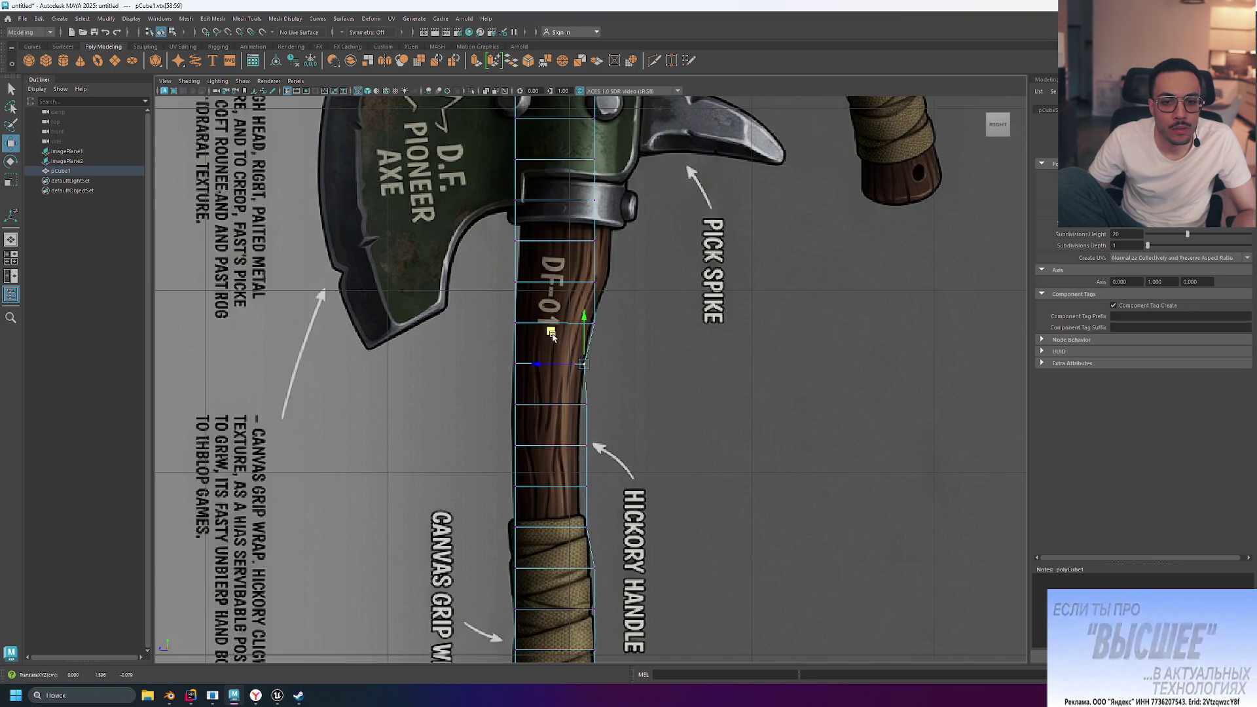
pyautogui.moveTo(553, 379); pyautogui.dragTo(550, 374)
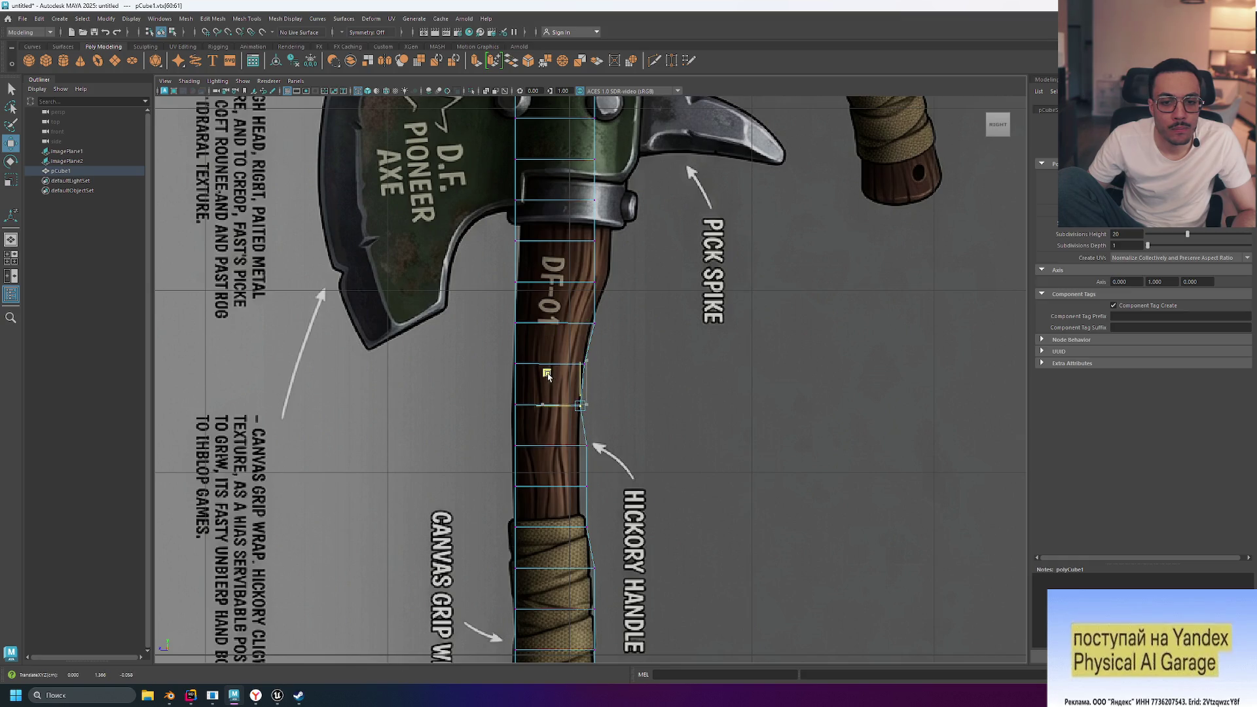
pyautogui.moveTo(570, 432); pyautogui.dragTo(600, 458)
pyautogui.moveTo(554, 416); pyautogui.dragTo(547, 414, button='middle')
pyautogui.moveTo(594, 506); pyautogui.dragTo(571, 475)
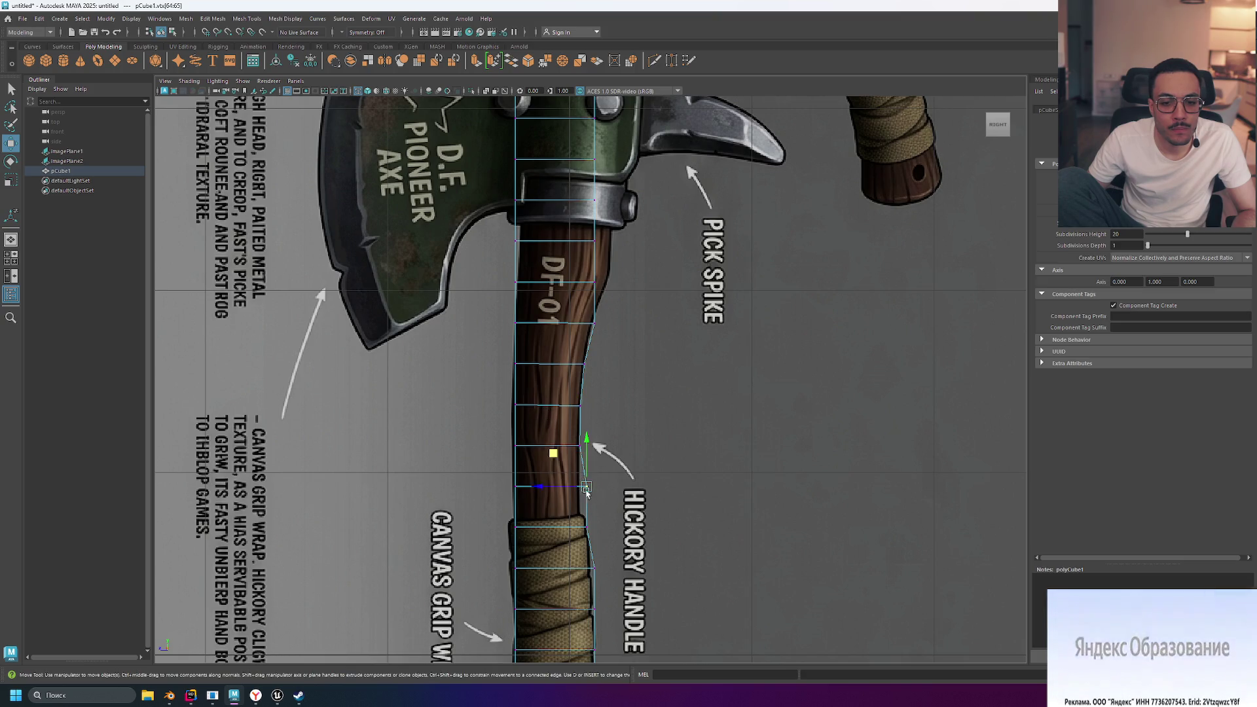
pyautogui.moveTo(554, 454); pyautogui.dragTo(548, 465, button='middle')
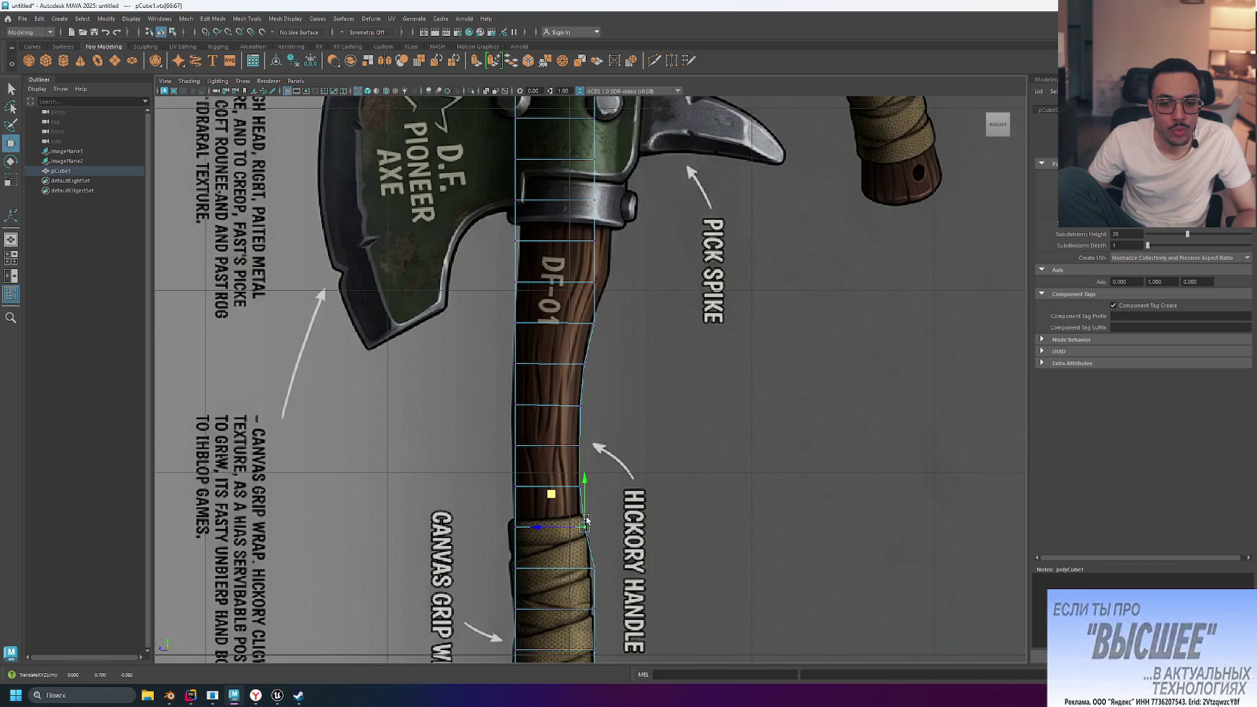
# Zoom around to check the bent handle, then deselect the vertices
pyautogui.scroll(5, 708, 540)
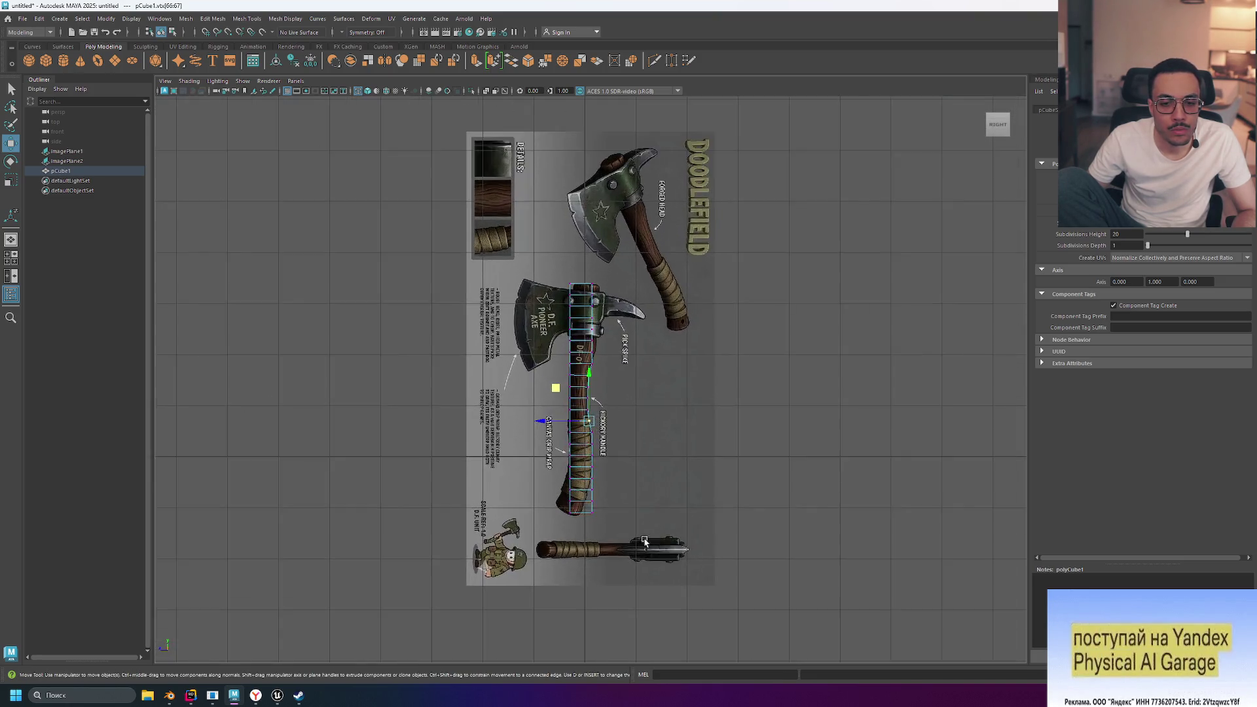
pyautogui.scroll(-5, 643, 541)
pyautogui.scroll(3, 645, 544)
pyautogui.scroll(2, 644, 544)
pyautogui.scroll(-4, 644, 544)
pyautogui.scroll(3, 644, 543)
pyautogui.scroll(-4, 644, 541)
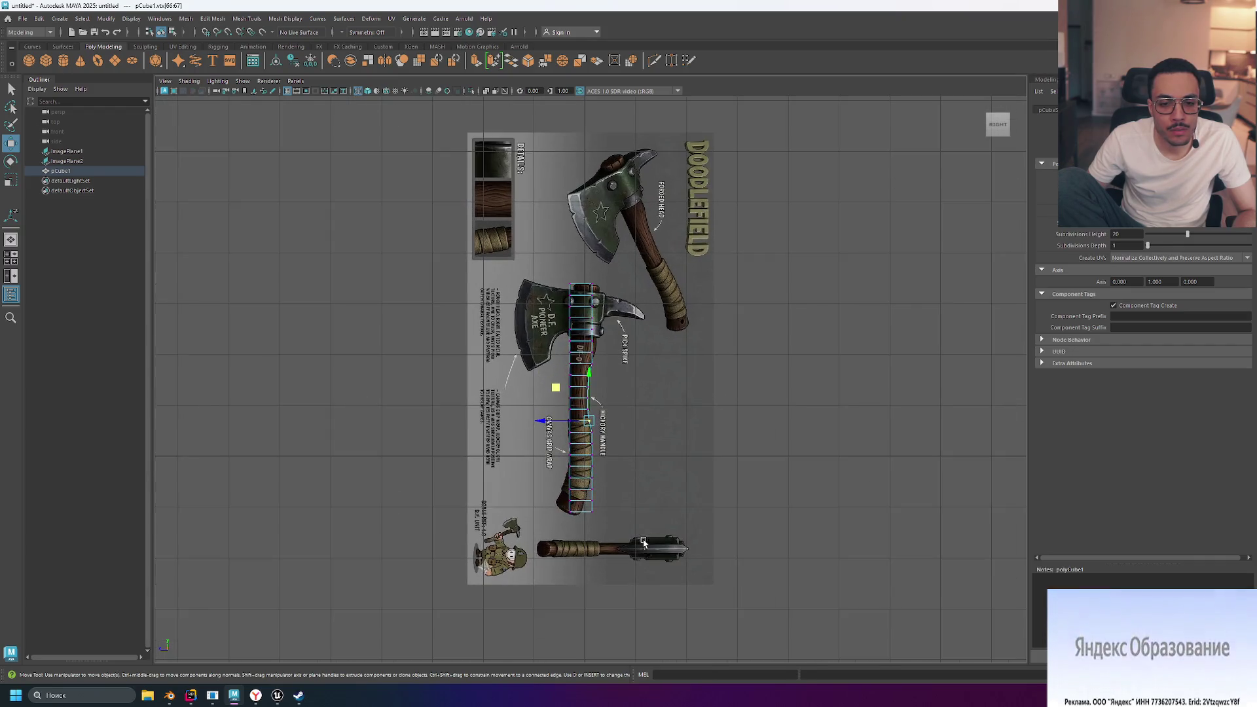
pyautogui.scroll(4, 629, 523)
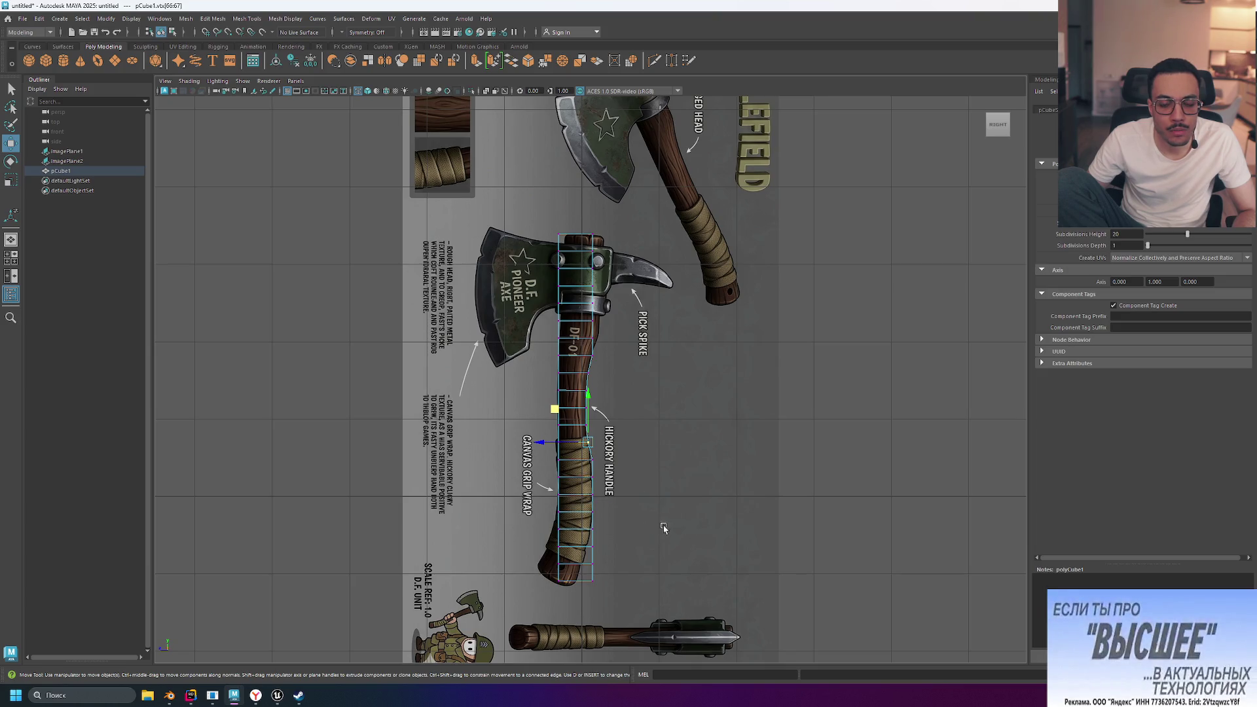
pyautogui.click(648, 499)
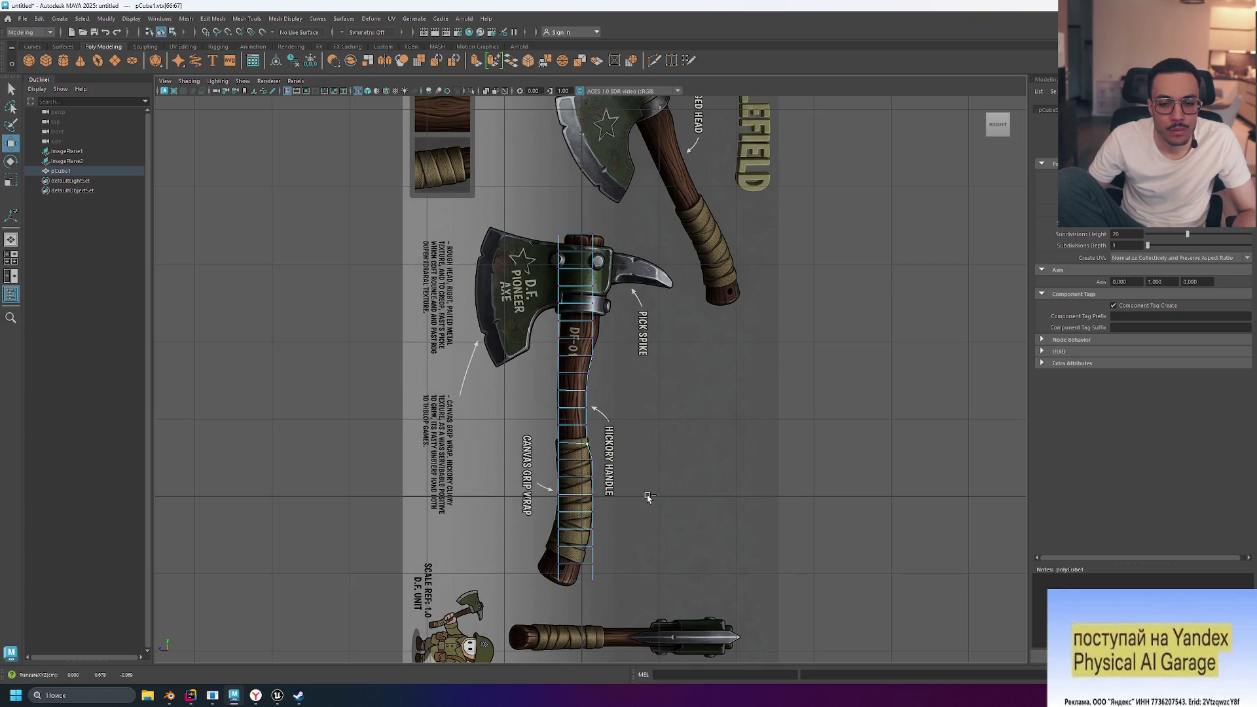
# Clear the selection and zoom the side view toward the handle's lower end
pyautogui.click(682, 516)
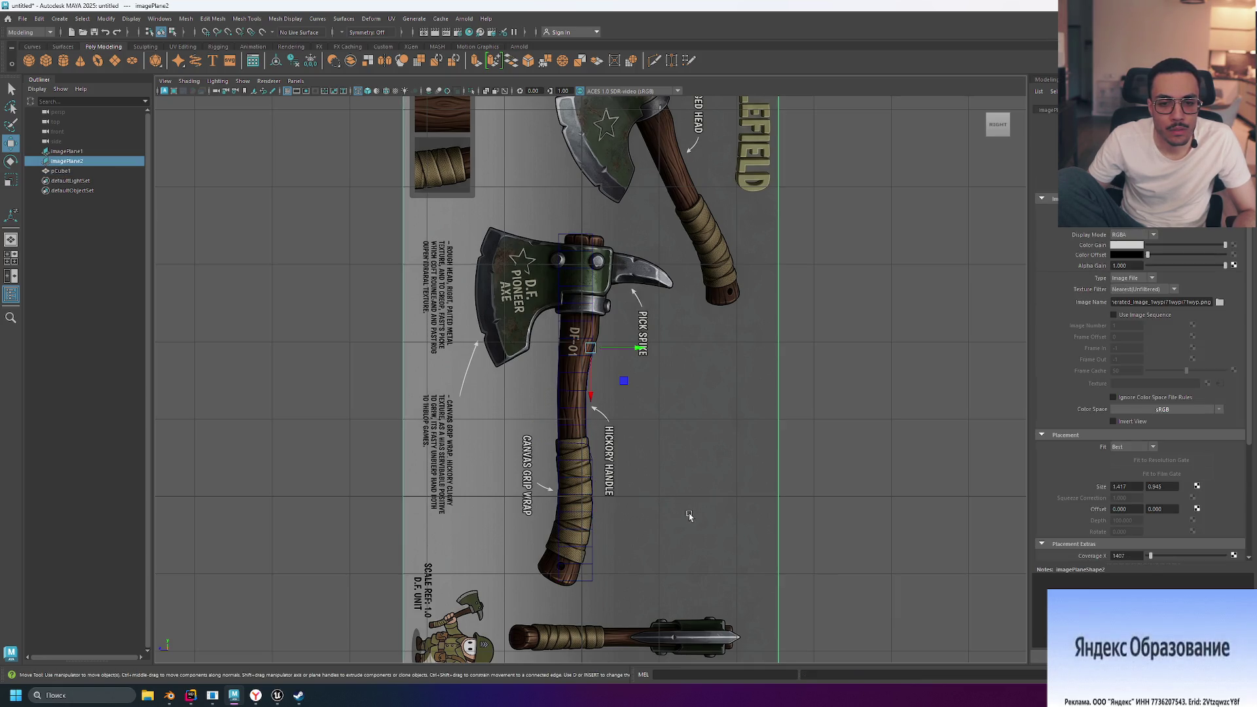
pyautogui.click(824, 490)
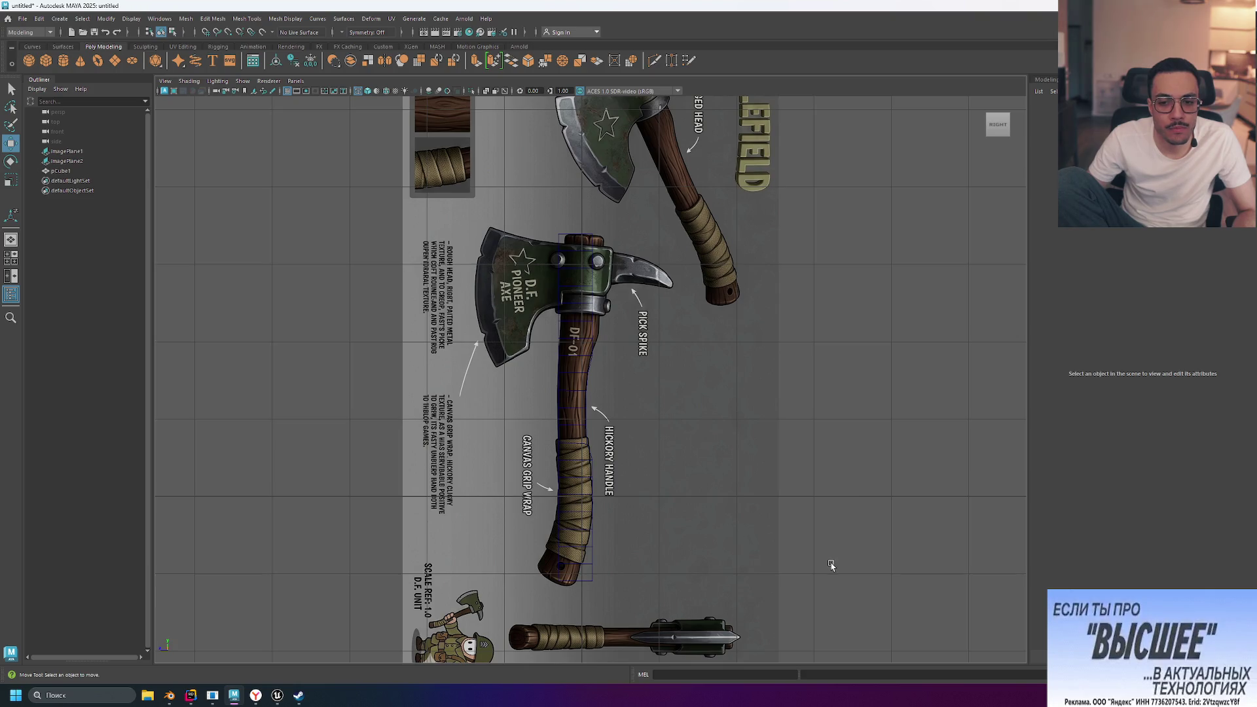
pyautogui.scroll(-3, 830, 553)
pyautogui.scroll(3, 829, 556)
pyautogui.scroll(1, 828, 555)
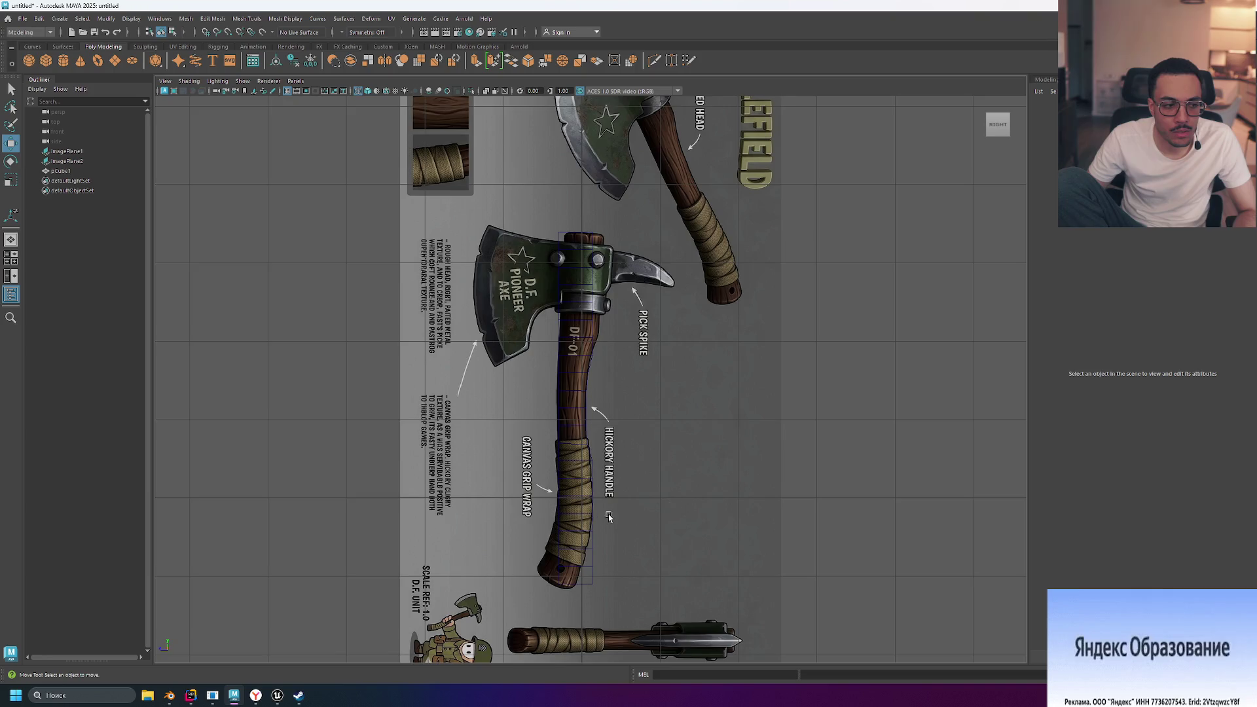
pyautogui.scroll(1, 603, 516)
pyautogui.scroll(-3, 603, 516)
pyautogui.scroll(3, 600, 517)
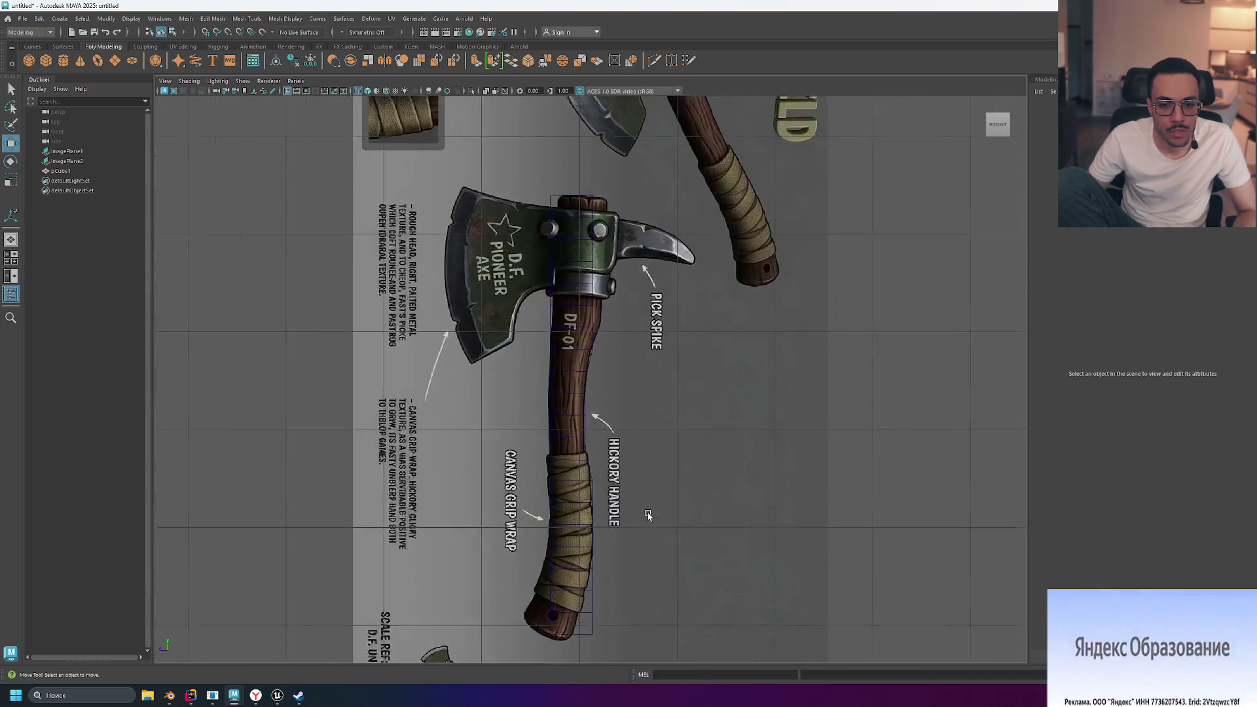
pyautogui.scroll(1, 648, 516)
# Pan and zoom the side view to frame the canvas grip up close
pyautogui.keyDown('alt'); pyautogui.moveTo(898, 527); pyautogui.dragTo(900, 529); pyautogui.keyUp('alt')
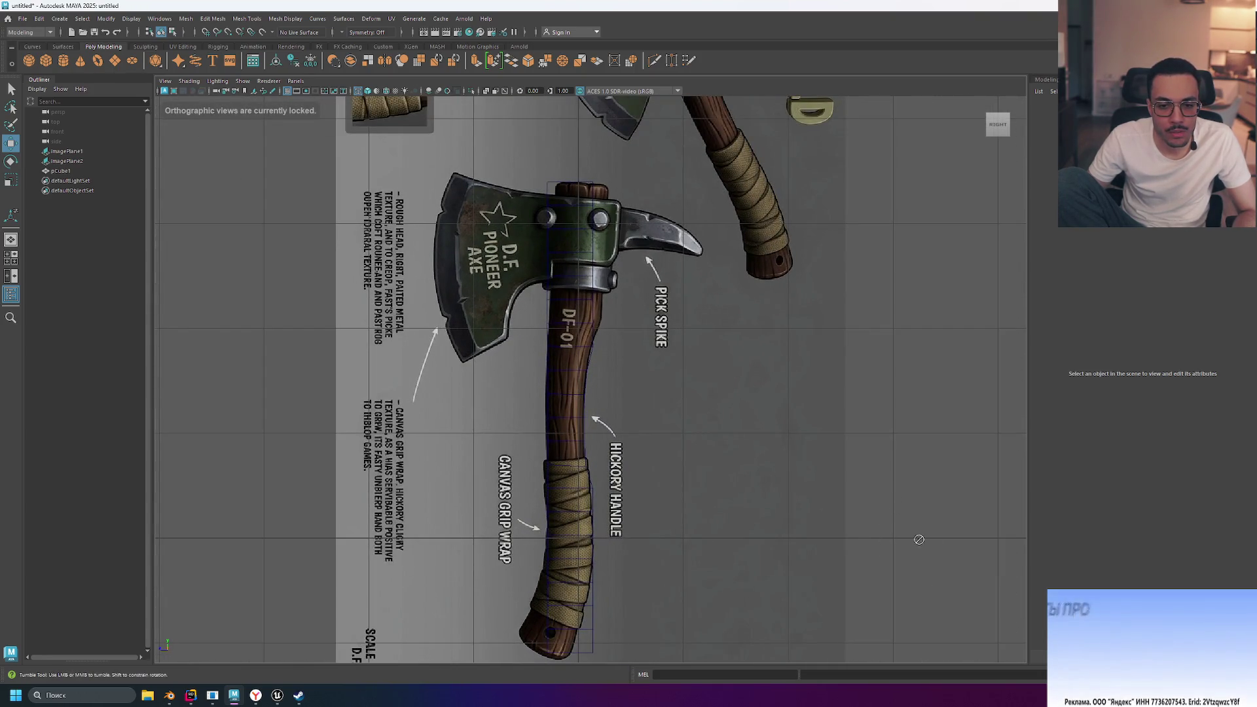
pyautogui.scroll(2, 906, 533)
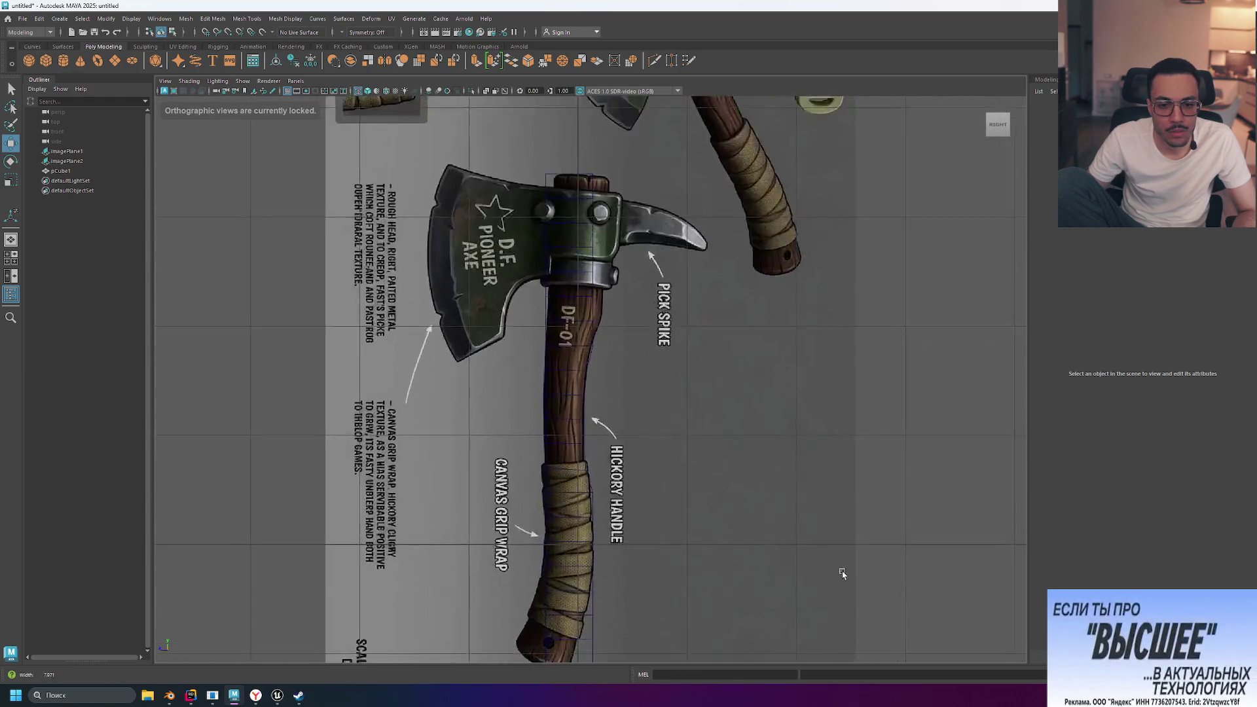
pyautogui.scroll(-4, 848, 497)
pyautogui.scroll(3, 847, 401)
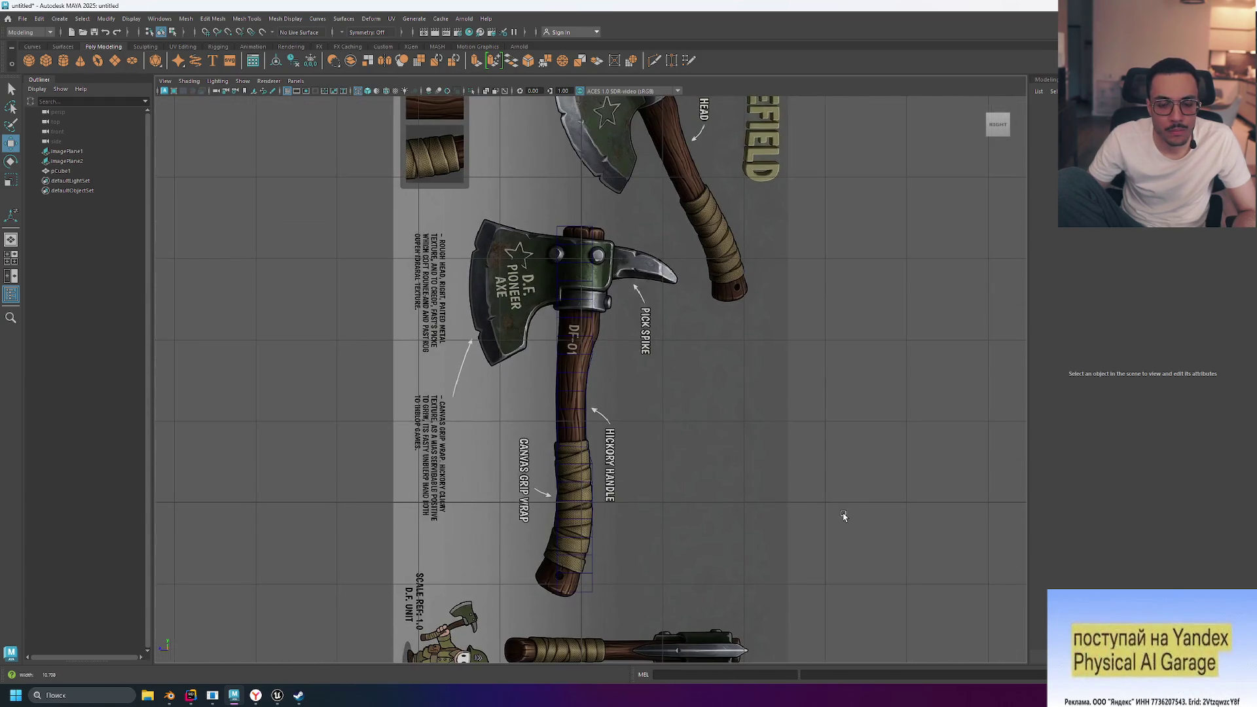
pyautogui.scroll(-3, 849, 505)
pyautogui.scroll(4, 851, 507)
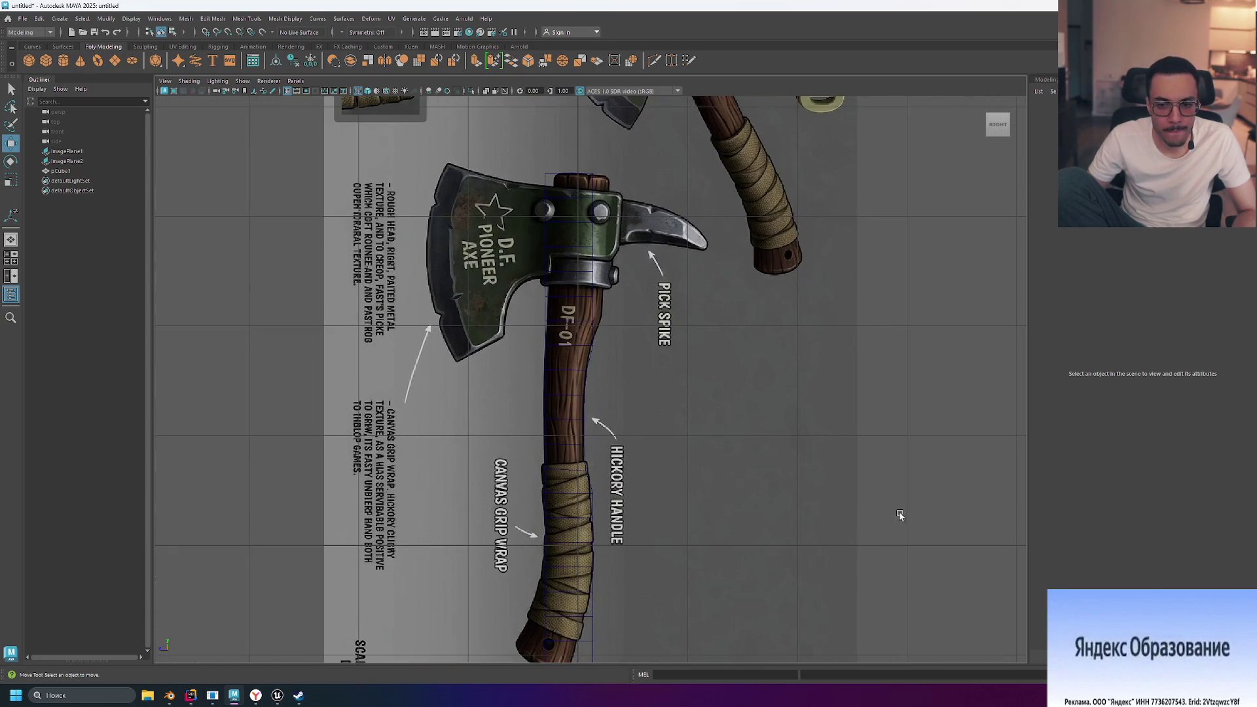
pyautogui.keyDown('alt'); pyautogui.moveTo(849, 506); pyautogui.dragTo(920, 408, button='middle'); pyautogui.keyUp('alt')
pyautogui.scroll(2, 921, 410)
pyautogui.scroll(-2, 923, 371)
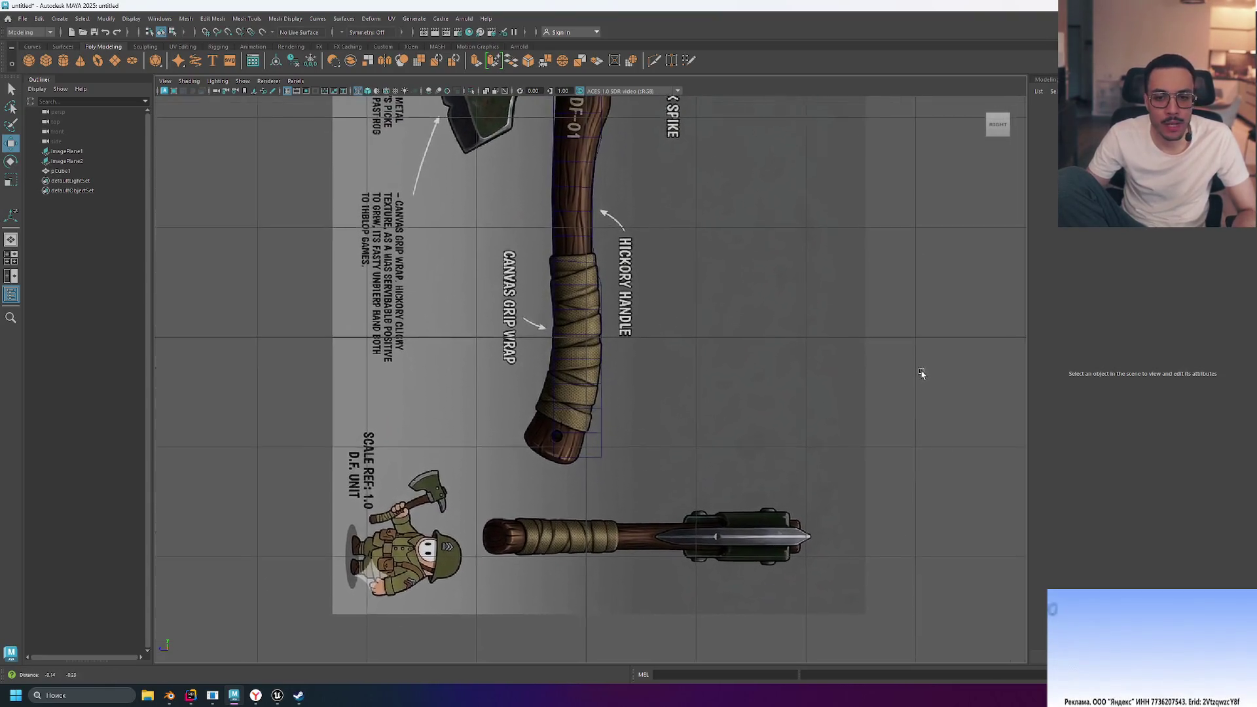
pyautogui.scroll(3, 578, 375)
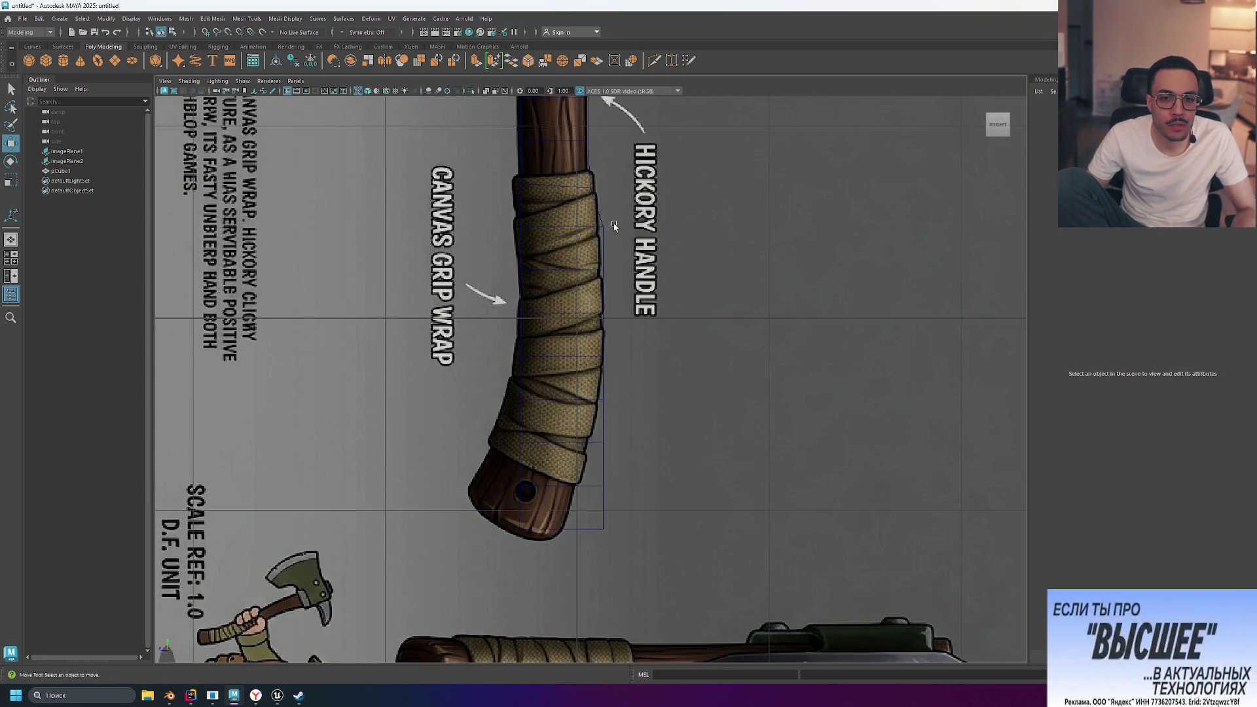
# Select the handle cube, turn on soft selection with B, and box-select part of the grip
pyautogui.click(613, 229)
pyautogui.press('b')
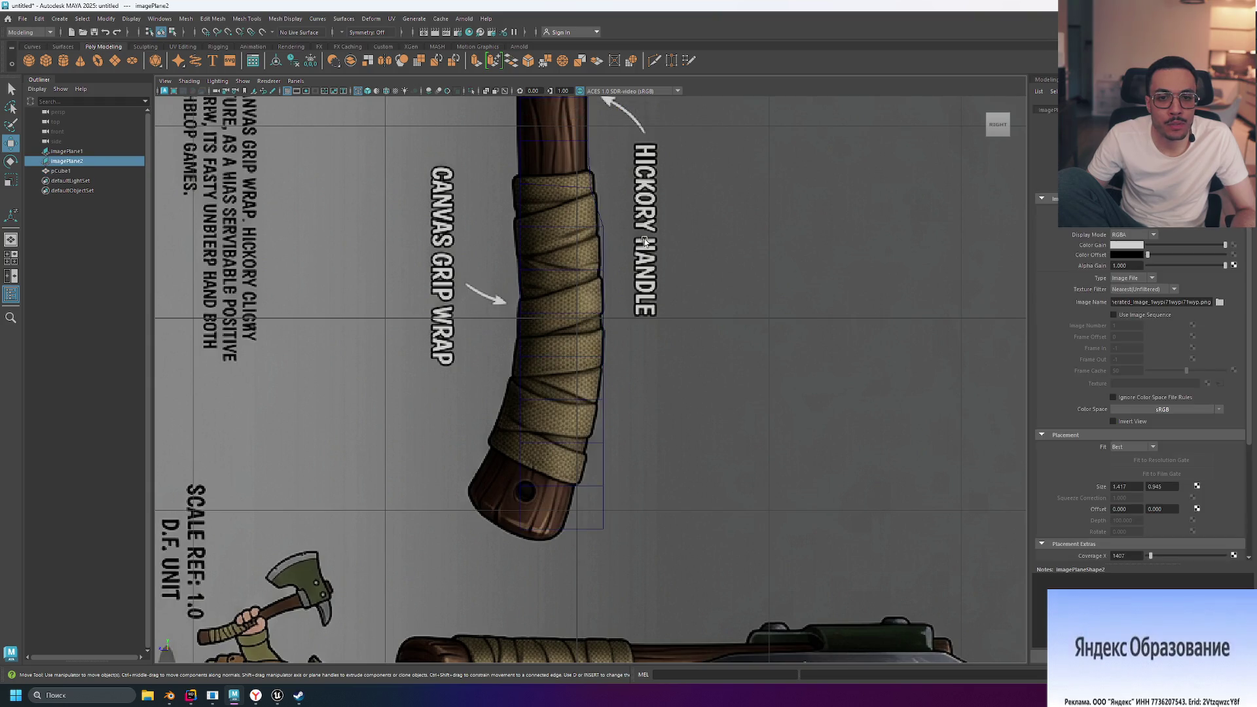
pyautogui.moveTo(613, 224); pyautogui.dragTo(594, 234)
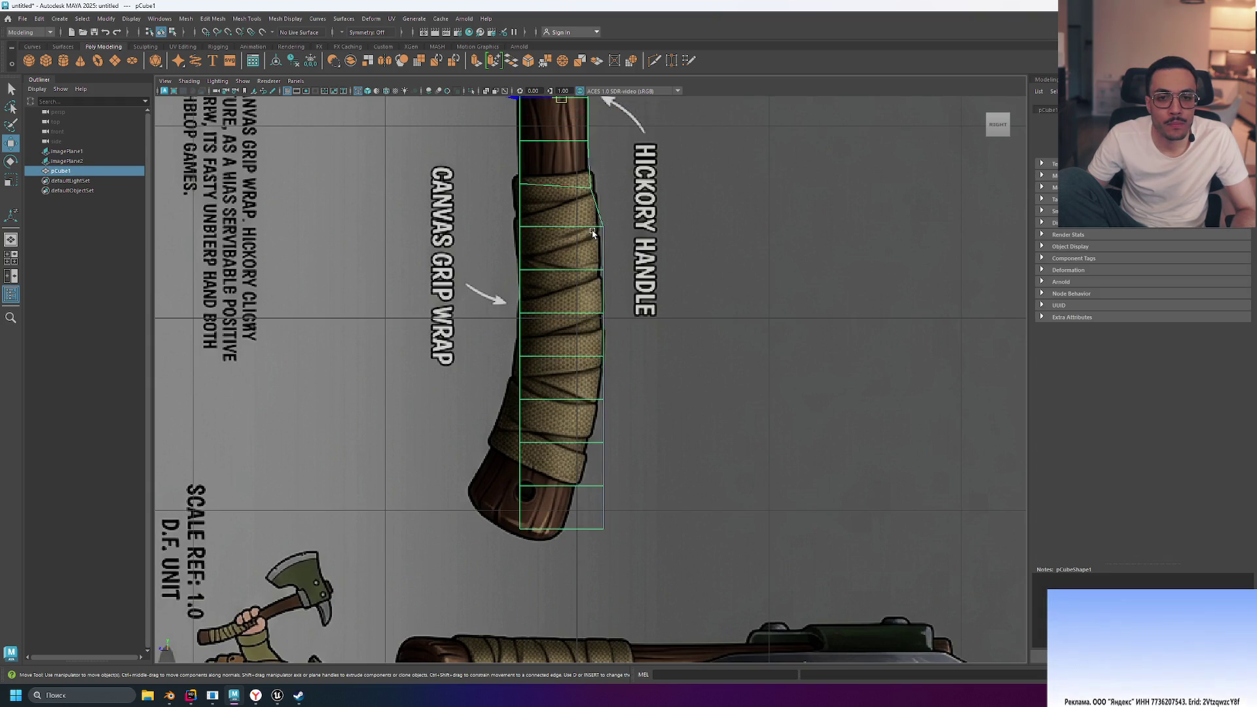
# Enter vertex mode and shift grip vertices left, undoing two moves and nudging one right
pyautogui.rightClick(593, 226)
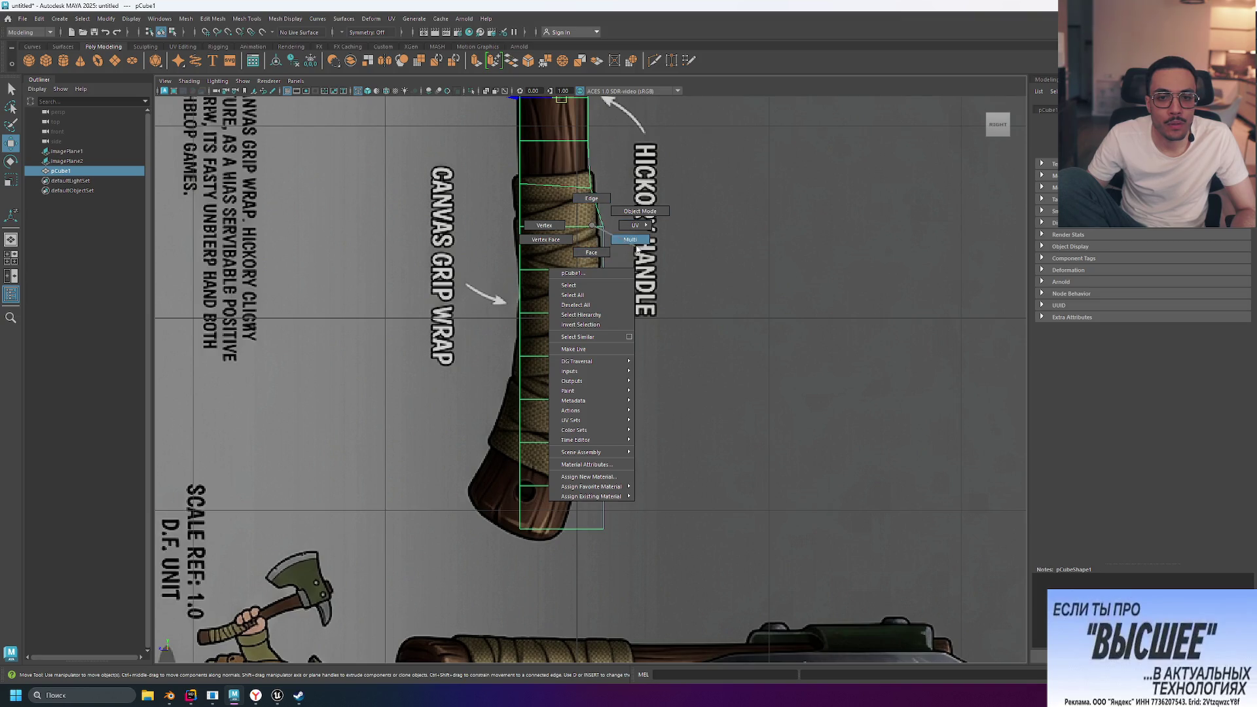
pyautogui.click(544, 226)
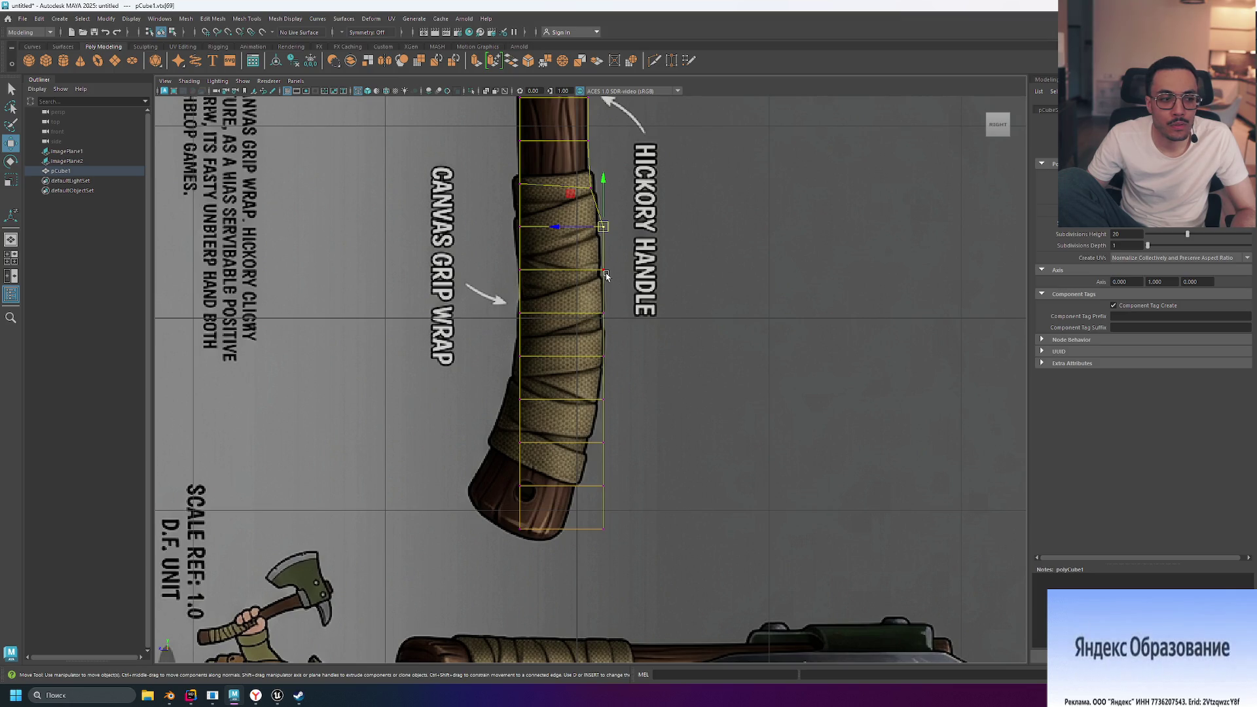
pyautogui.click(612, 236)
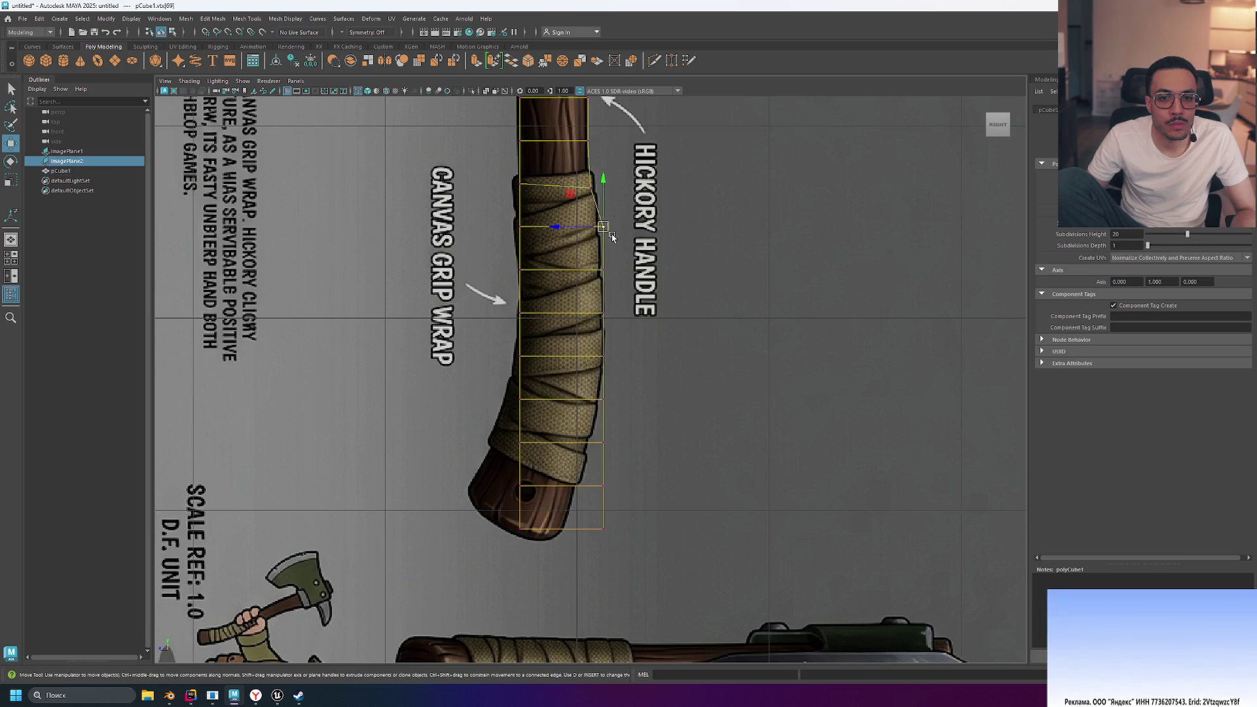
pyautogui.press('F8')
pyautogui.moveTo(602, 229)
pyautogui.mouseDown(button='right')
pyautogui.moveTo(557, 241)
pyautogui.moveTo(568, 231)
pyautogui.mouseUp(button='right')
pyautogui.click(602, 227)
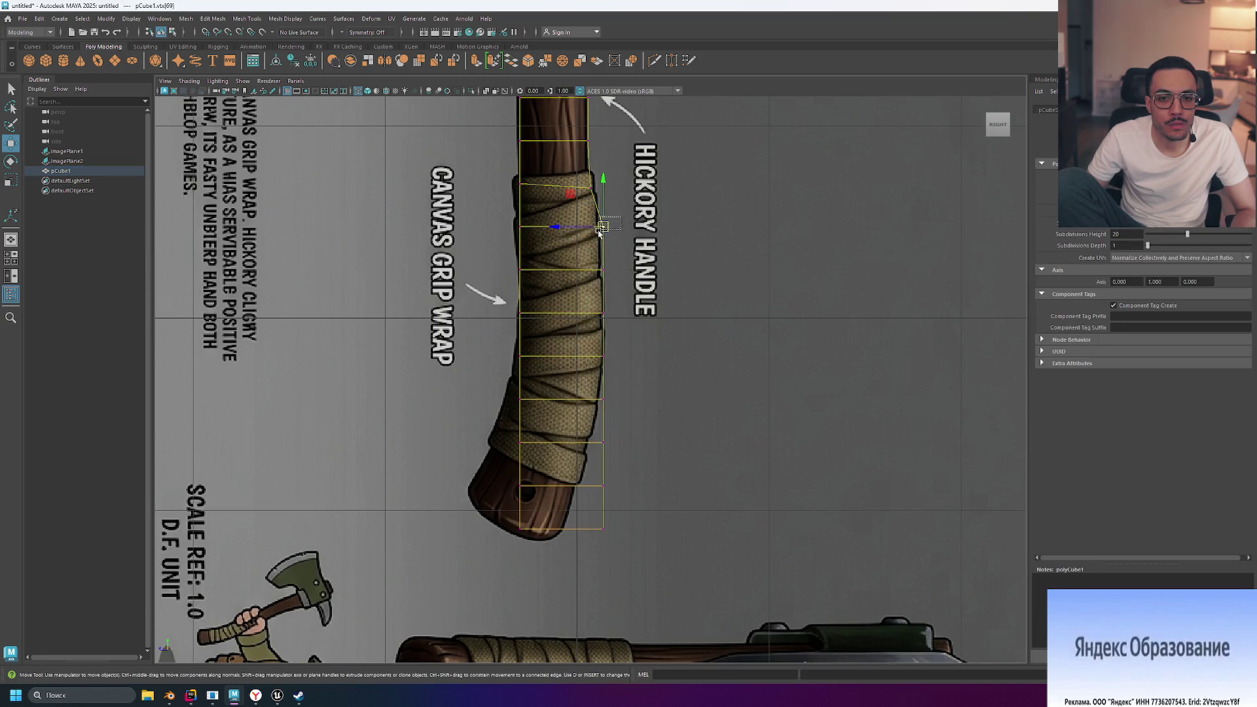
pyautogui.moveTo(558, 230); pyautogui.dragTo(548, 229, button='middle')
pyautogui.hotkey('ctrl', 'z')
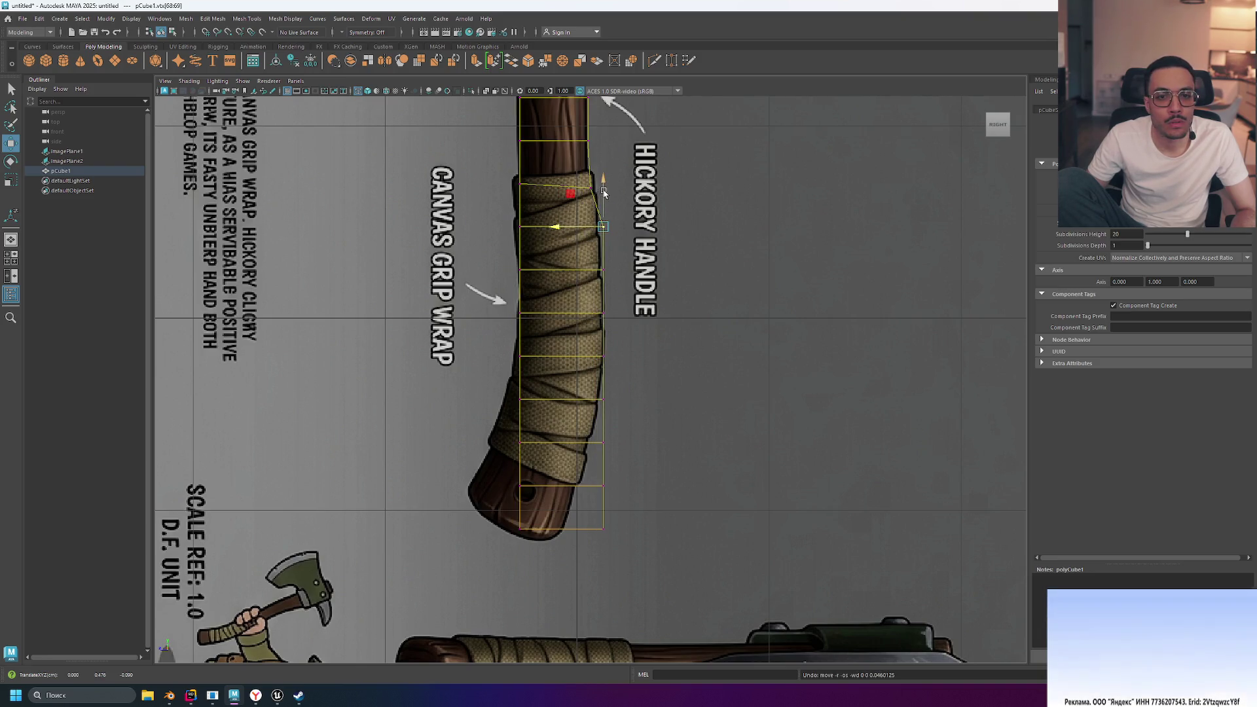
pyautogui.hotkey('ctrl', 'z')
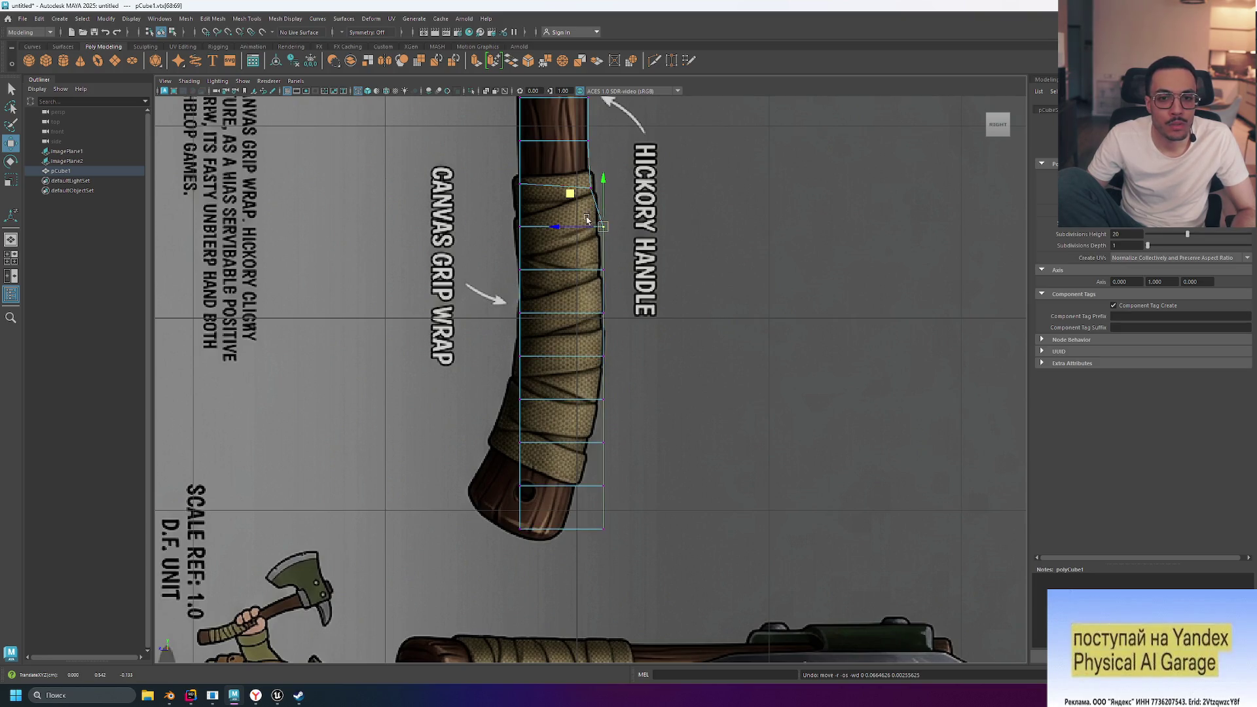
pyautogui.moveTo(552, 228); pyautogui.dragTo(553, 228)
# Move the upper grip vertex pair slightly left and turn on soft selection
pyautogui.moveTo(583, 183)
pyautogui.mouseDown()
pyautogui.moveTo(603, 200)
pyautogui.moveTo(552, 192)
pyautogui.mouseUp()
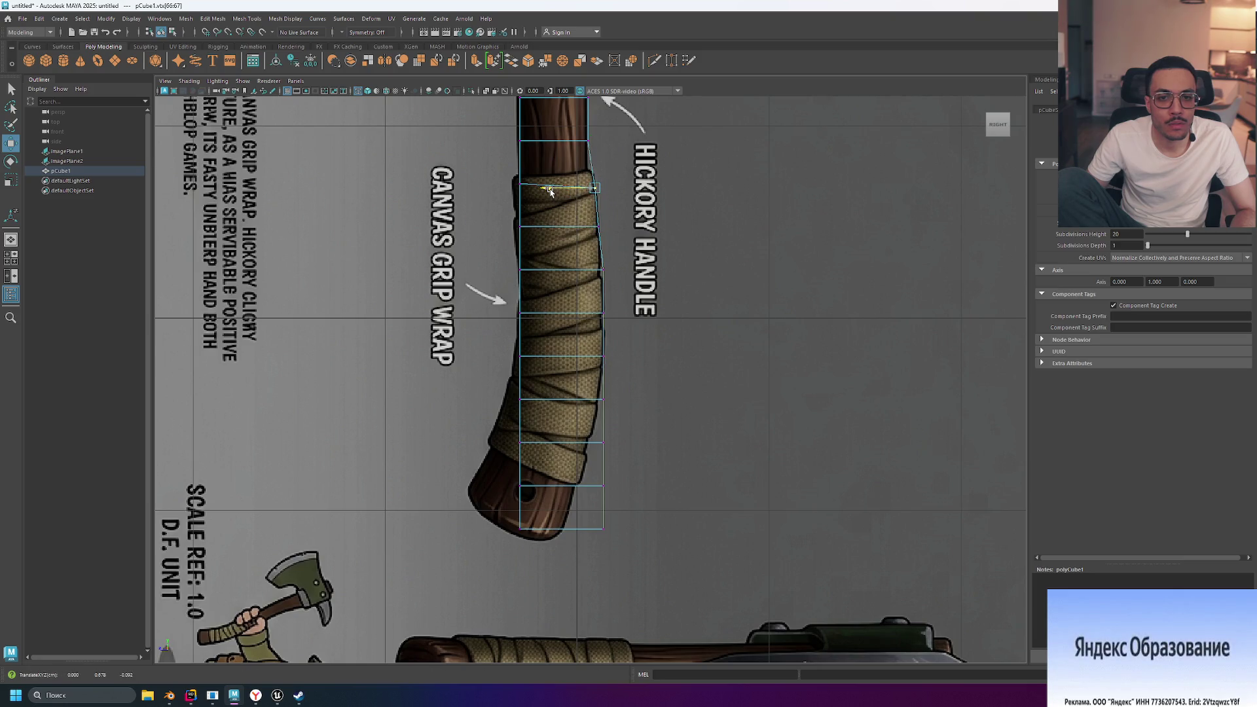
pyautogui.scroll(-5, 550, 192)
pyautogui.scroll(2, 619, 219)
pyautogui.scroll(2, 624, 262)
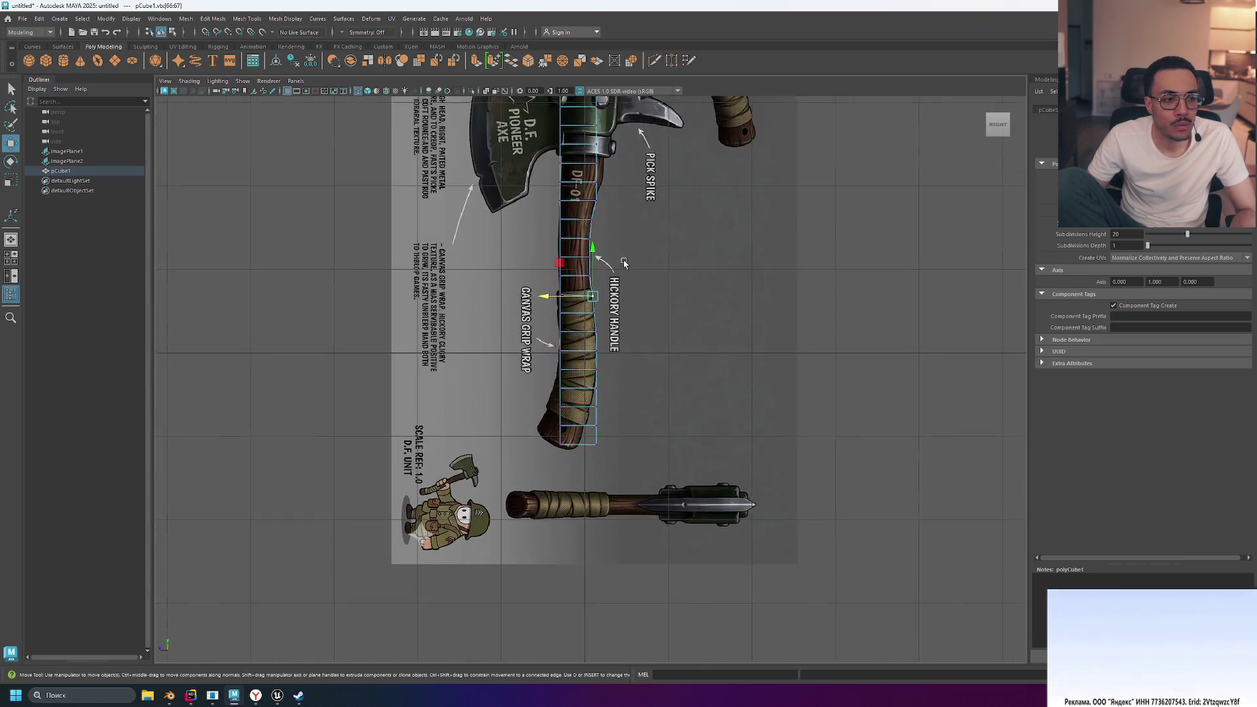
pyautogui.scroll(4, 589, 262)
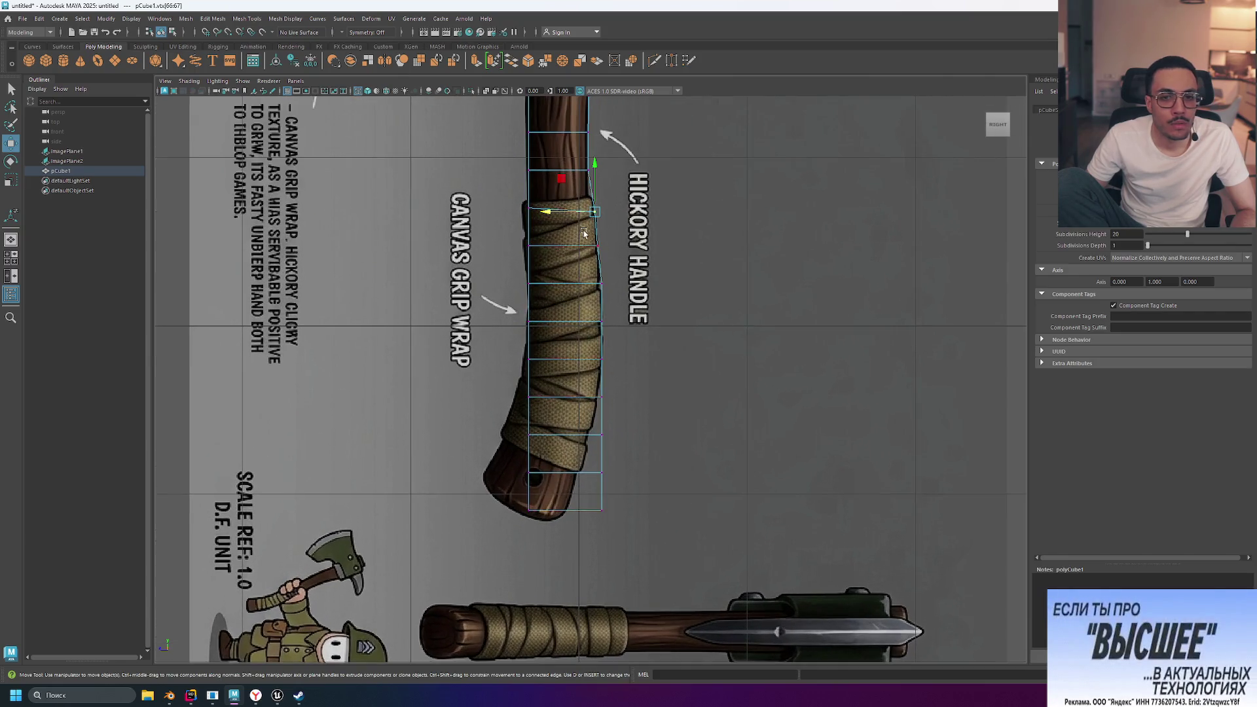
pyautogui.moveTo(553, 218); pyautogui.dragTo(543, 214)
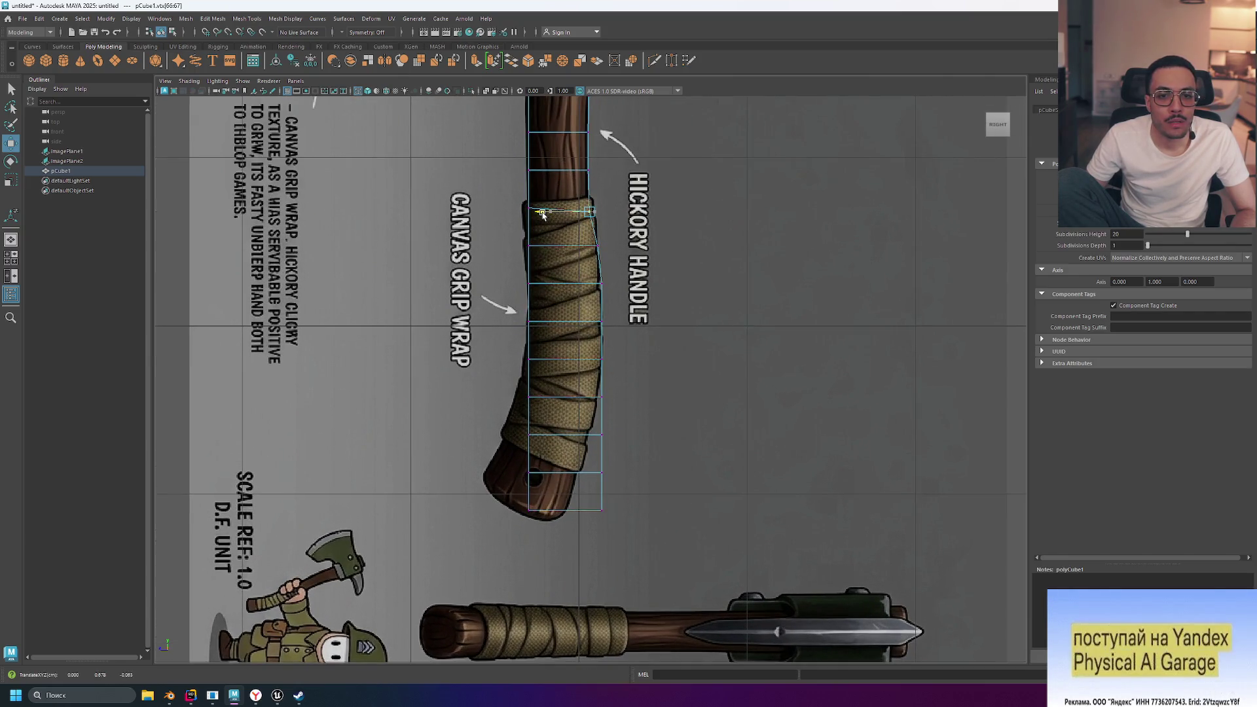
pyautogui.press('b')
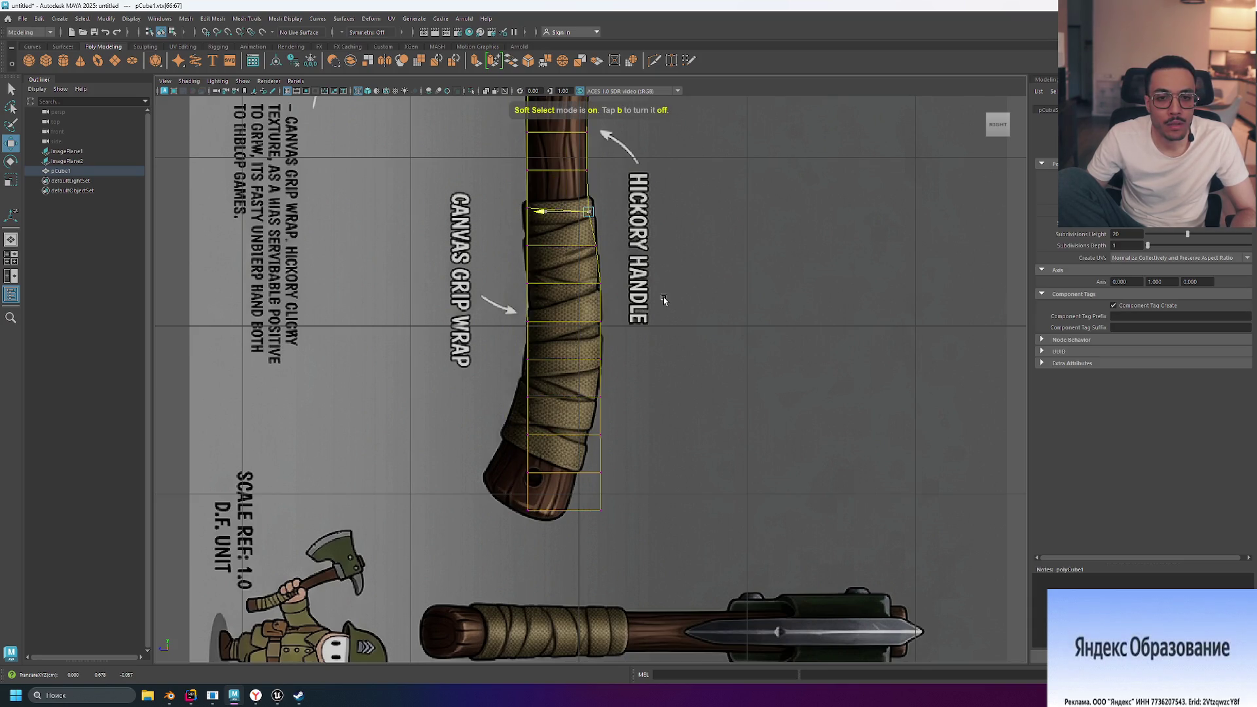
# Enlarge the soft selection falloff radius on the handle cube
pyautogui.click(724, 266)
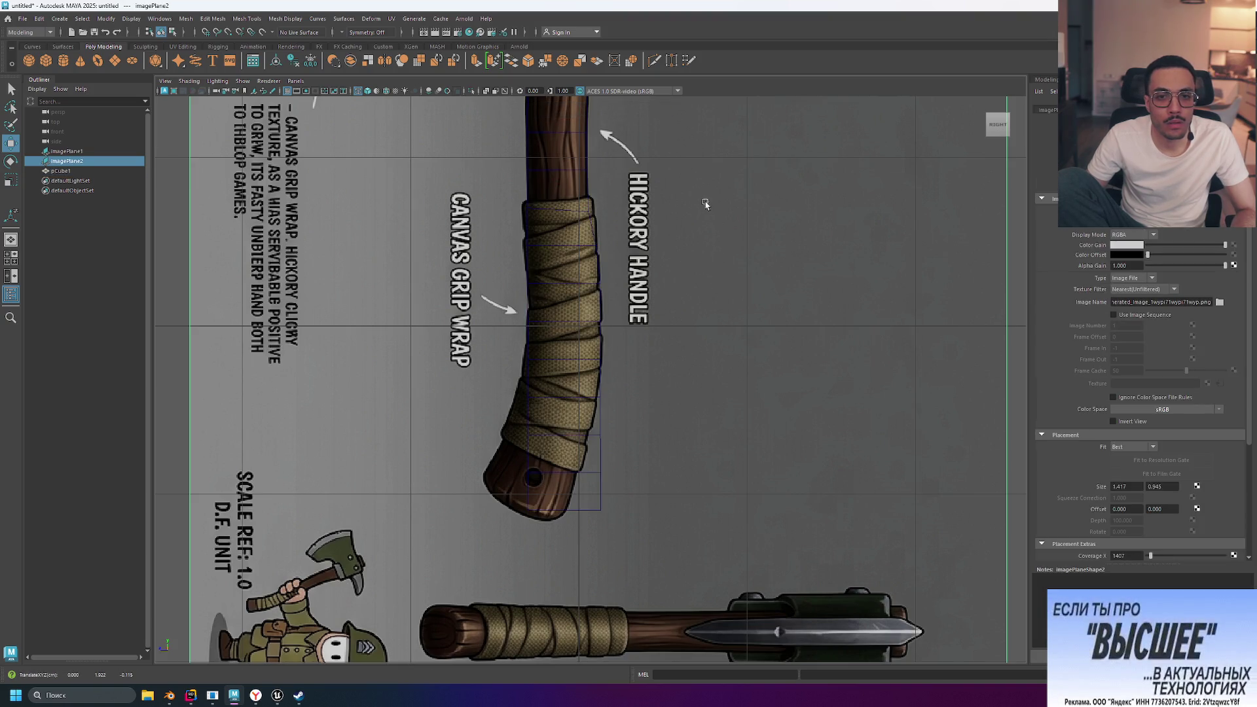
pyautogui.click(602, 220)
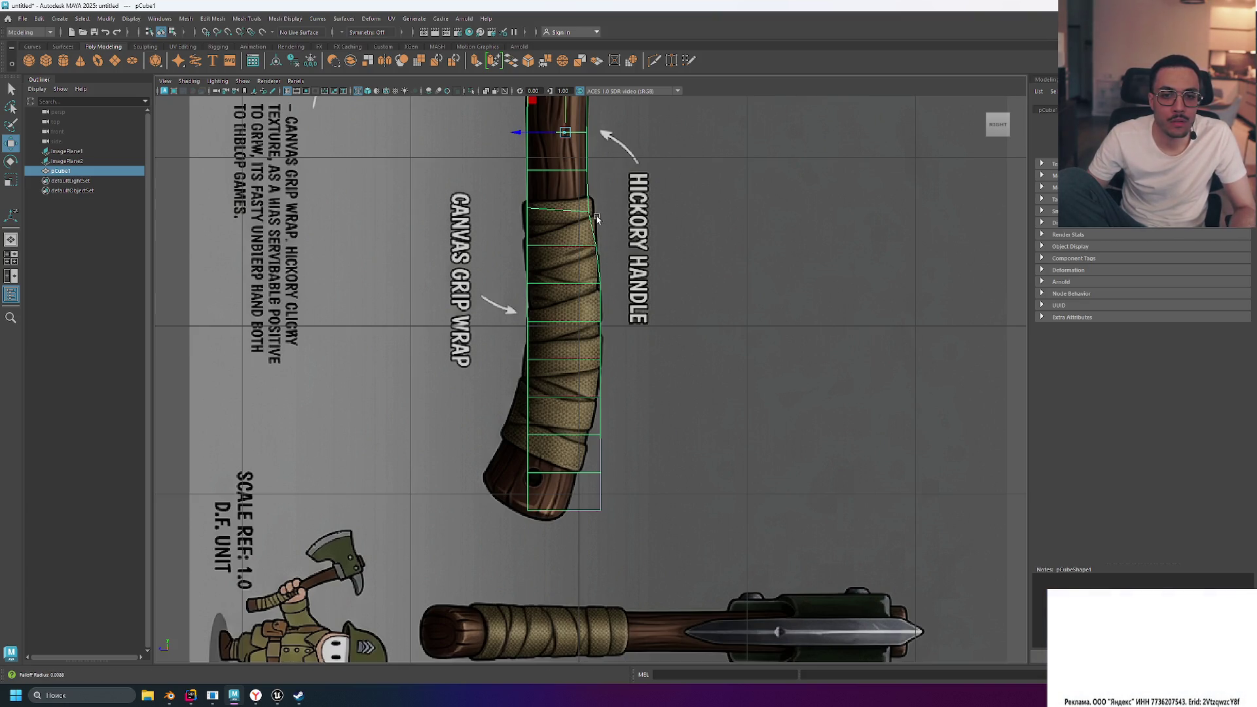
pyautogui.moveTo(576, 147); pyautogui.dragTo(611, 147, button='middle')
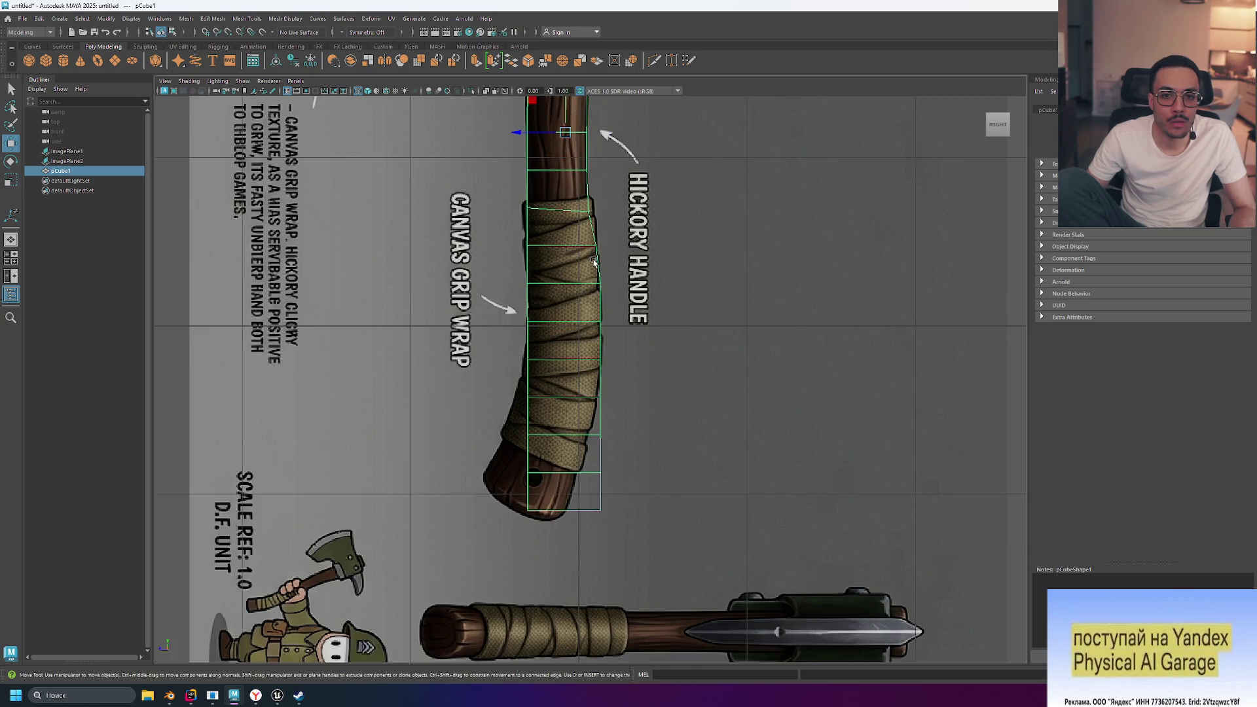
pyautogui.click(568, 135)
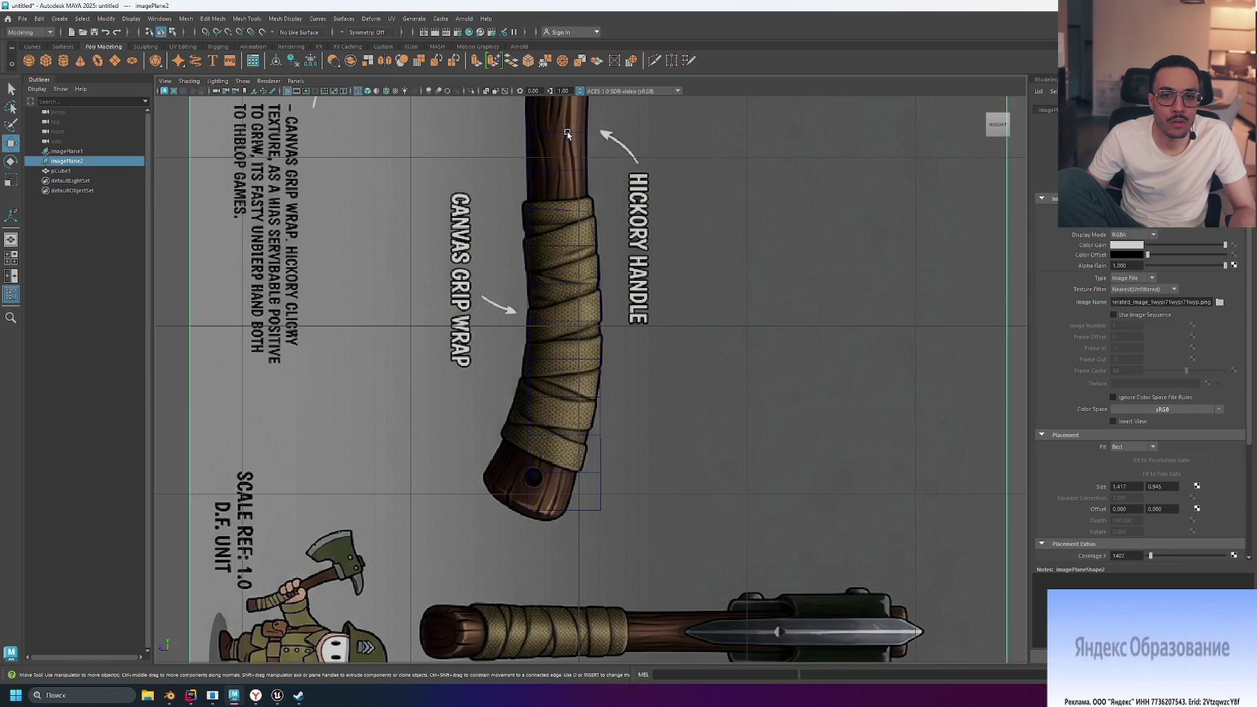
pyautogui.click(596, 260)
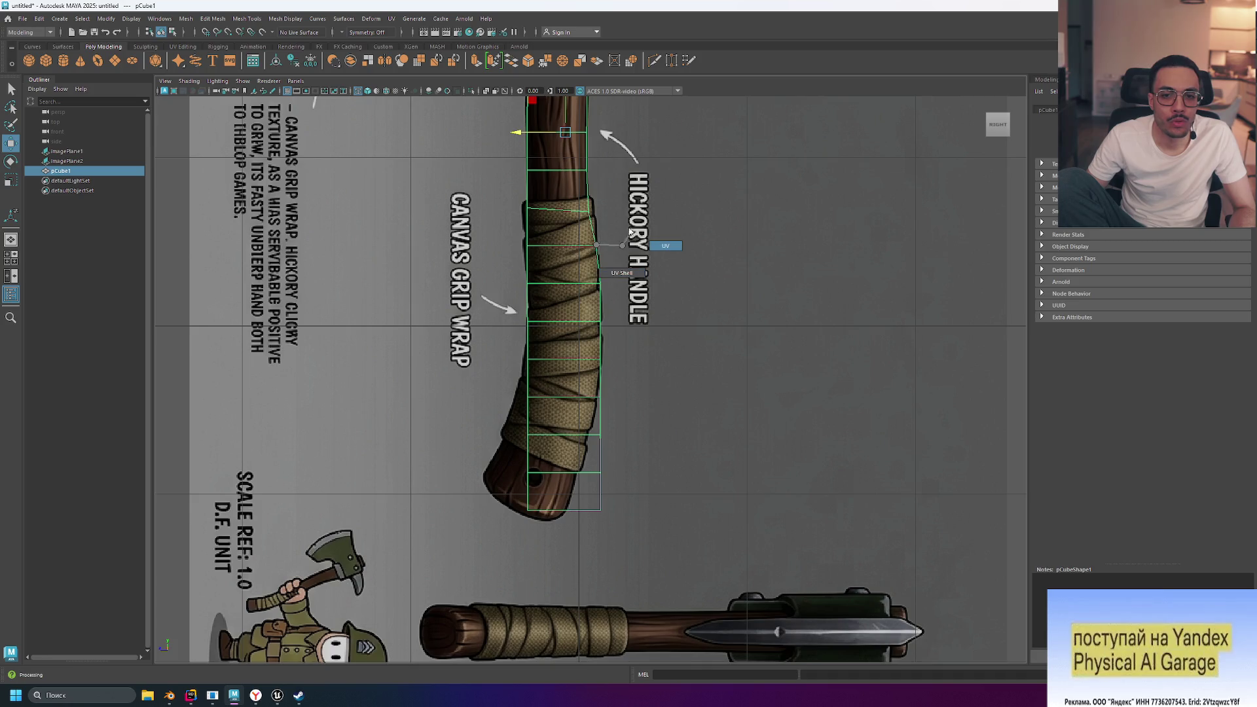
# Return to vertex mode and shift the bottom handle vertices left with soft-selection falloff
pyautogui.click(609, 226)
pyautogui.click(569, 247)
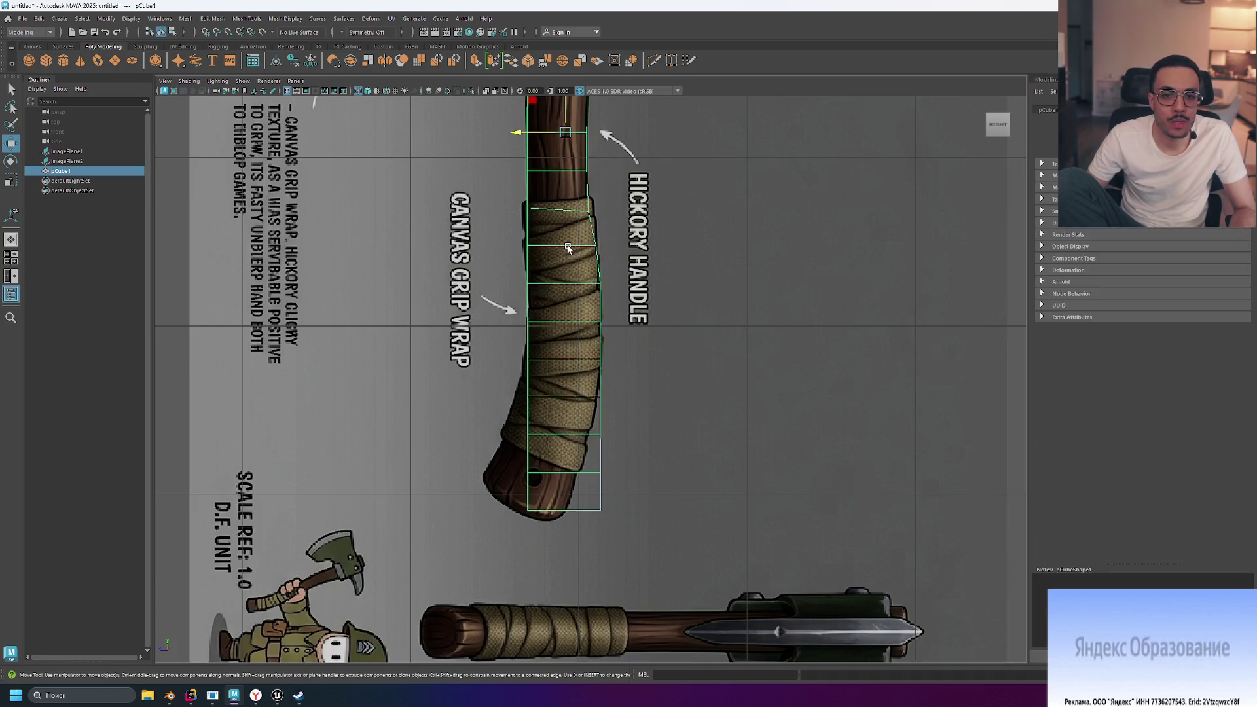
pyautogui.moveTo(568, 247); pyautogui.dragTo(598, 214, button='right')
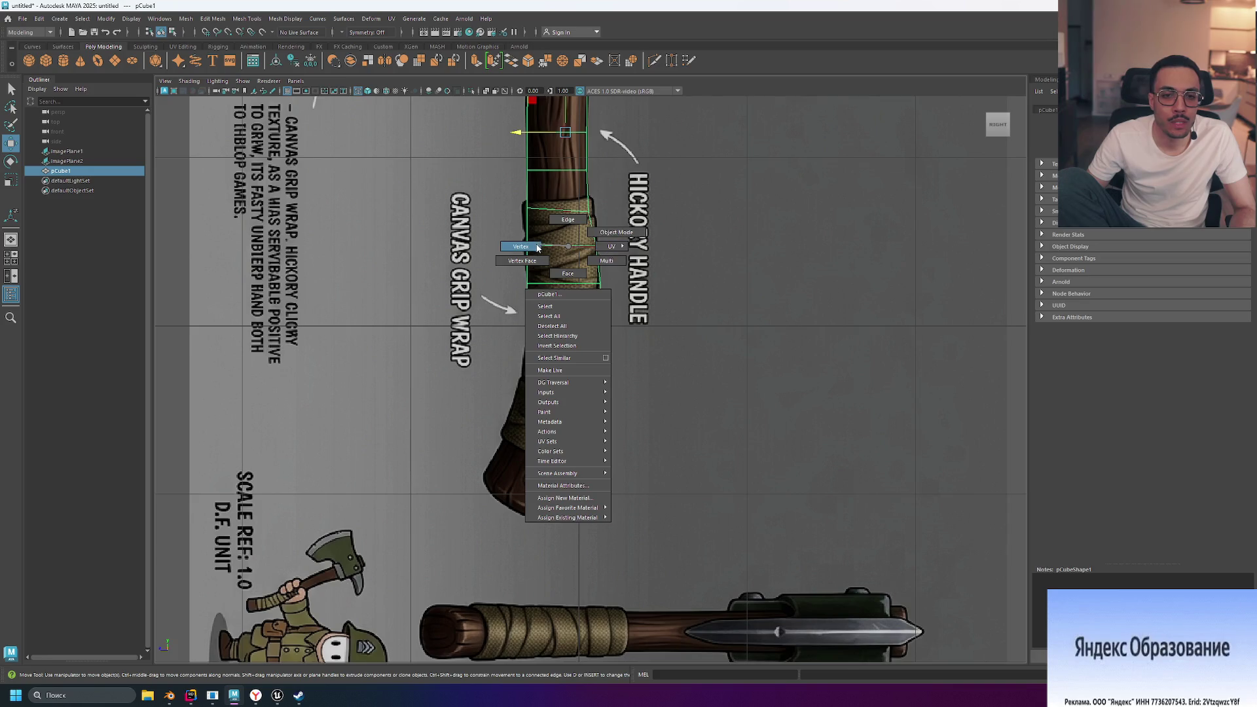
pyautogui.moveTo(536, 248); pyautogui.dragTo(537, 248, button='right')
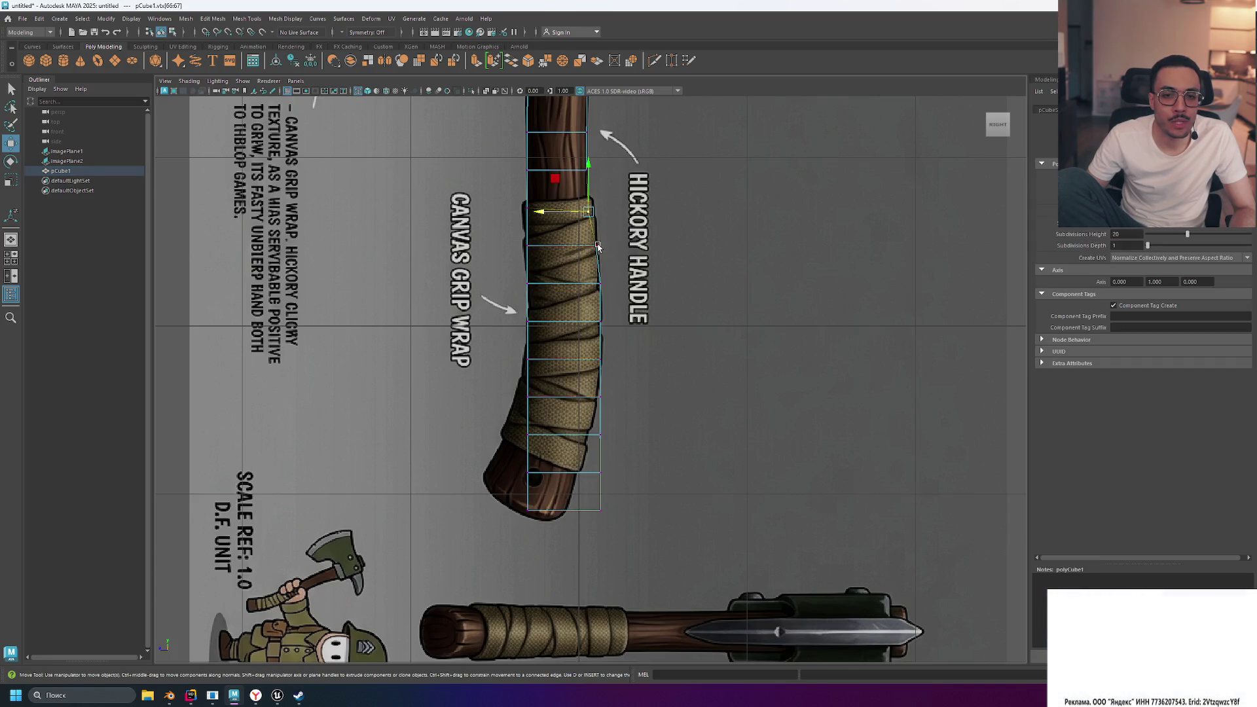
pyautogui.click(600, 283)
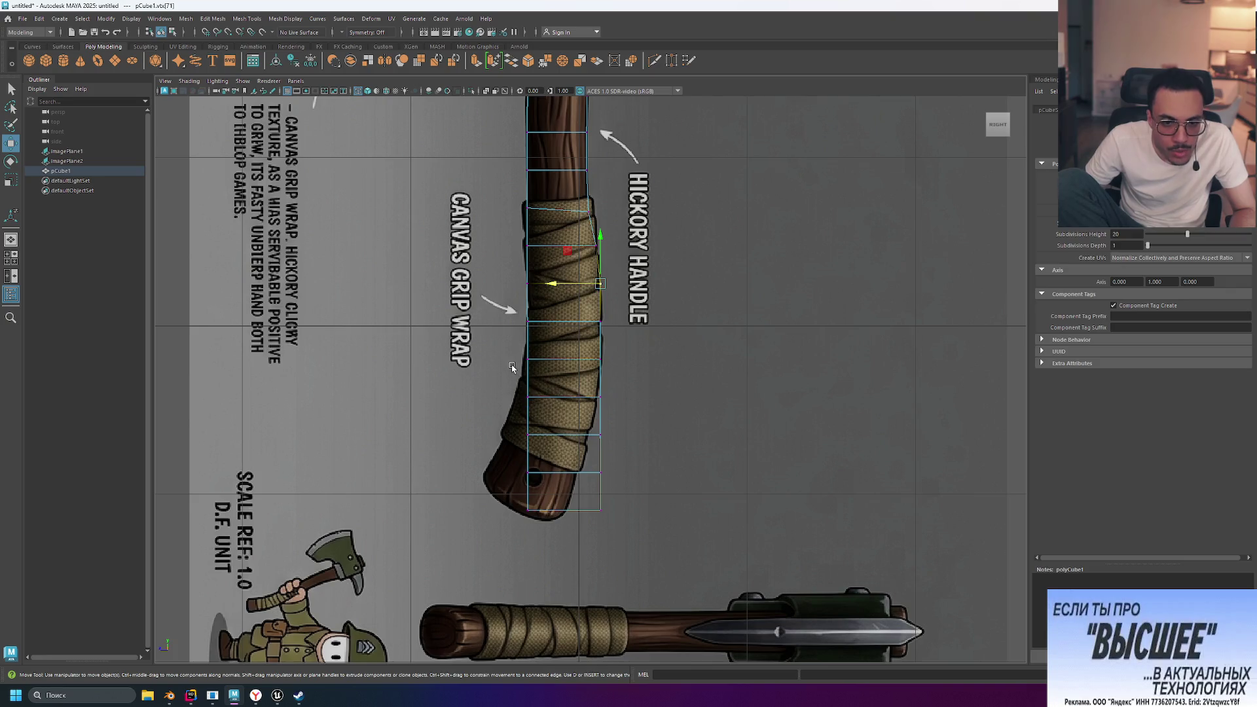
pyautogui.moveTo(511, 387); pyautogui.dragTo(564, 534)
pyautogui.moveTo(481, 453); pyautogui.dragTo(458, 455)
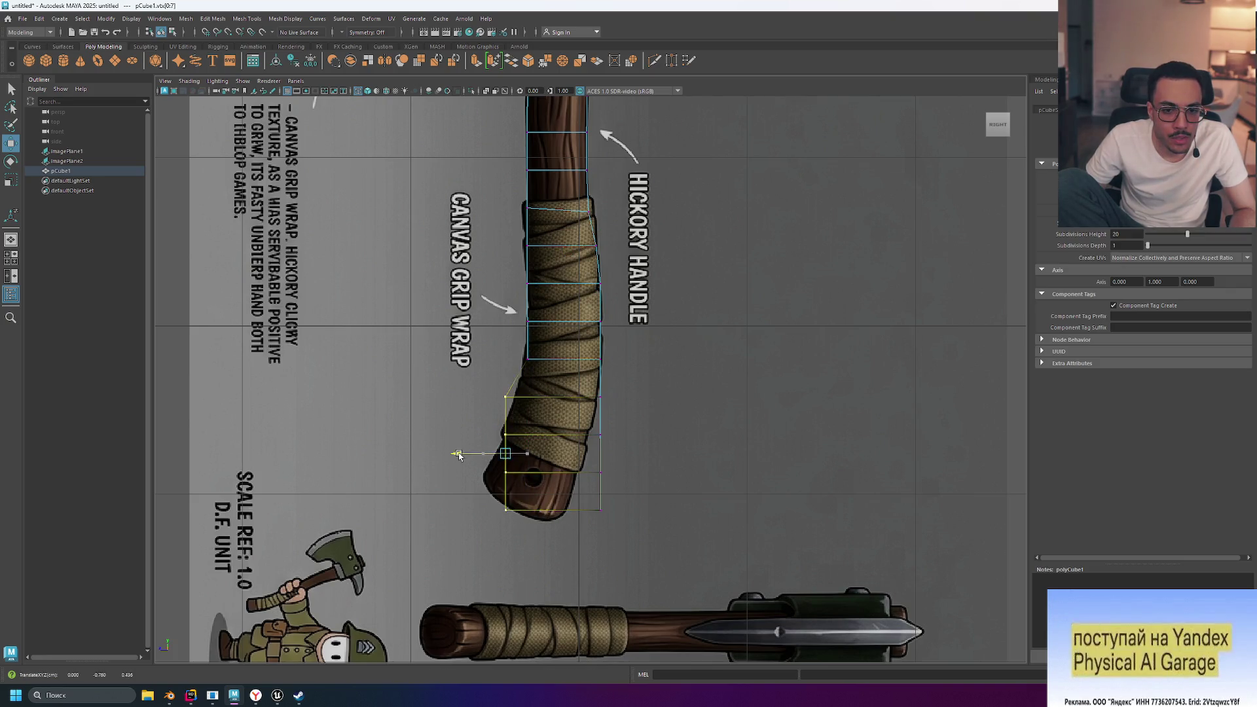
pyautogui.moveTo(501, 419); pyautogui.dragTo(616, 523)
pyautogui.moveTo(472, 477)
pyautogui.mouseDown()
pyautogui.moveTo(459, 477)
pyautogui.moveTo(519, 532)
pyautogui.mouseUp()
pyautogui.moveTo(456, 492); pyautogui.dragTo(444, 495)
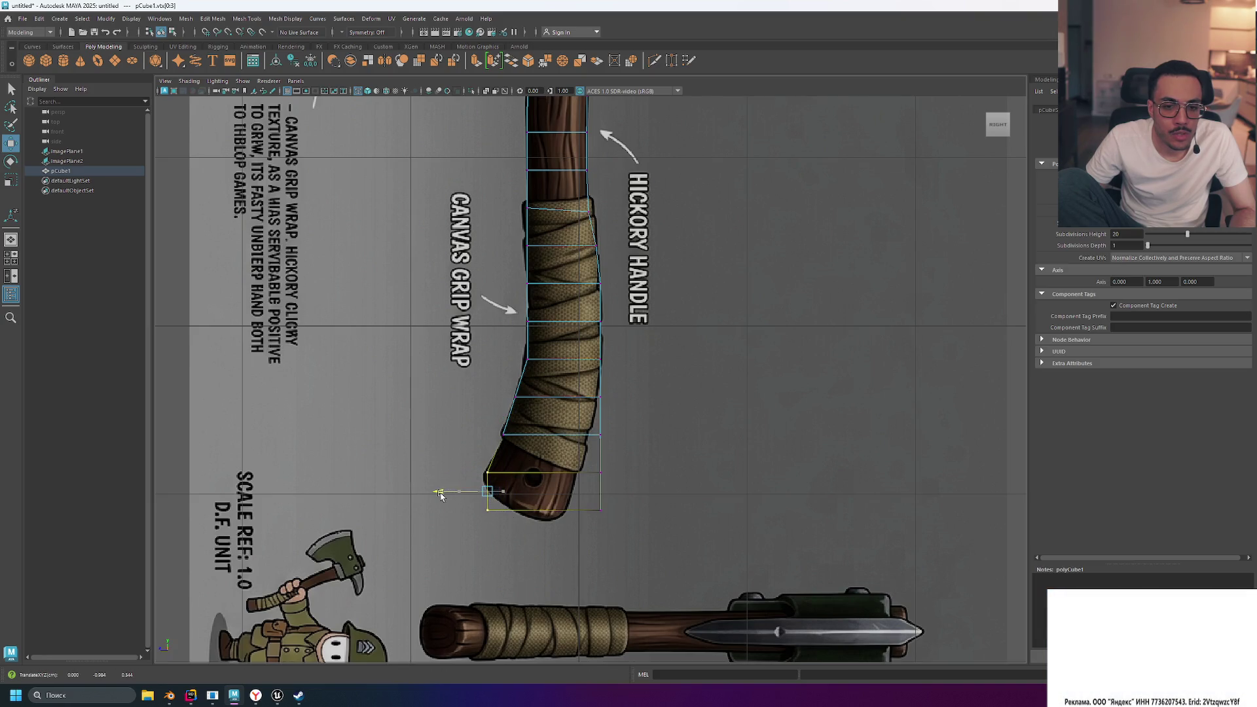
pyautogui.hotkey('ctrl', 'z')
pyautogui.hotkey('ctrl', 'z')
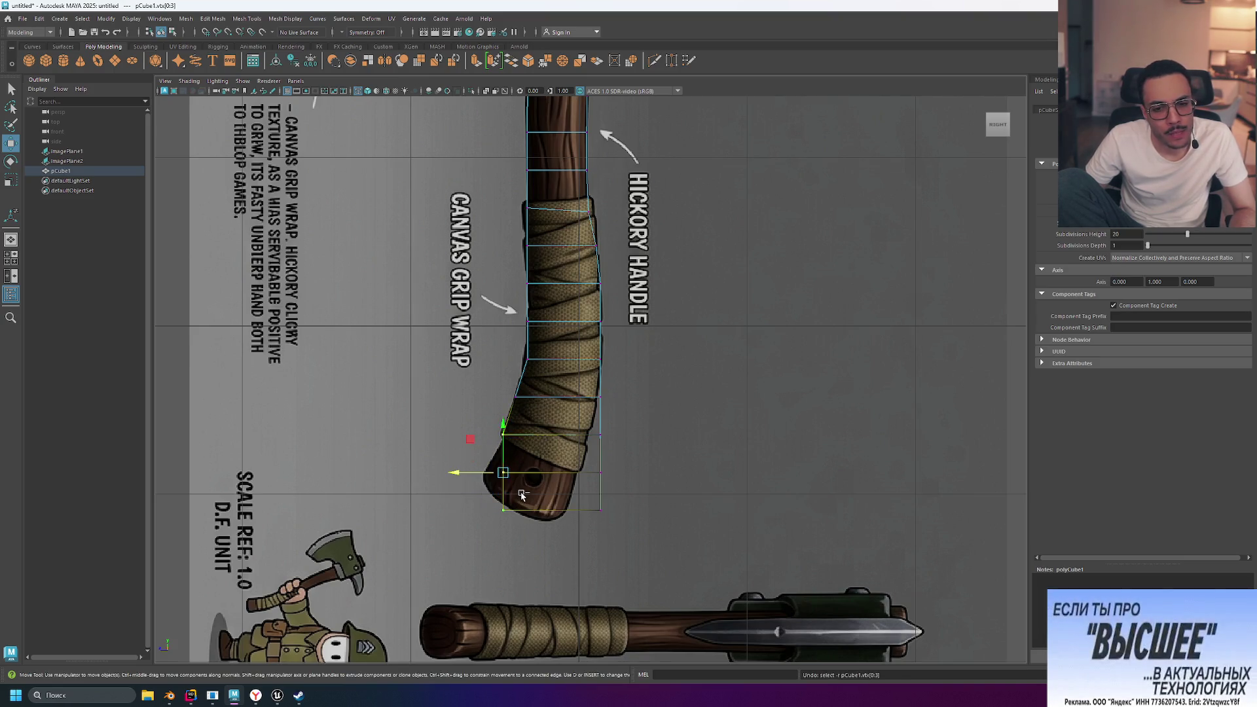
pyautogui.hotkey('ctrl', 'z')
pyautogui.hotkey('ctrl', 'z')
pyautogui.press('r')
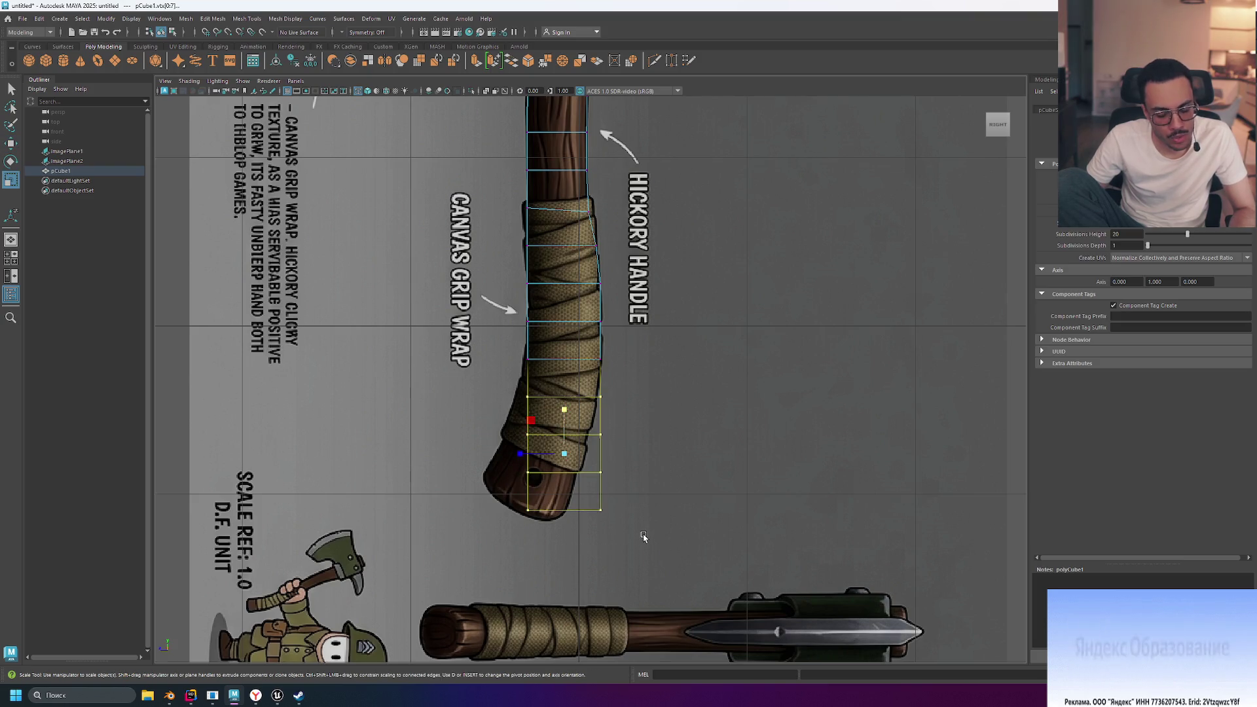
pyautogui.press('t')
pyautogui.press('e')
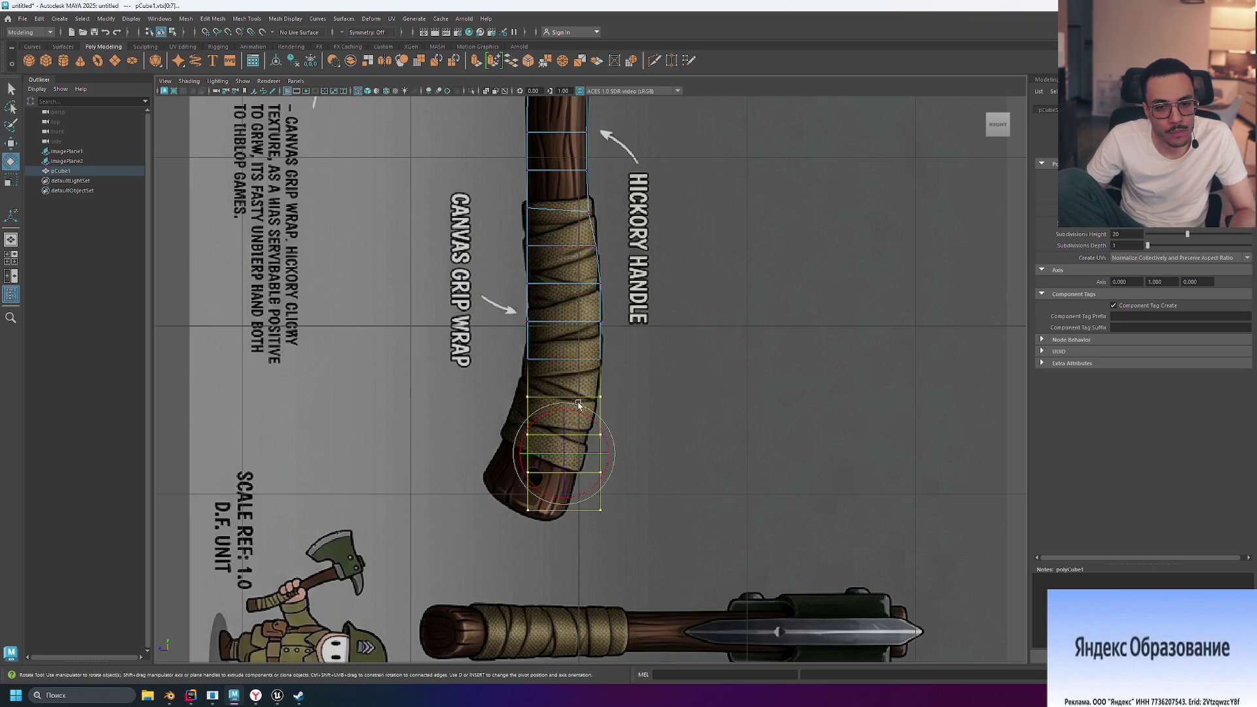
pyautogui.moveTo(592, 425); pyautogui.dragTo(601, 426)
pyautogui.hotkey('ctrl', 'z')
pyautogui.moveTo(500, 338); pyautogui.dragTo(649, 522)
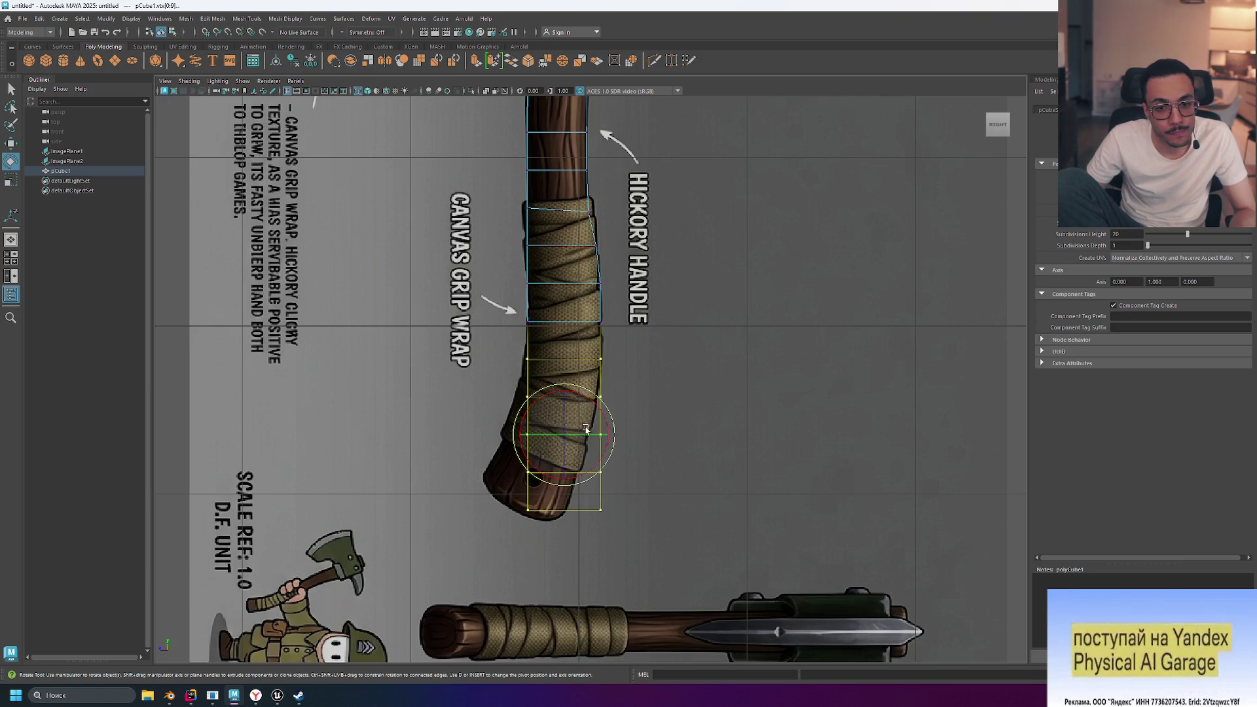
pyautogui.moveTo(600, 414); pyautogui.dragTo(608, 429)
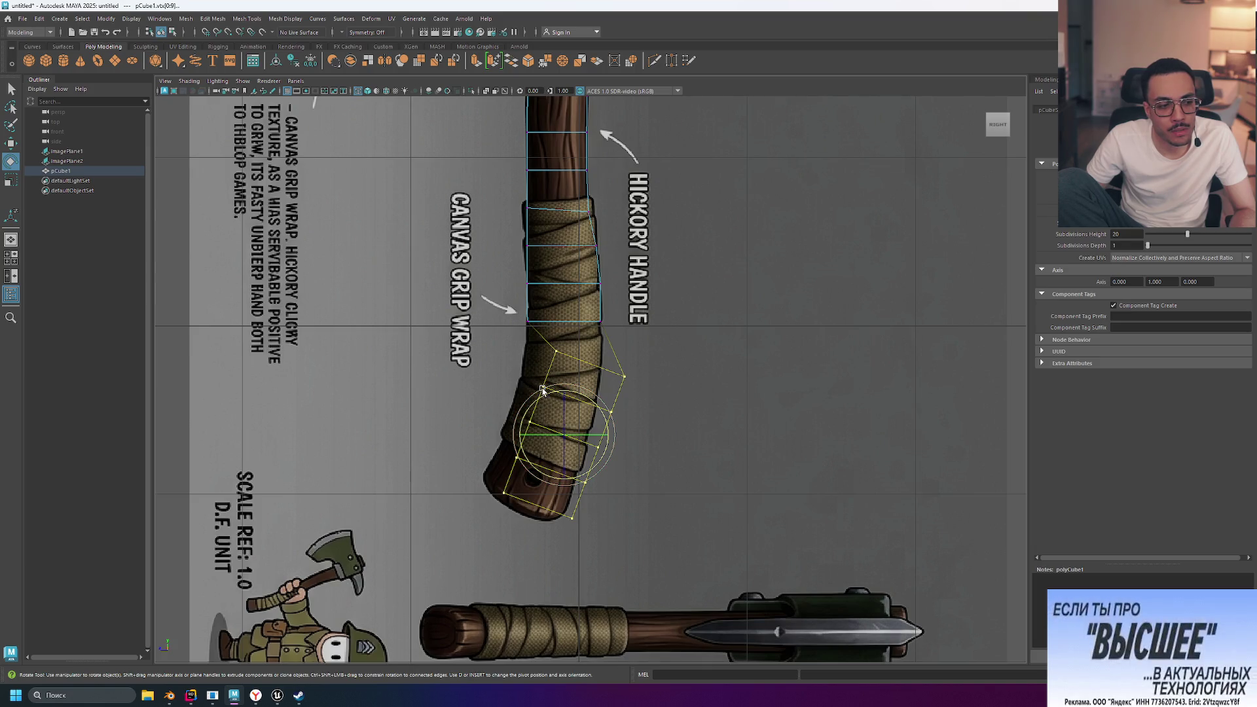
pyautogui.hotkey('ctrl', 'z')
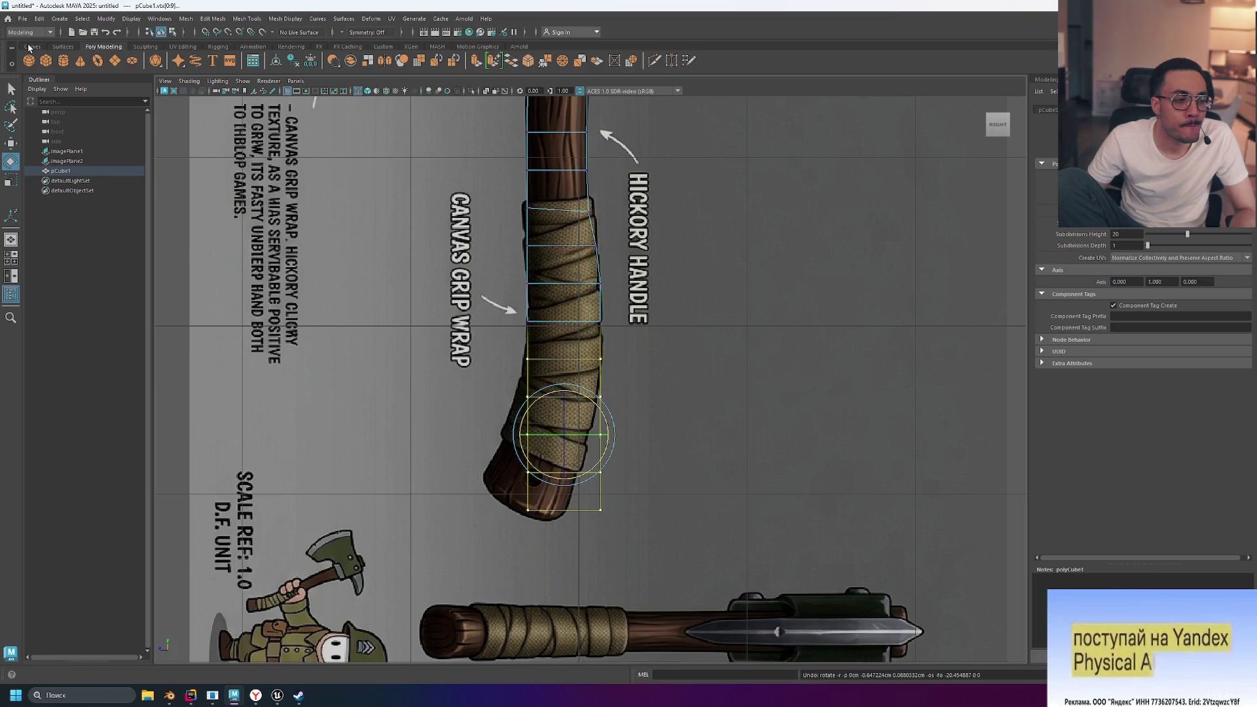
pyautogui.hotkey('ctrl', 'z')
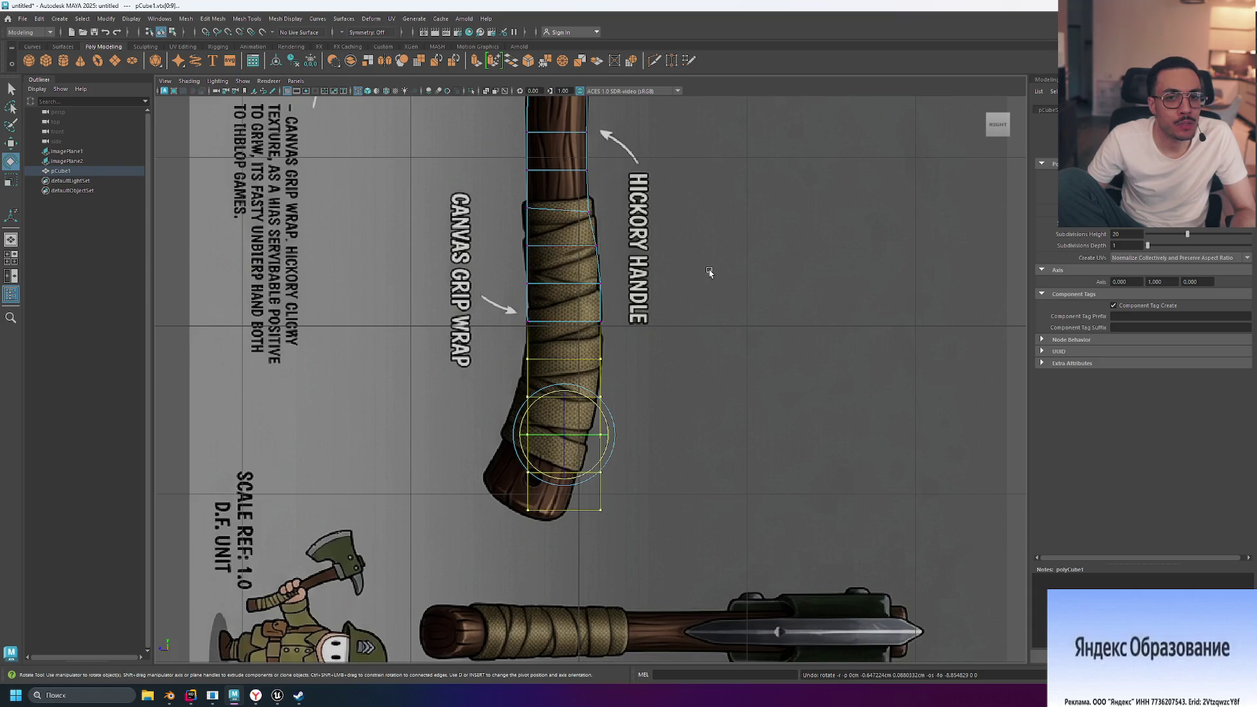
pyautogui.click(709, 273)
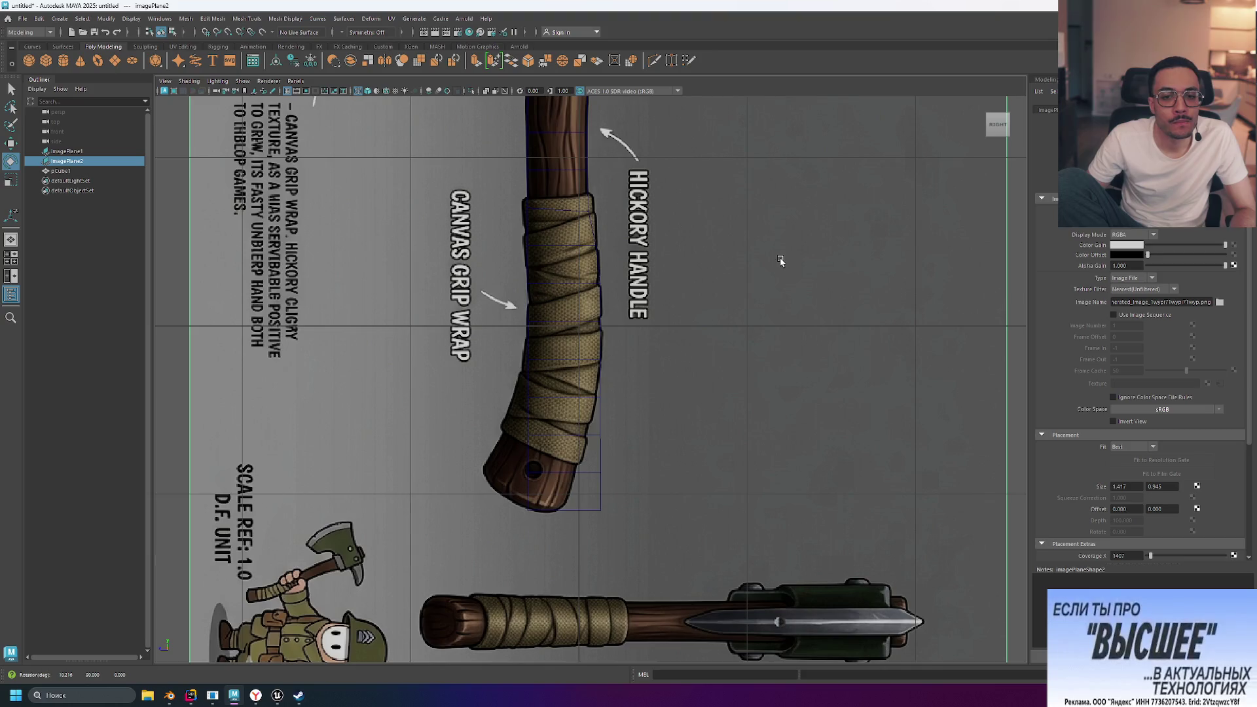
# Centre the axe reference sheet and start an EP curve with a first point on the axe
pyautogui.scroll(-5, 778, 261)
pyautogui.scroll(-2, 778, 260)
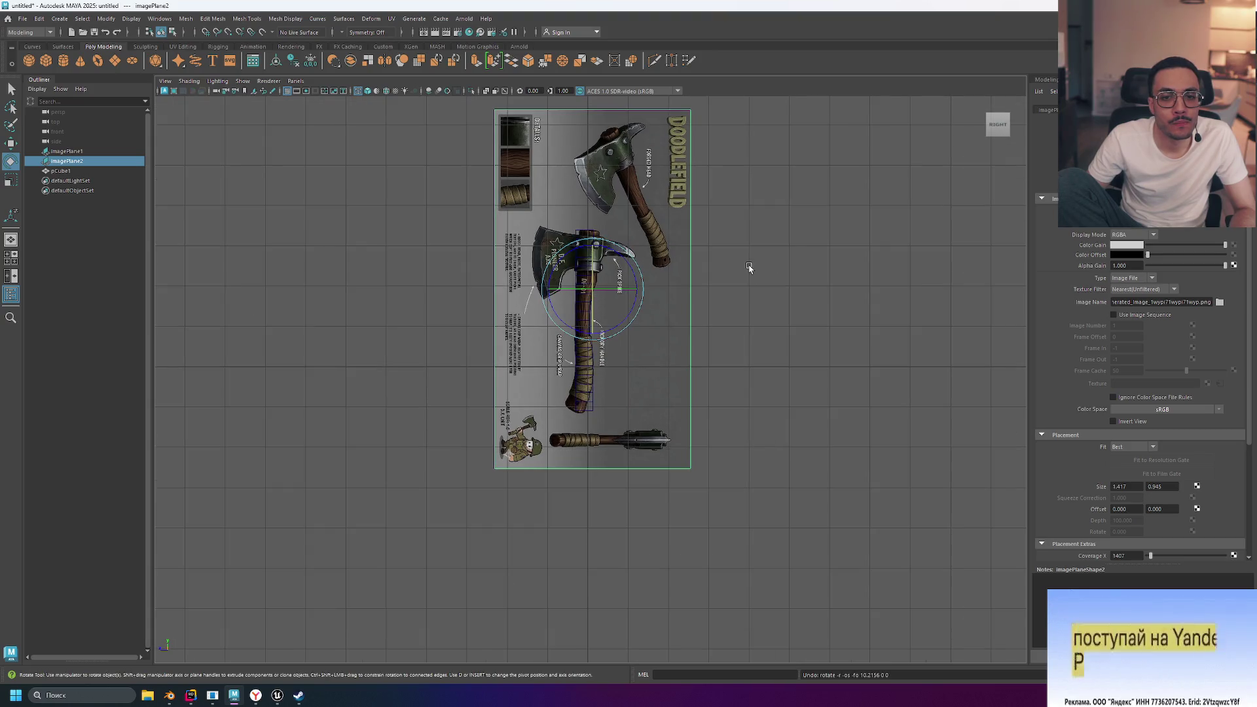
pyautogui.scroll(1, 743, 291)
pyautogui.keyDown('alt'); pyautogui.moveTo(744, 290); pyautogui.dragTo(713, 337, button='middle'); pyautogui.keyUp('alt')
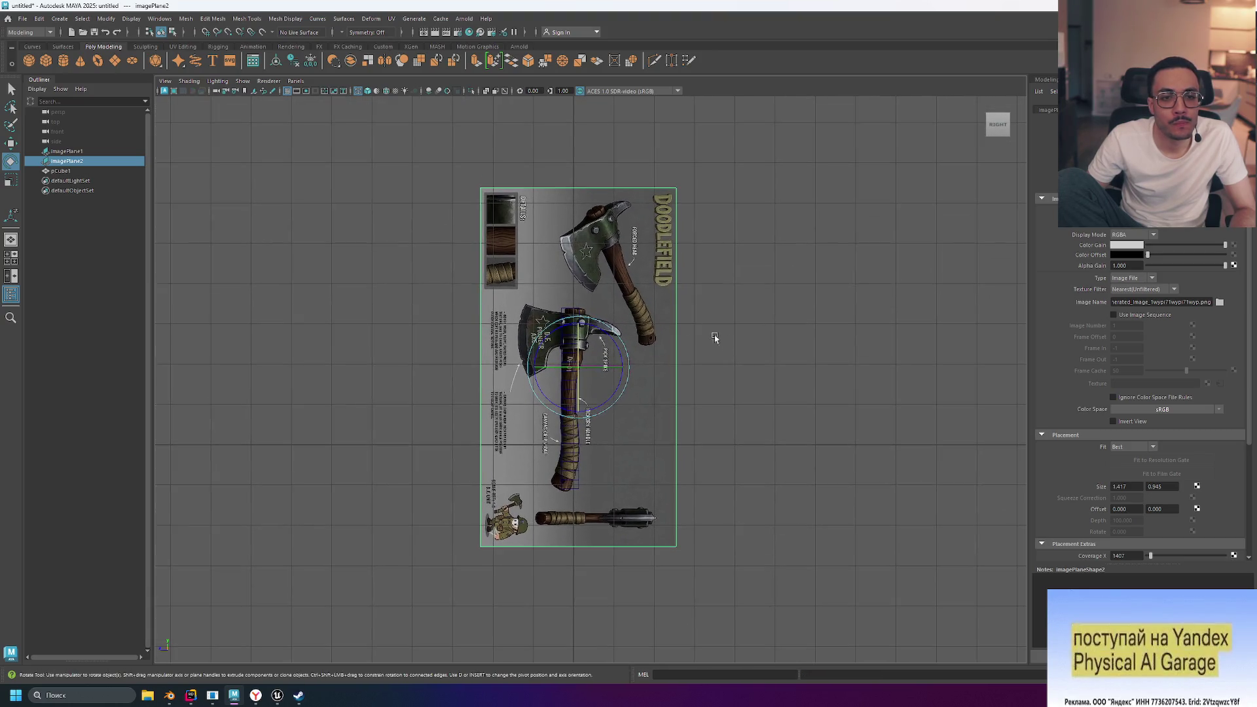
pyautogui.click(32, 47)
pyautogui.scroll(5, 590, 367)
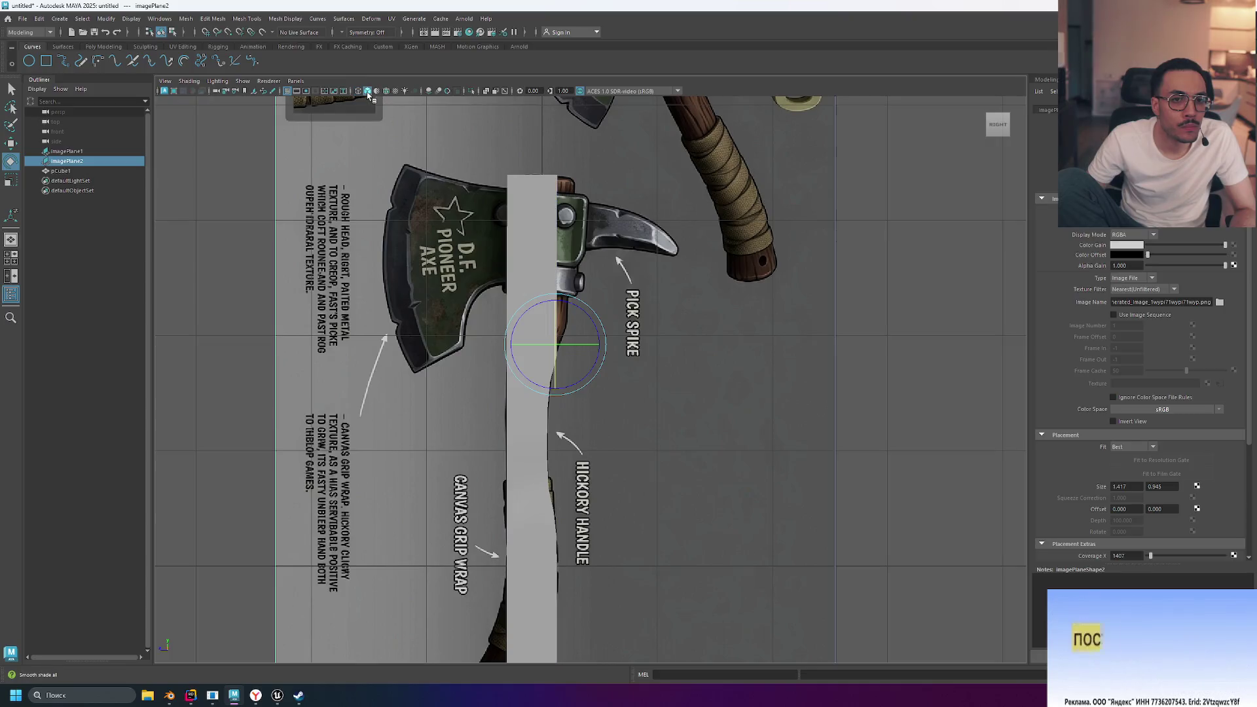
pyautogui.scroll(-5, 589, 367)
pyautogui.scroll(1, 605, 383)
pyautogui.scroll(2, 604, 383)
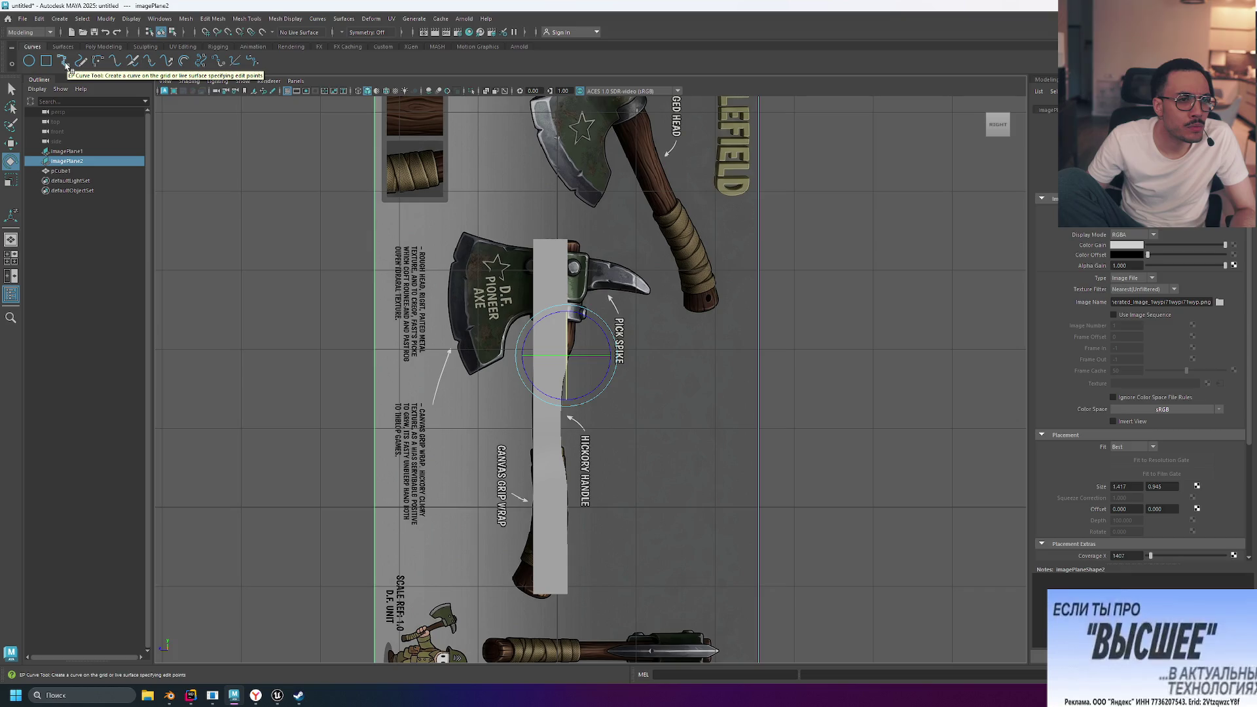
pyautogui.click(64, 62)
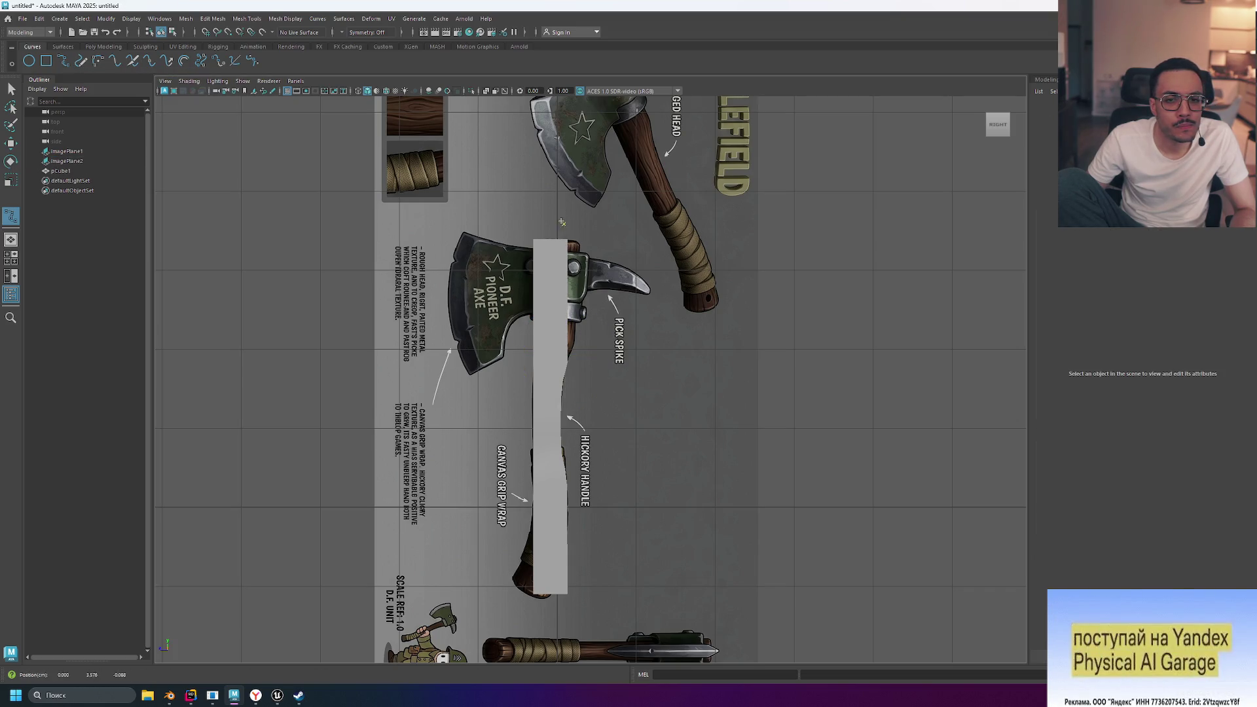
pyautogui.click(568, 244)
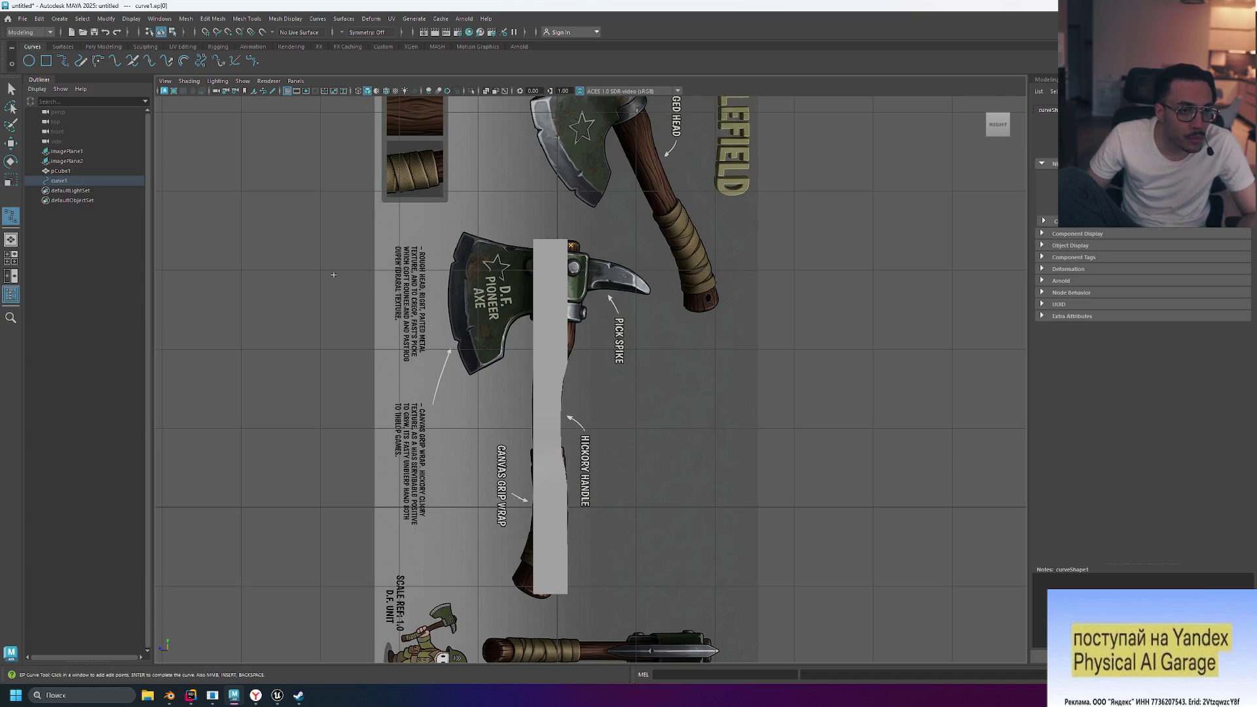
# Hide the handle box pCube1 and restart the EP curve at the top of the handle
pyautogui.click(74, 171)
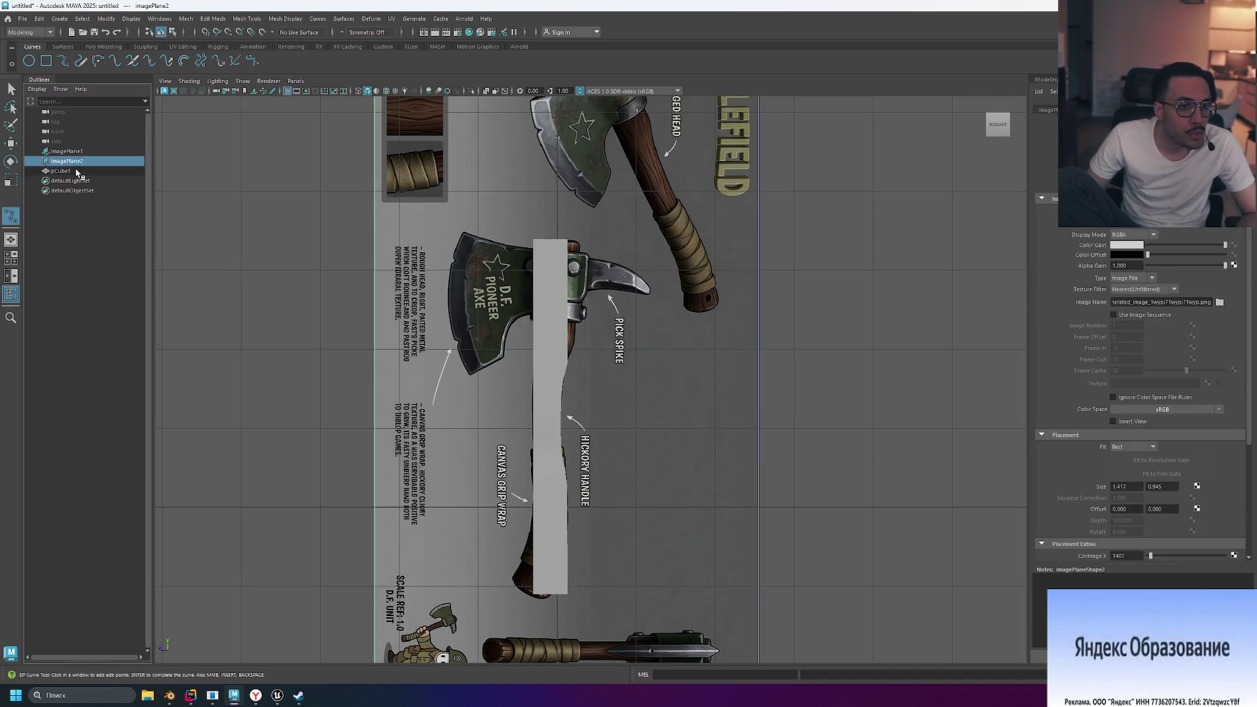
pyautogui.press('h')
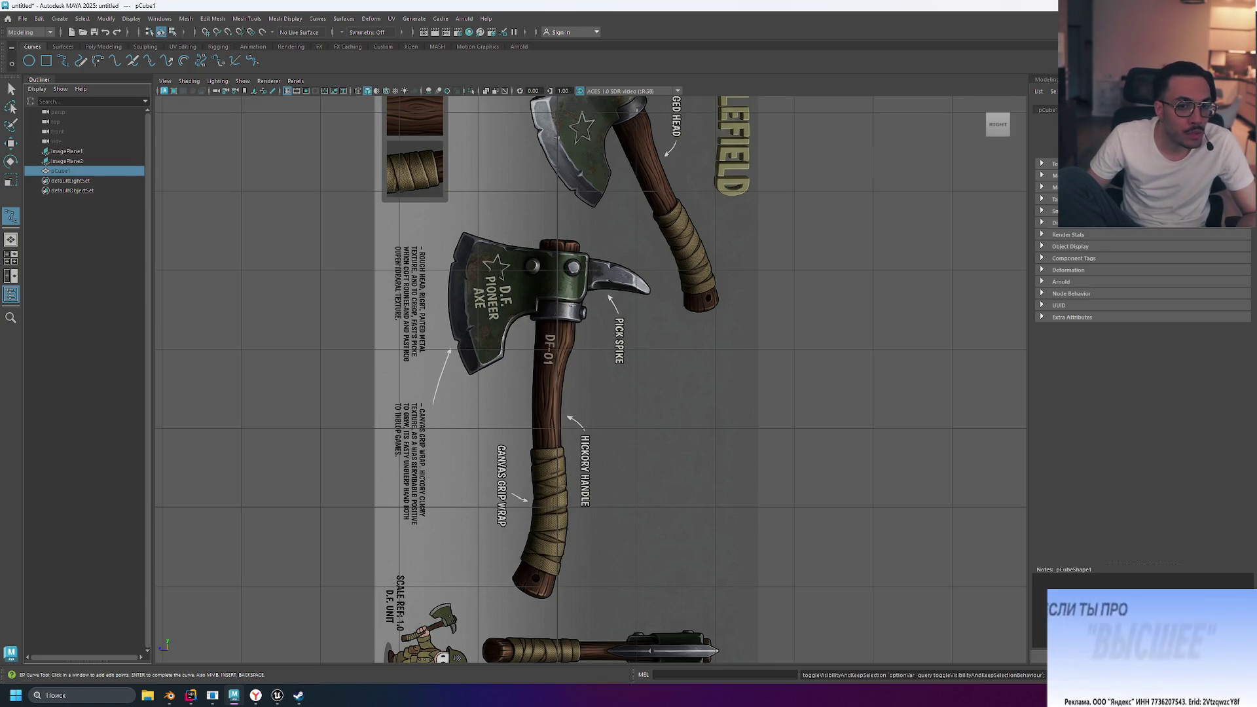
pyautogui.click(62, 63)
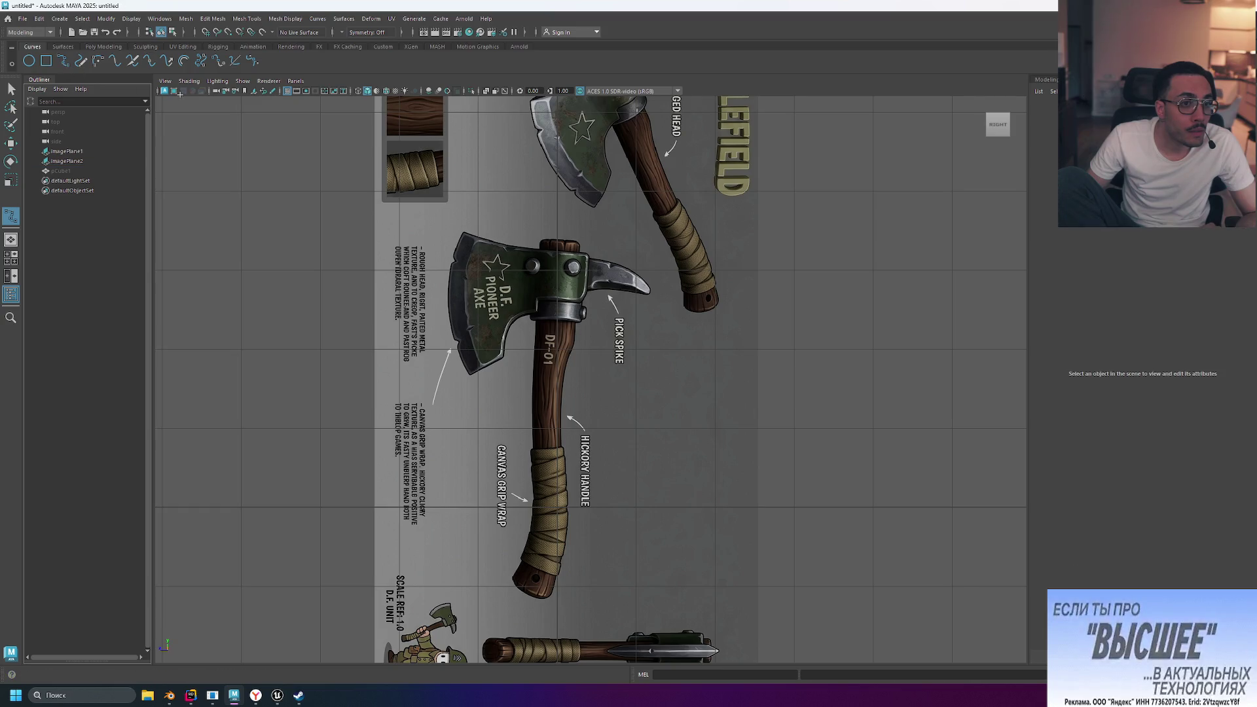
pyautogui.click(561, 282)
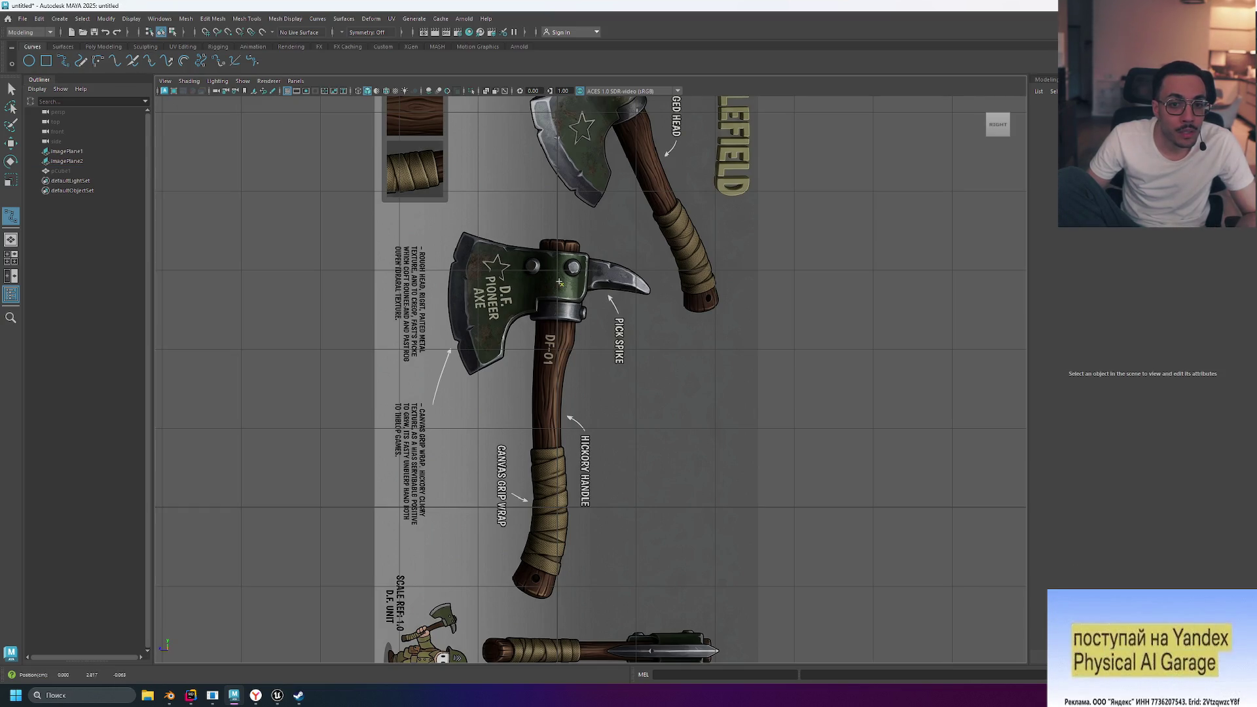
pyautogui.click(563, 244)
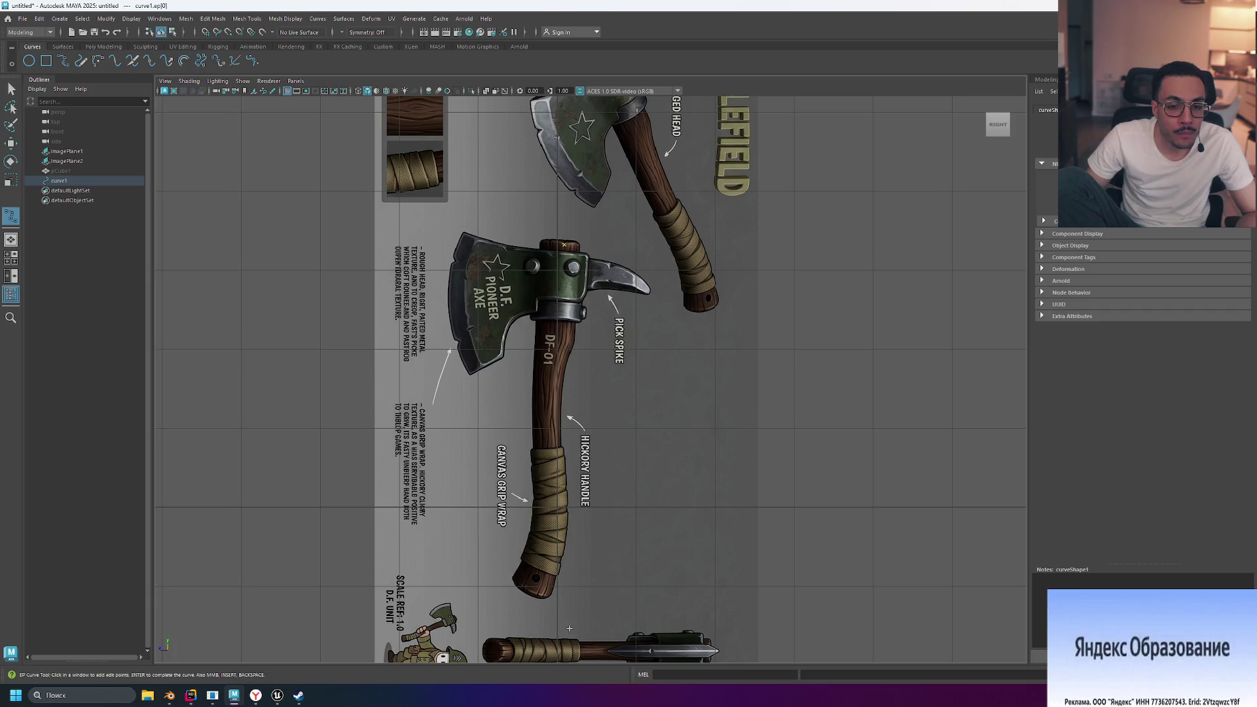
pyautogui.click(557, 407)
# Add EP curve points down the handle and grip to the handle's bottom end
pyautogui.scroll(3, 538, 436)
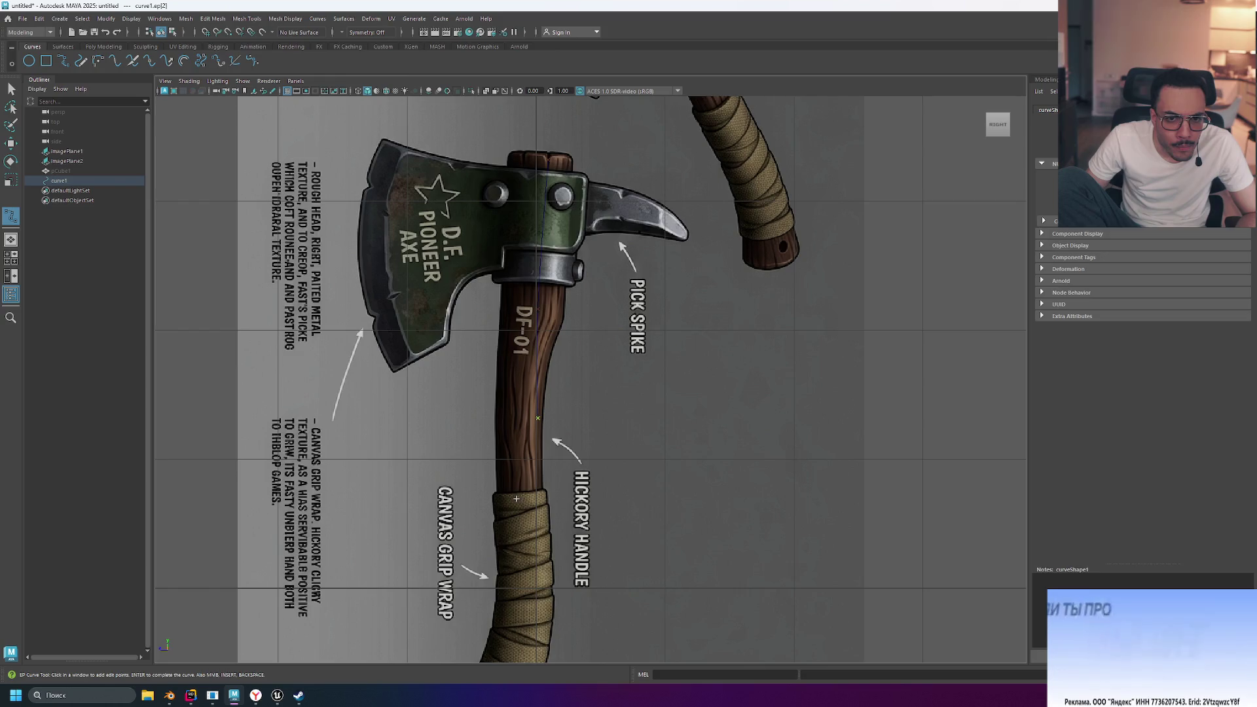
pyautogui.click(523, 513)
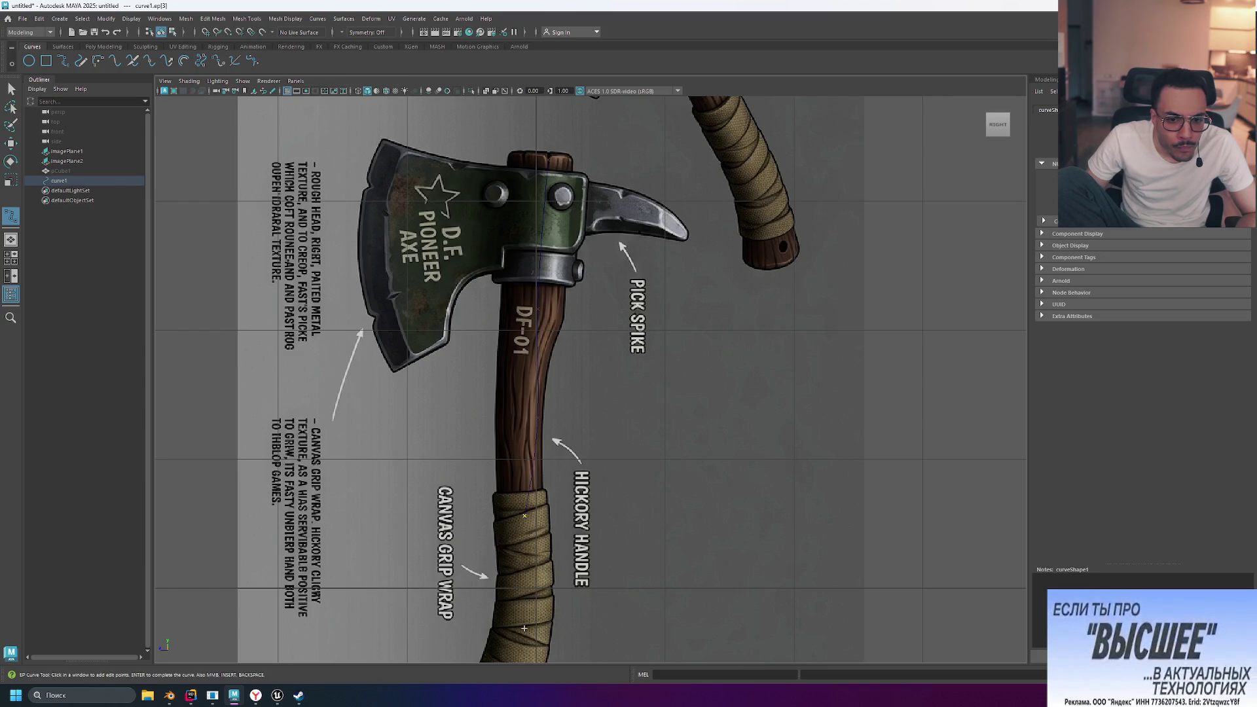
pyautogui.scroll(-5, 525, 609)
pyautogui.scroll(1, 566, 514)
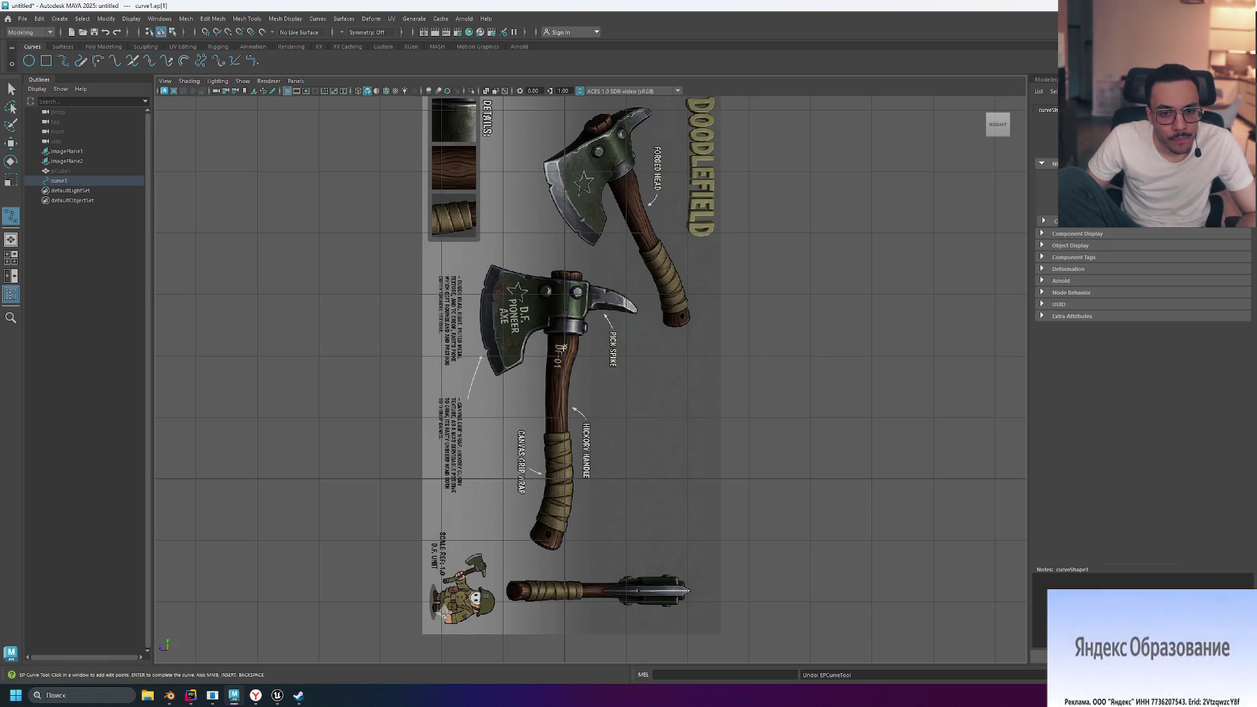
pyautogui.click(557, 419)
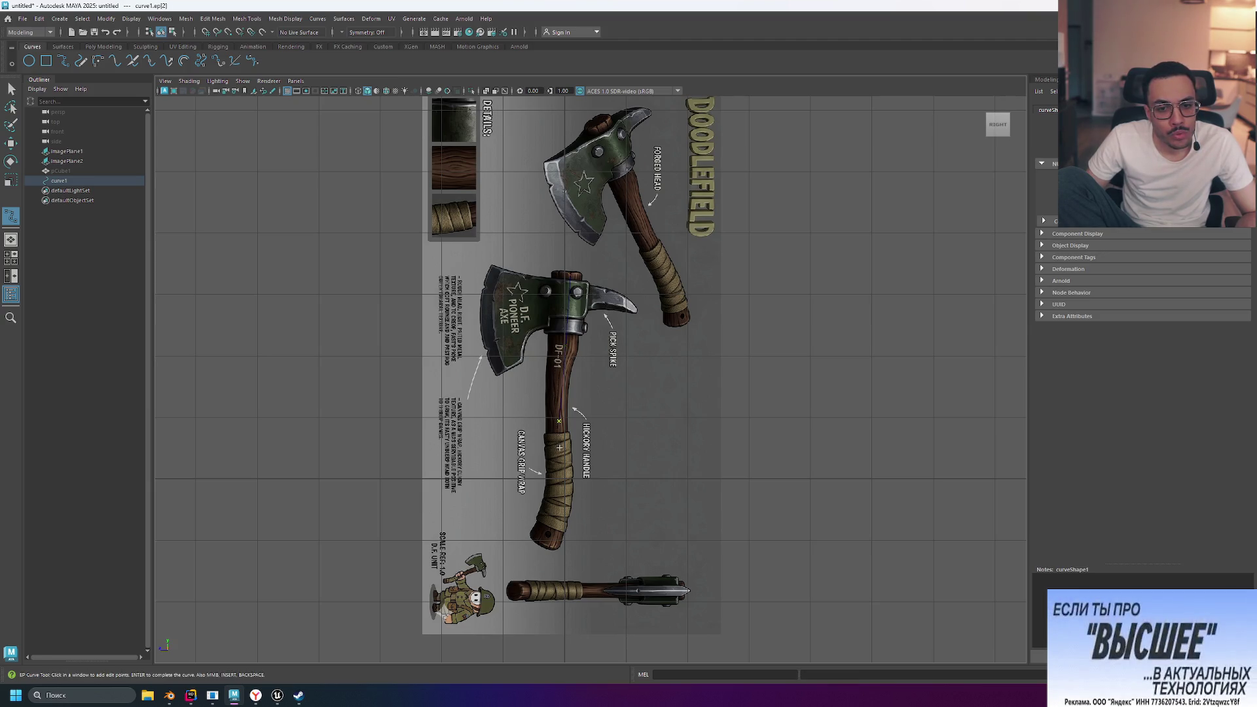
pyautogui.click(562, 478)
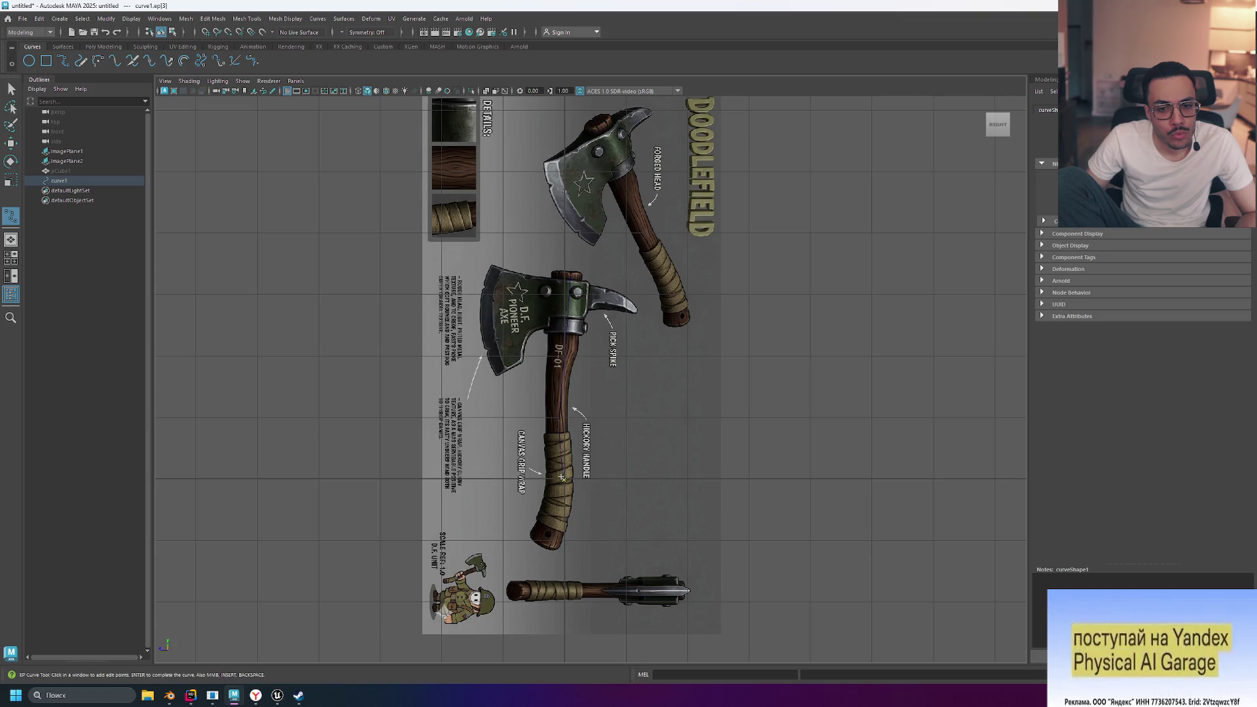
pyautogui.click(544, 543)
pyautogui.scroll(5, 564, 527)
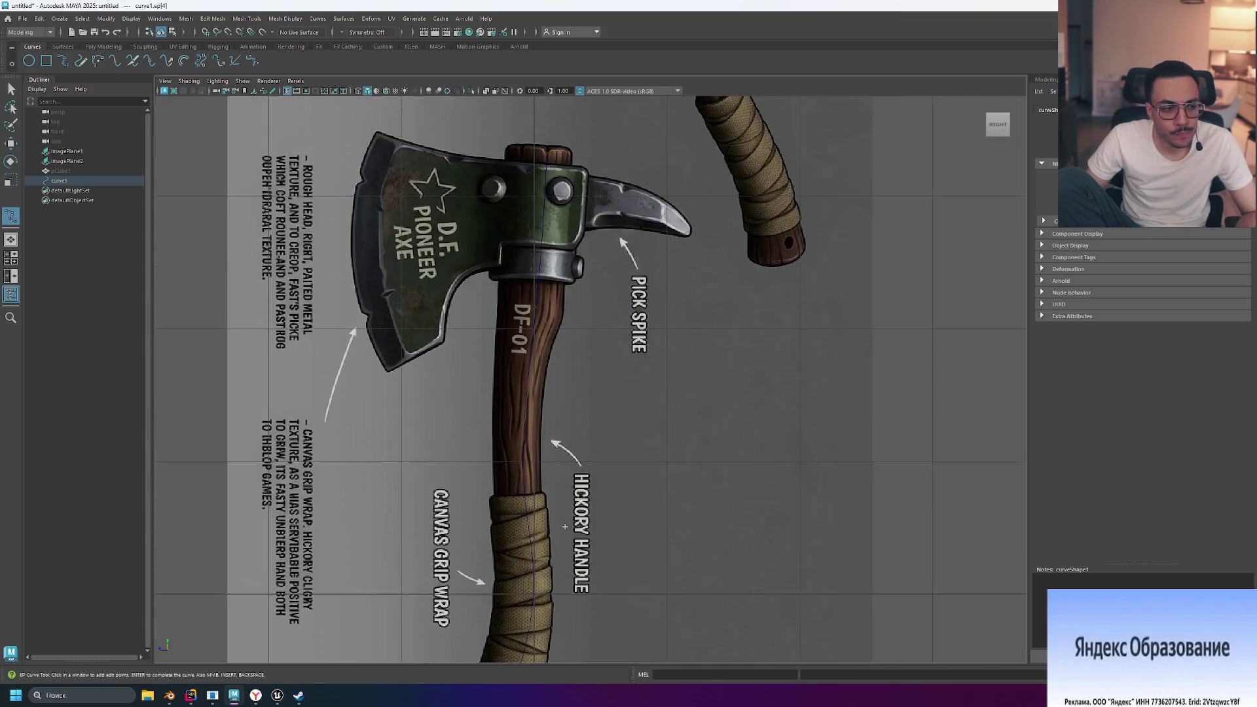
pyautogui.scroll(-5, 599, 488)
pyautogui.scroll(4, 589, 393)
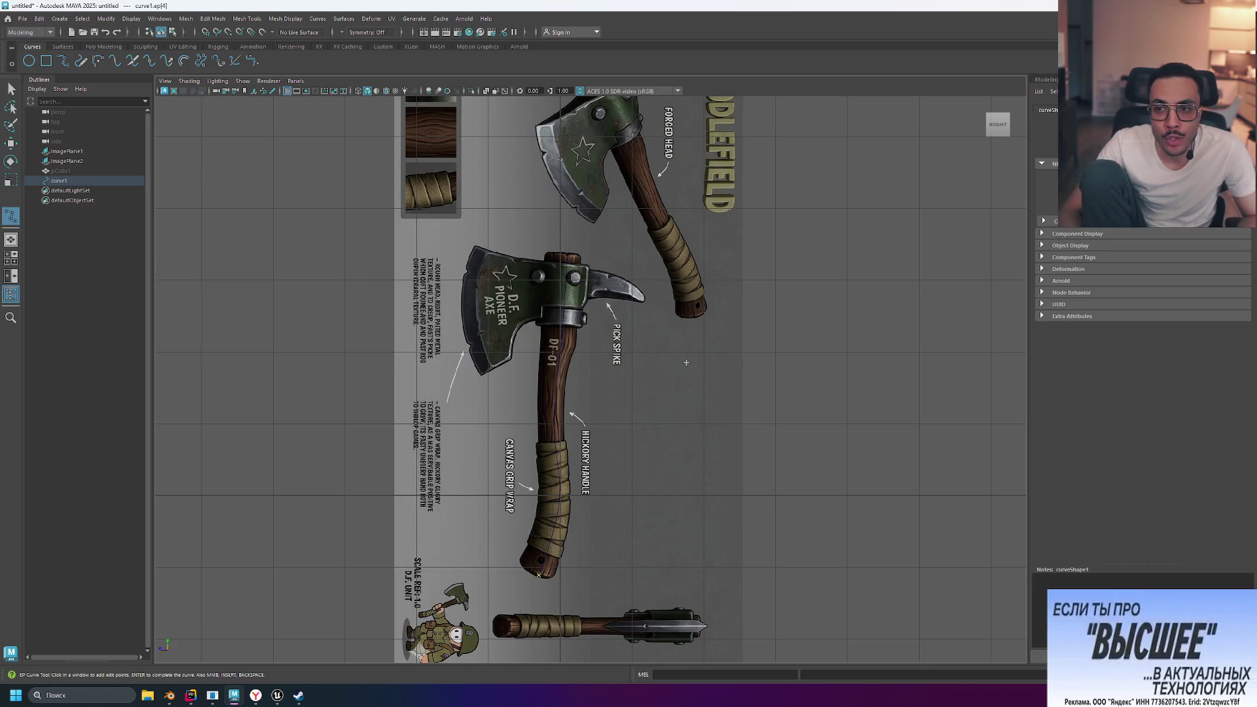
# Finish curve1, frame the whole reference image and show all four views
pyautogui.press('e')
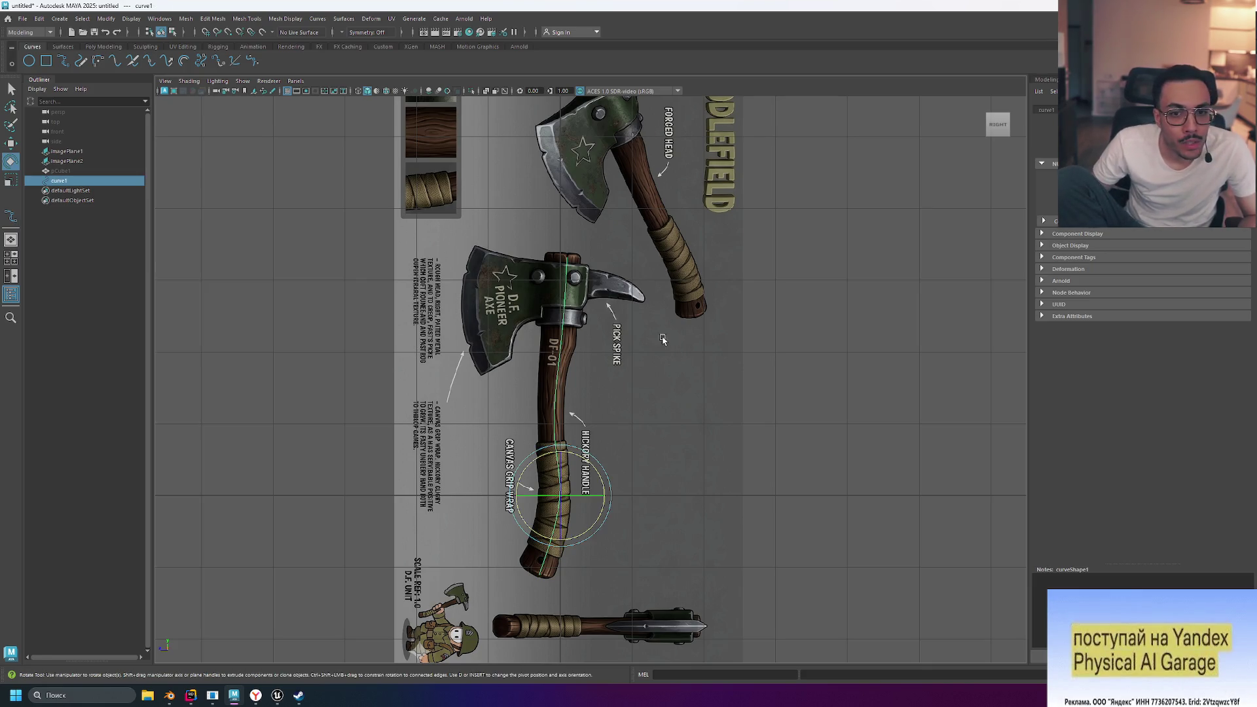
pyautogui.scroll(2, 569, 298)
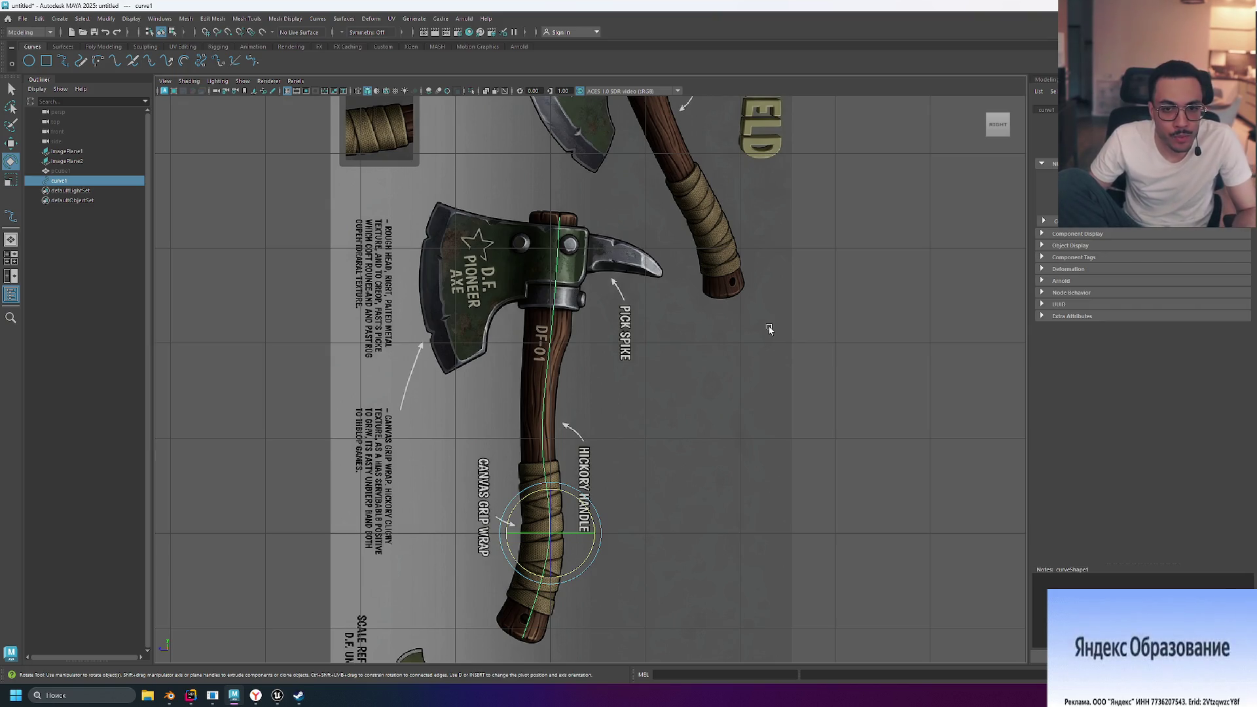
pyautogui.press('a')
pyautogui.press('space')
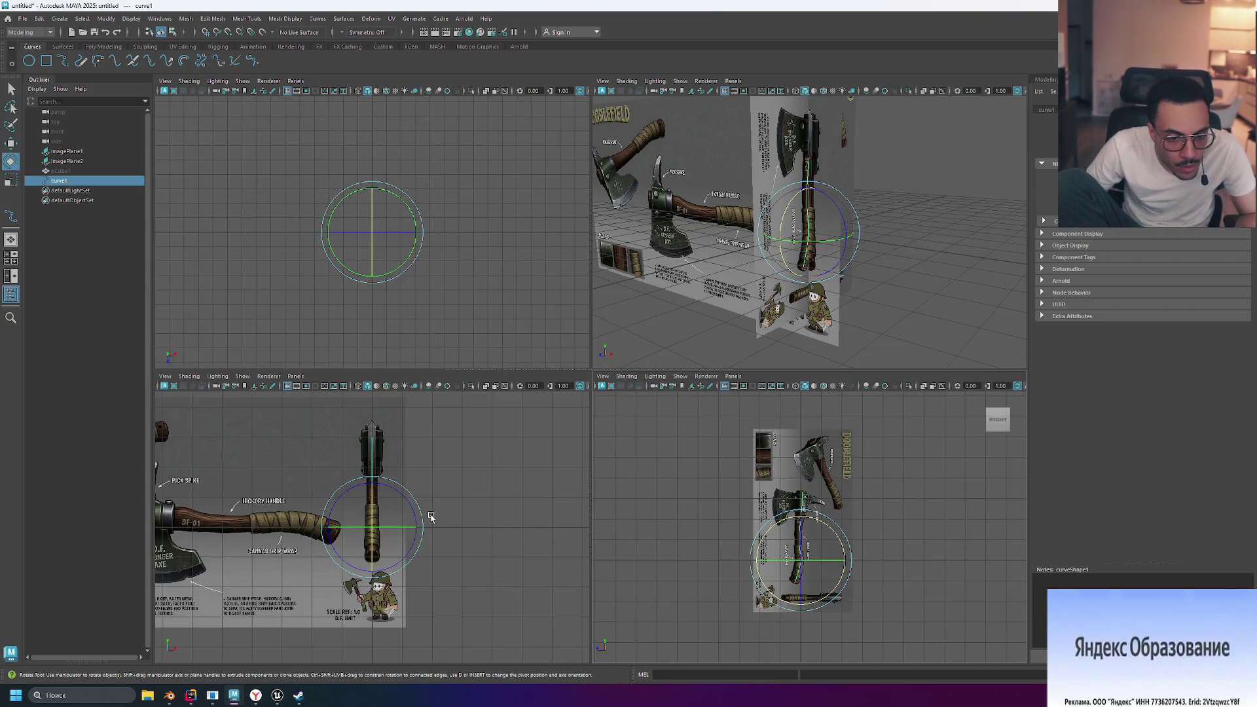
pyautogui.scroll(3, 452, 508)
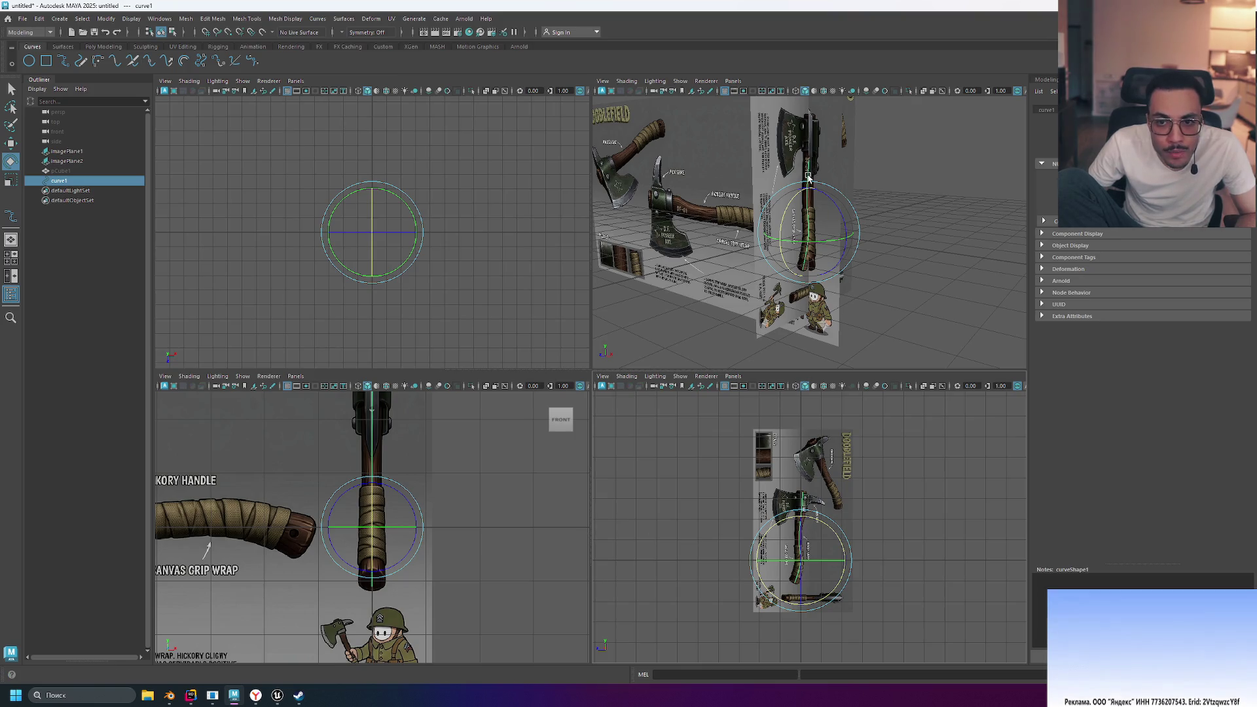
# Unhide pCube1, maximize the side view and switch to the Poly Modeling shelf
pyautogui.click(93, 171)
pyautogui.press('h')
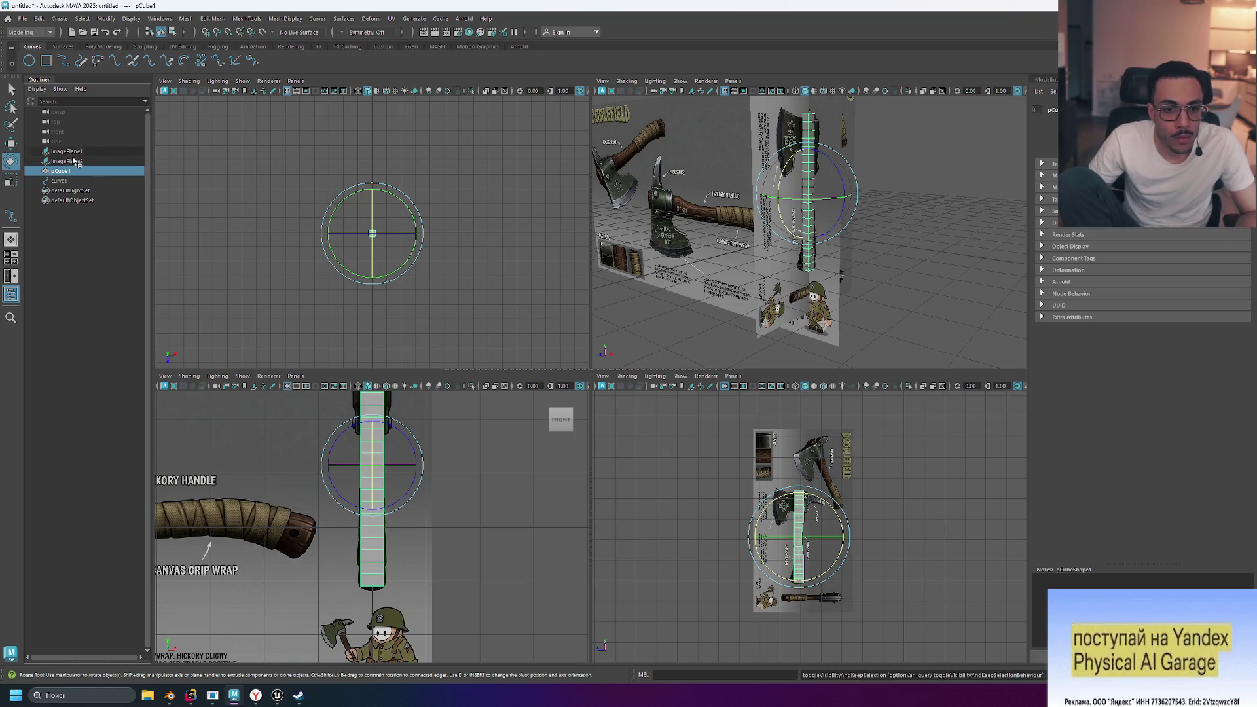
pyautogui.scroll(2, 429, 463)
pyautogui.scroll(6, 794, 573)
pyautogui.scroll(-6, 794, 573)
pyautogui.scroll(6, 796, 571)
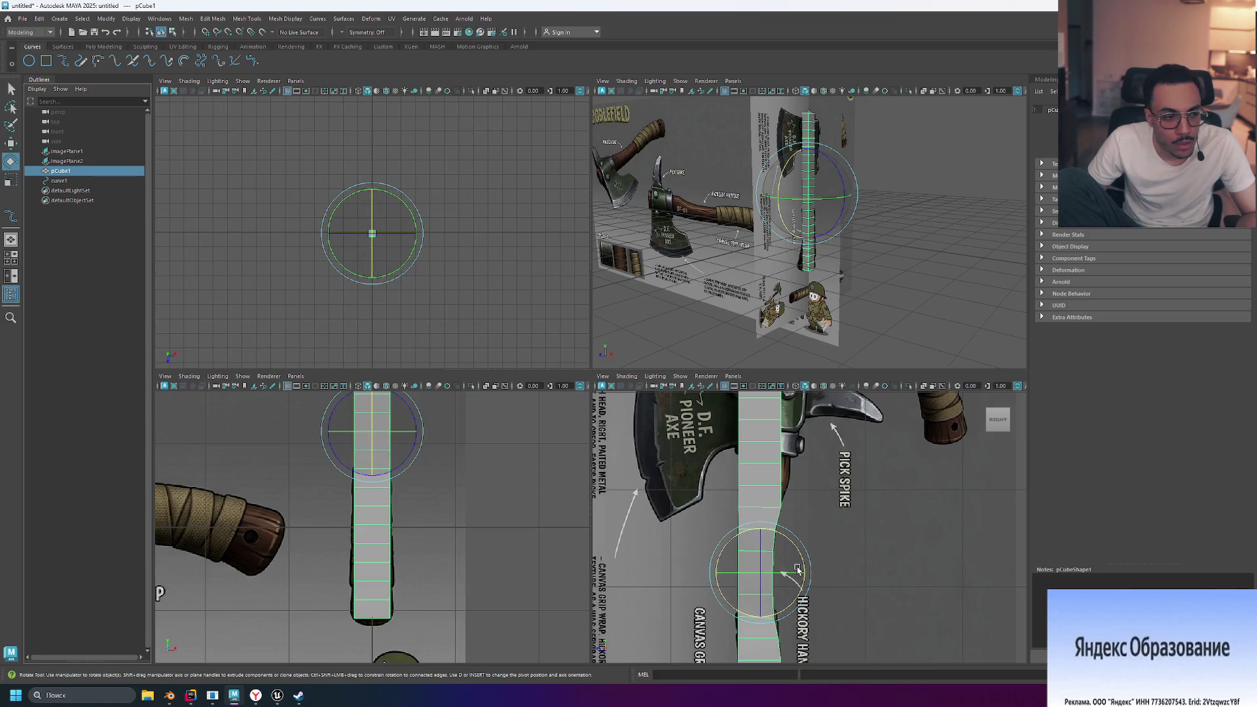
pyautogui.press('space')
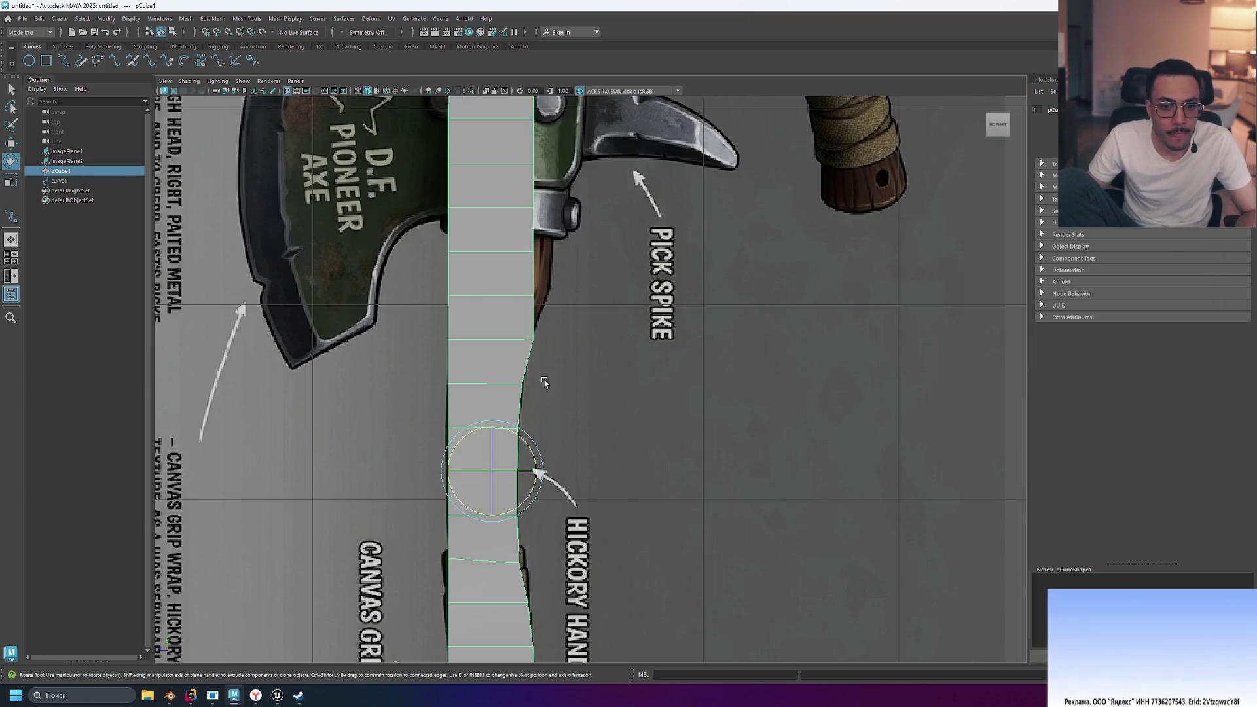
pyautogui.scroll(-6, 544, 382)
pyautogui.scroll(2, 544, 382)
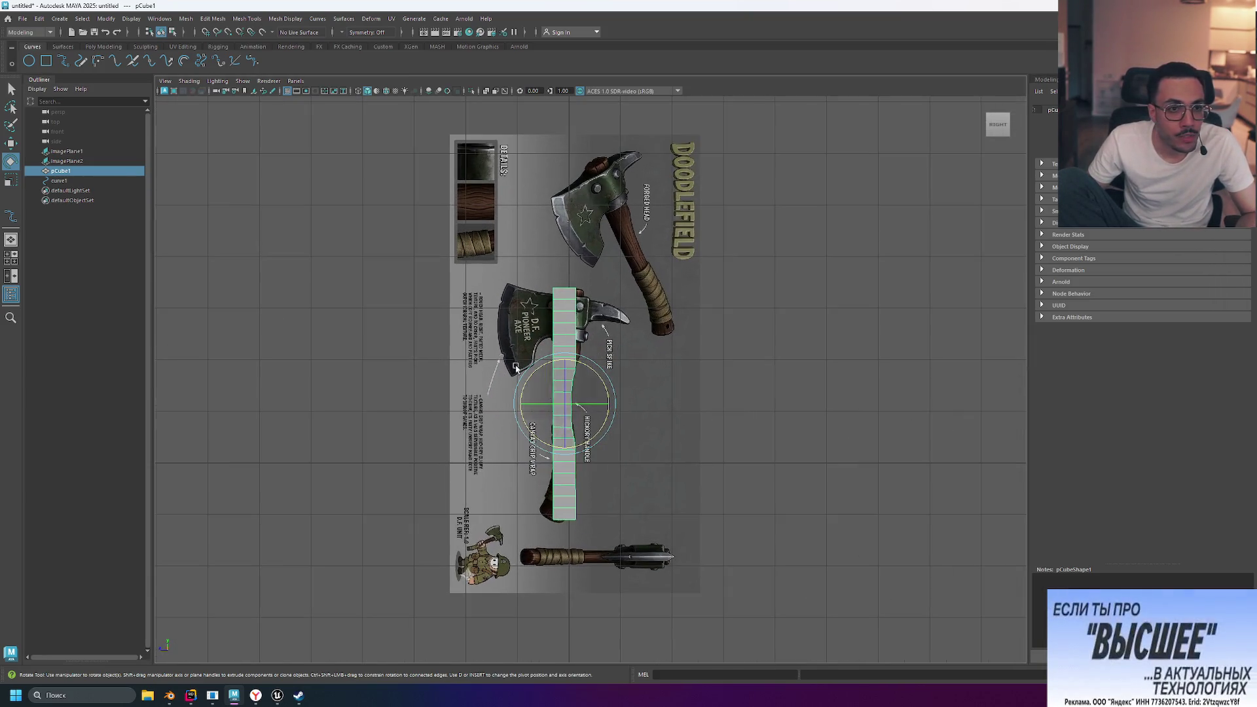
pyautogui.click(89, 47)
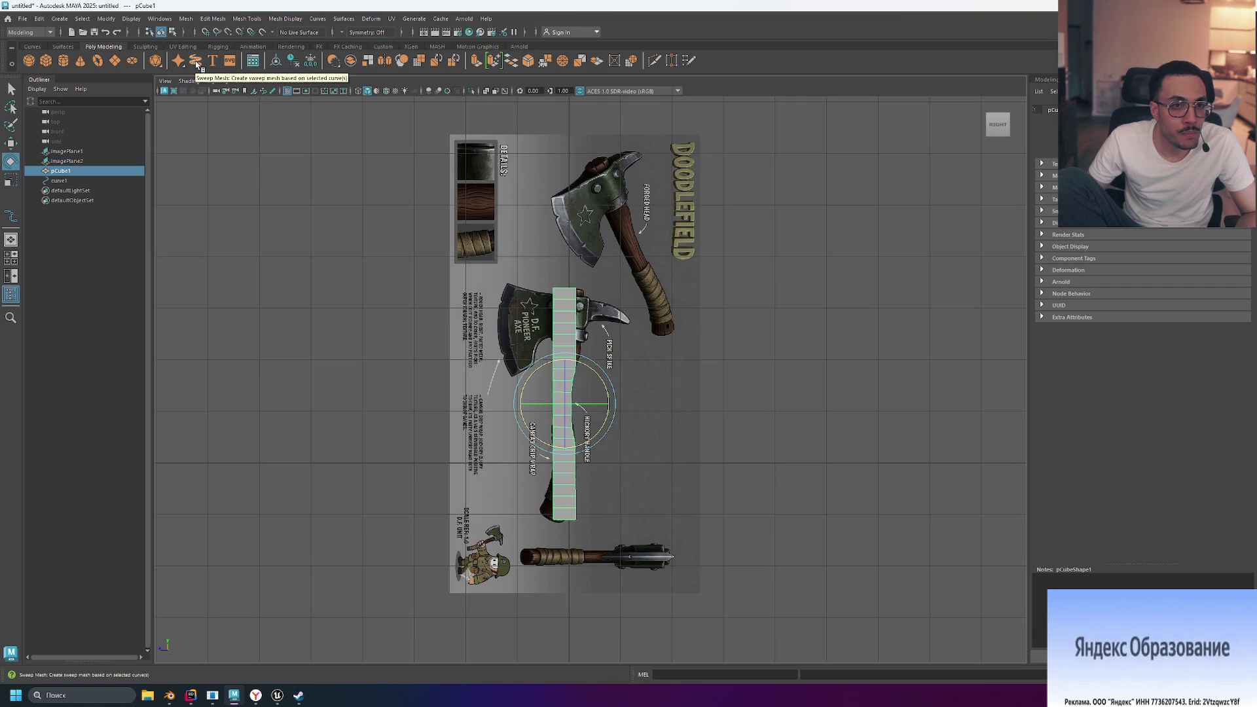
# Create two sweep meshes from the curves and inspect curve2, curve3 and sweep1 in the Outliner
pyautogui.click(196, 61)
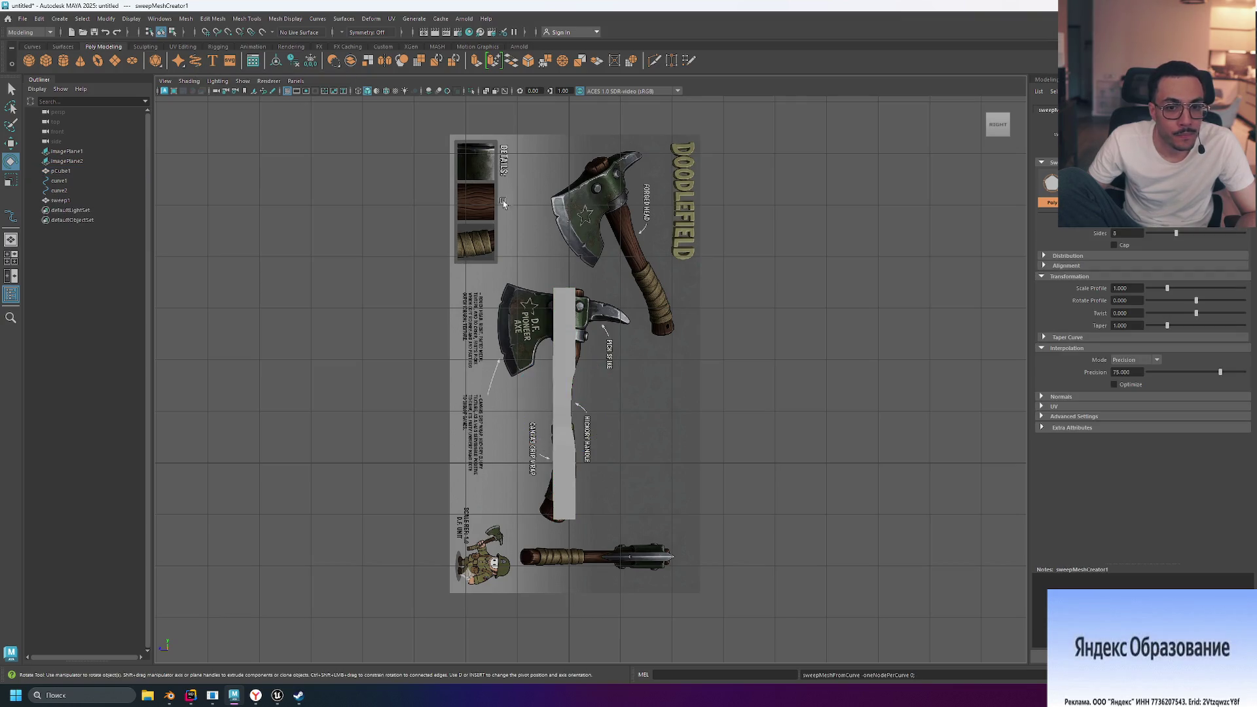
pyautogui.scroll(3, 504, 204)
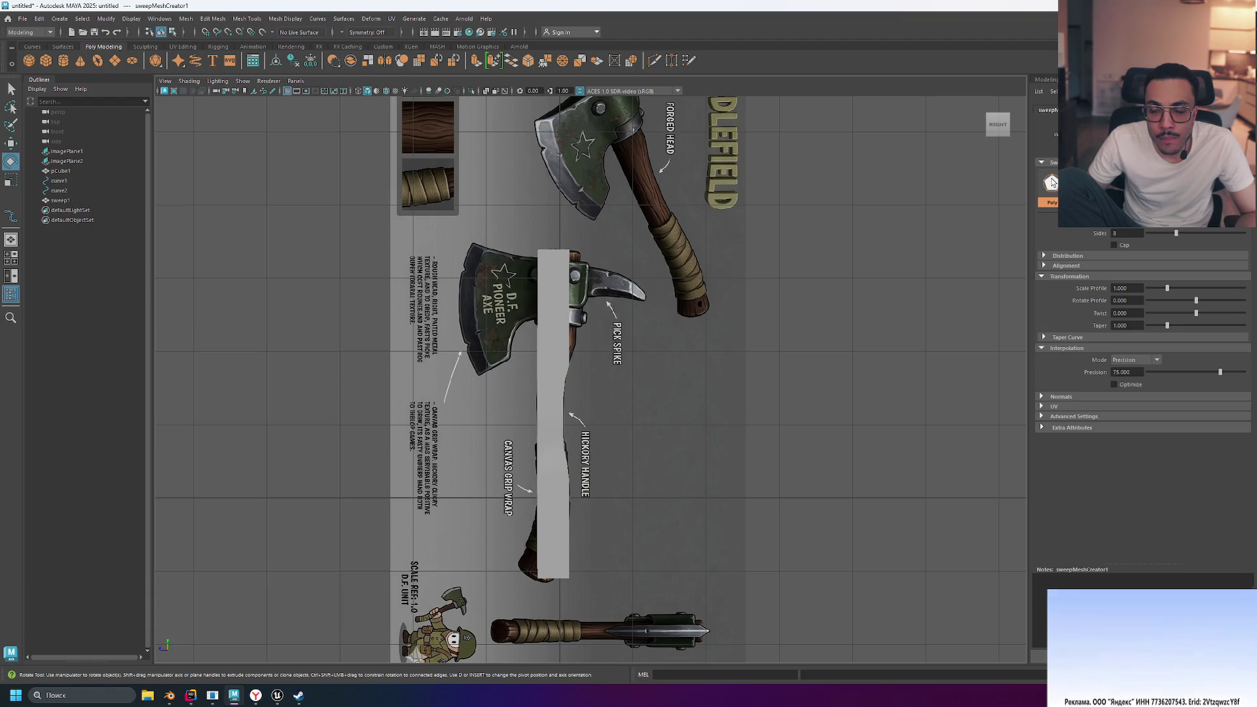
pyautogui.click(556, 307)
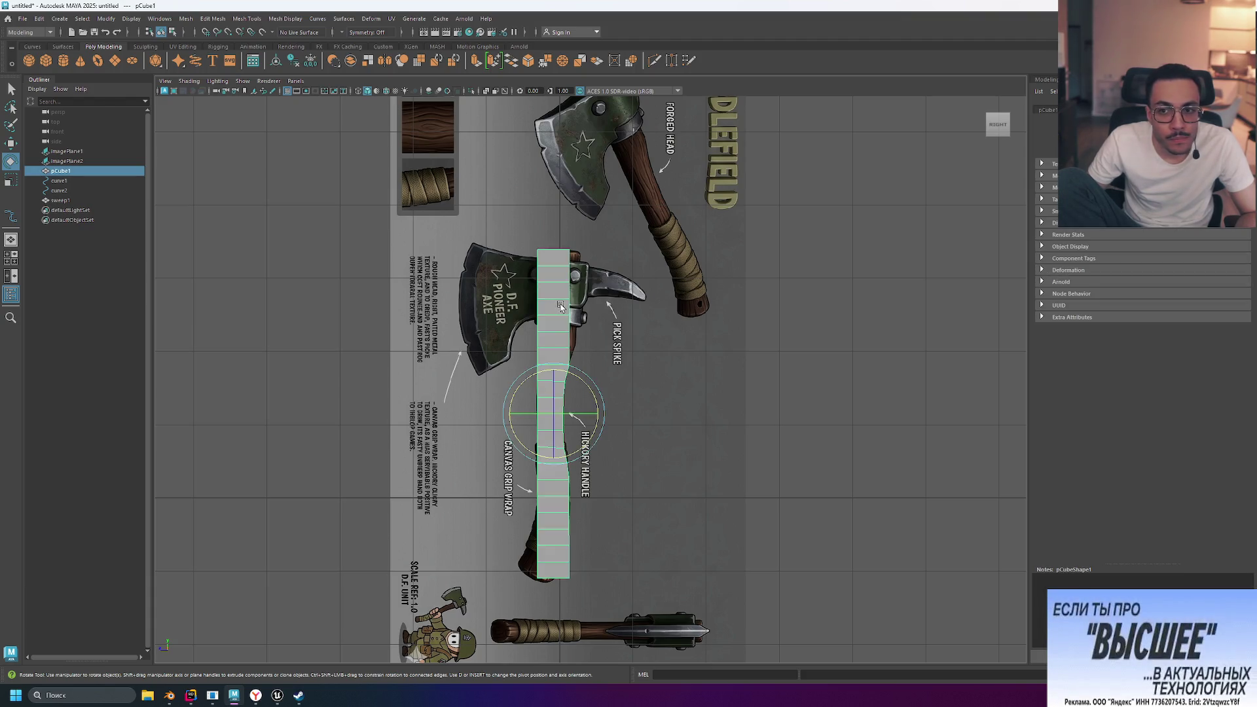
pyautogui.click(195, 61)
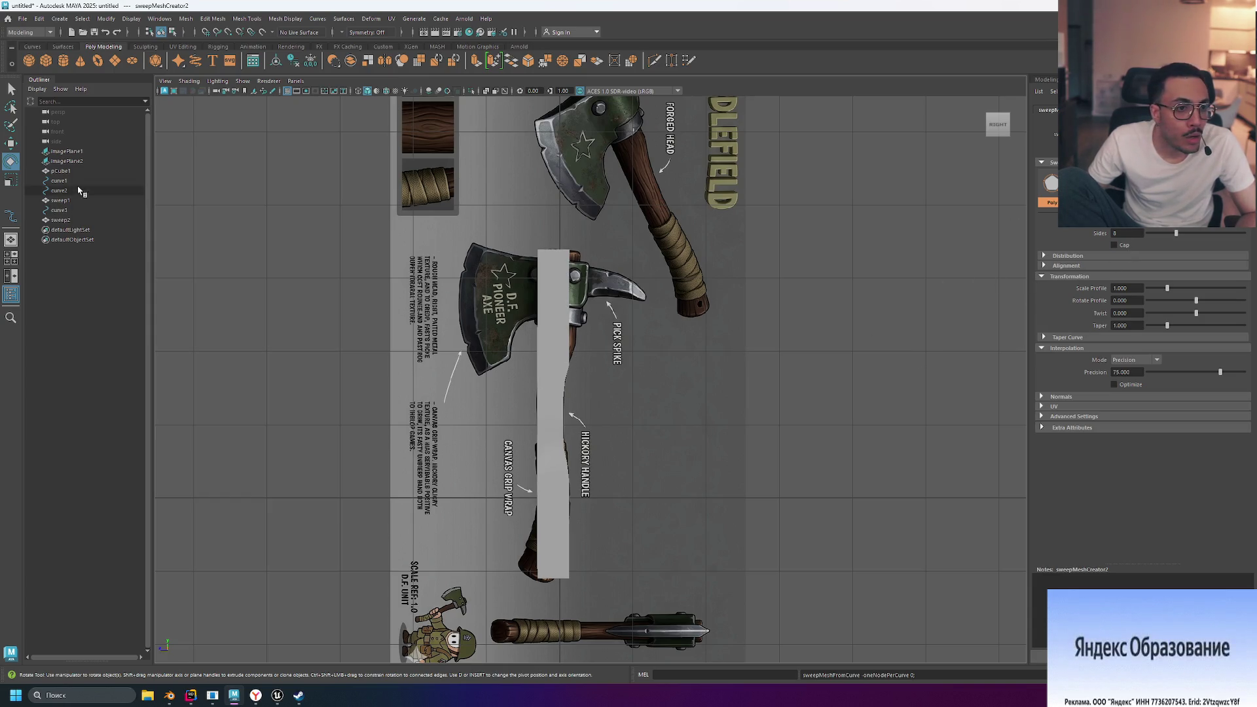
pyautogui.click(77, 191)
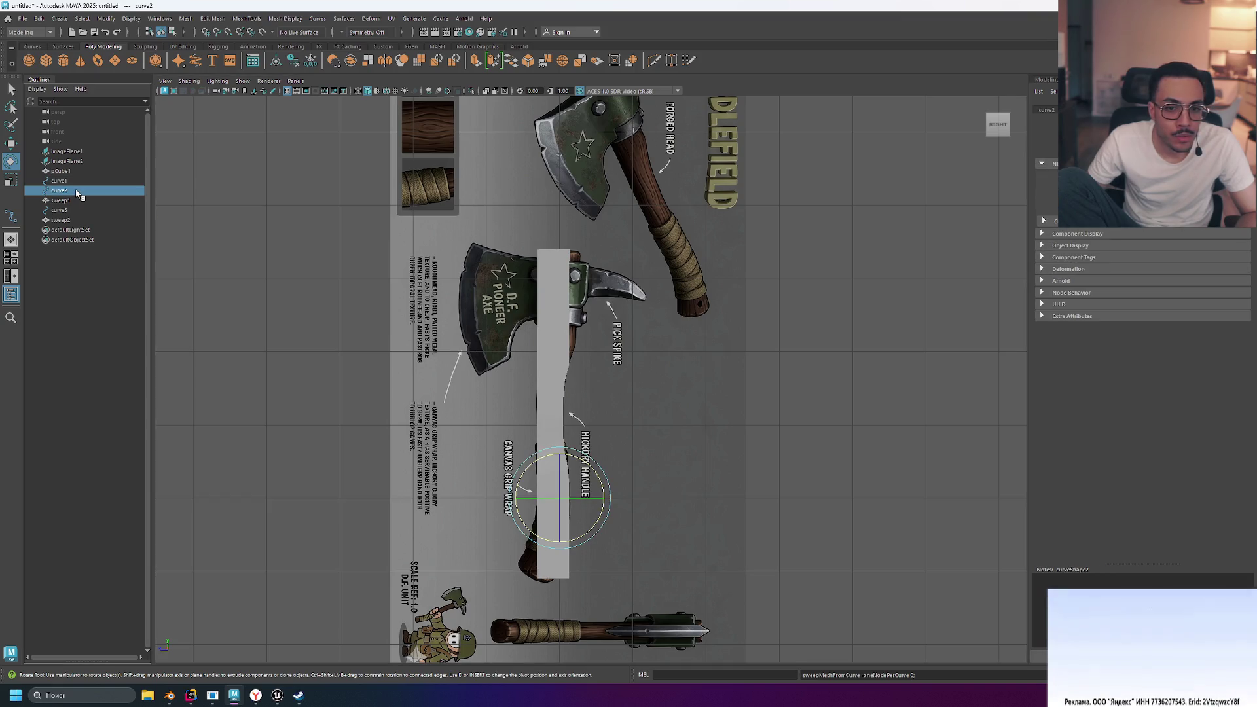
pyautogui.click(72, 211)
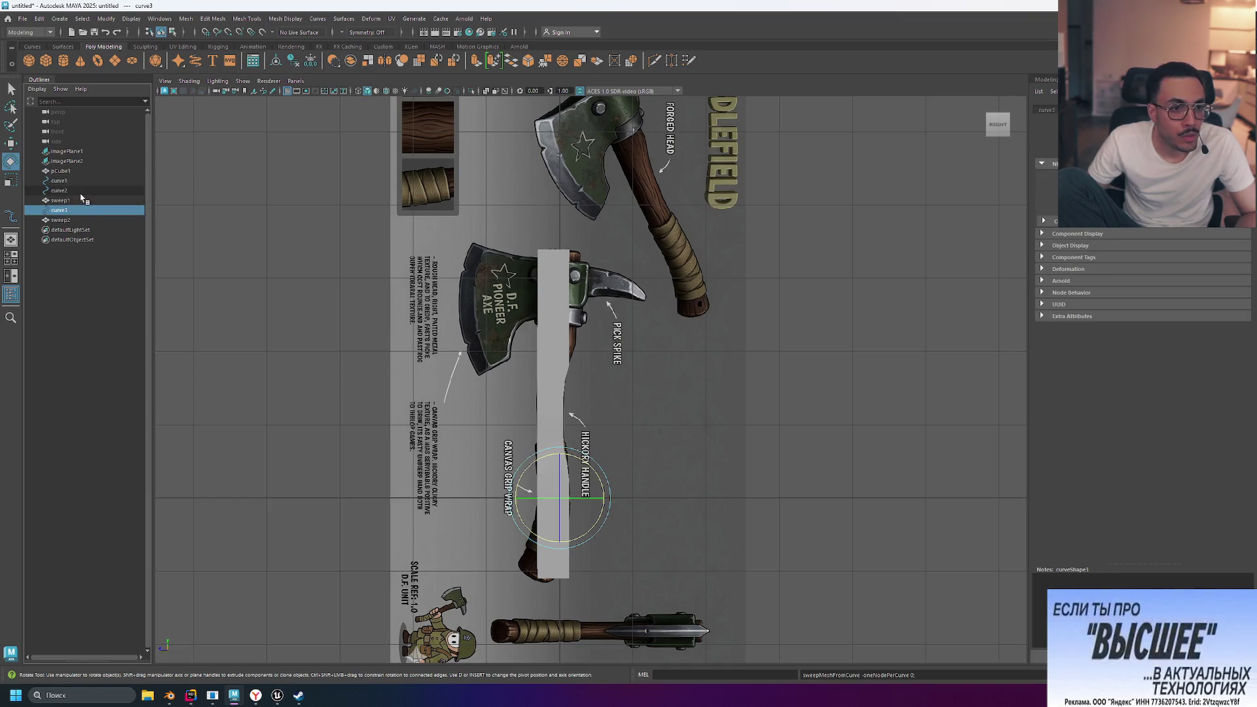
pyautogui.click(80, 191)
pyautogui.click(81, 200)
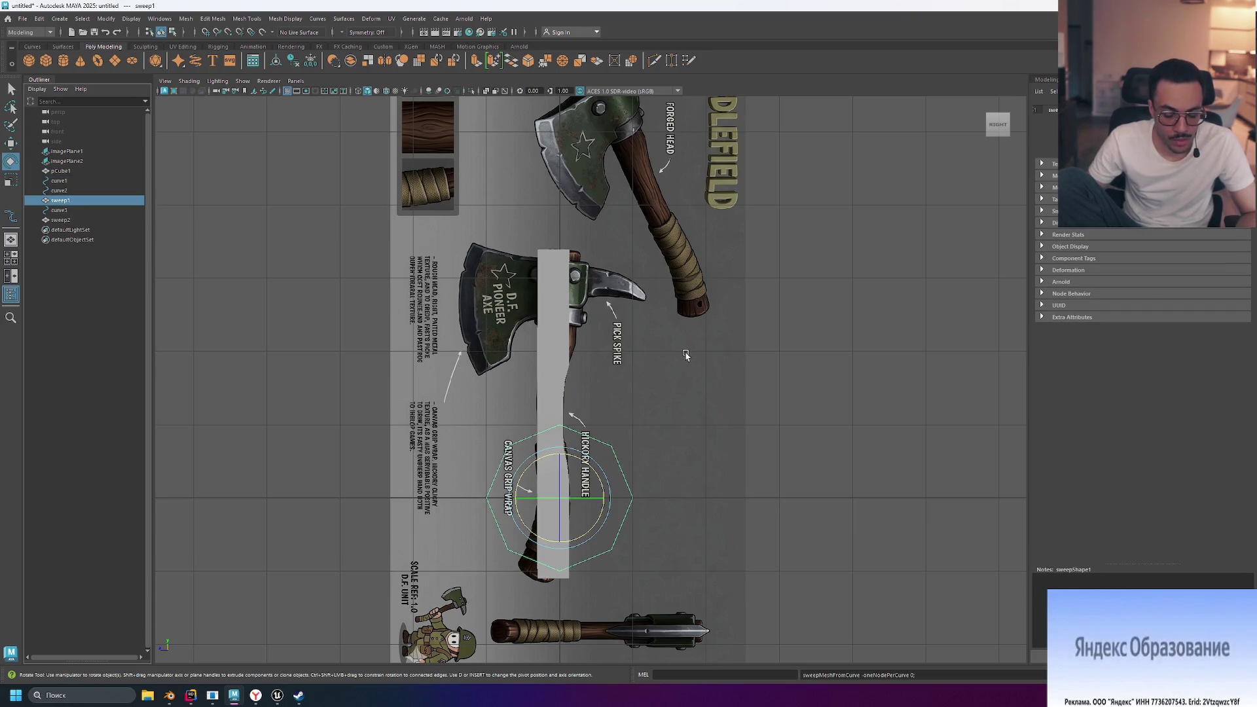
# Return to four views, undo the last rotation, orbit the sweep tube and delete sweep1
pyautogui.press('space')
pyautogui.hotkey('ctrl', 'z')
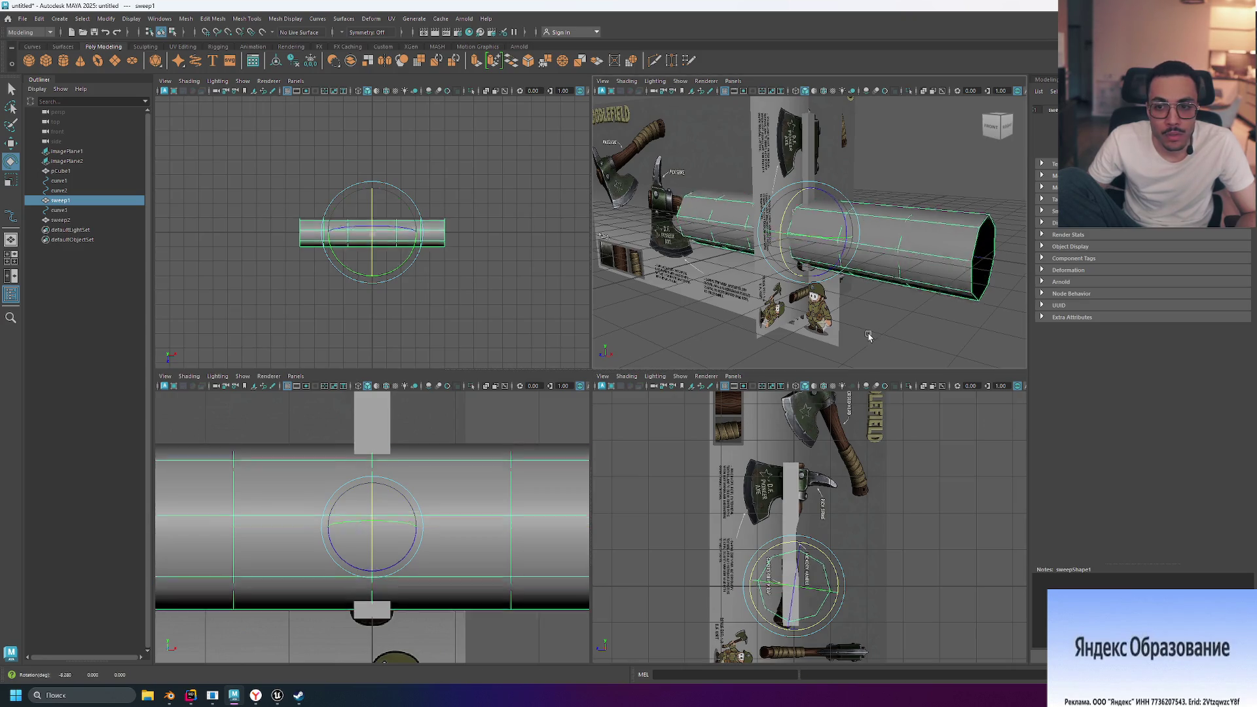
pyautogui.moveTo(856, 334)
pyautogui.keyDown('alt'); pyautogui.mouseDown()
pyautogui.moveTo(786, 328)
pyautogui.moveTo(797, 328)
pyautogui.mouseUp(); pyautogui.keyUp('alt')
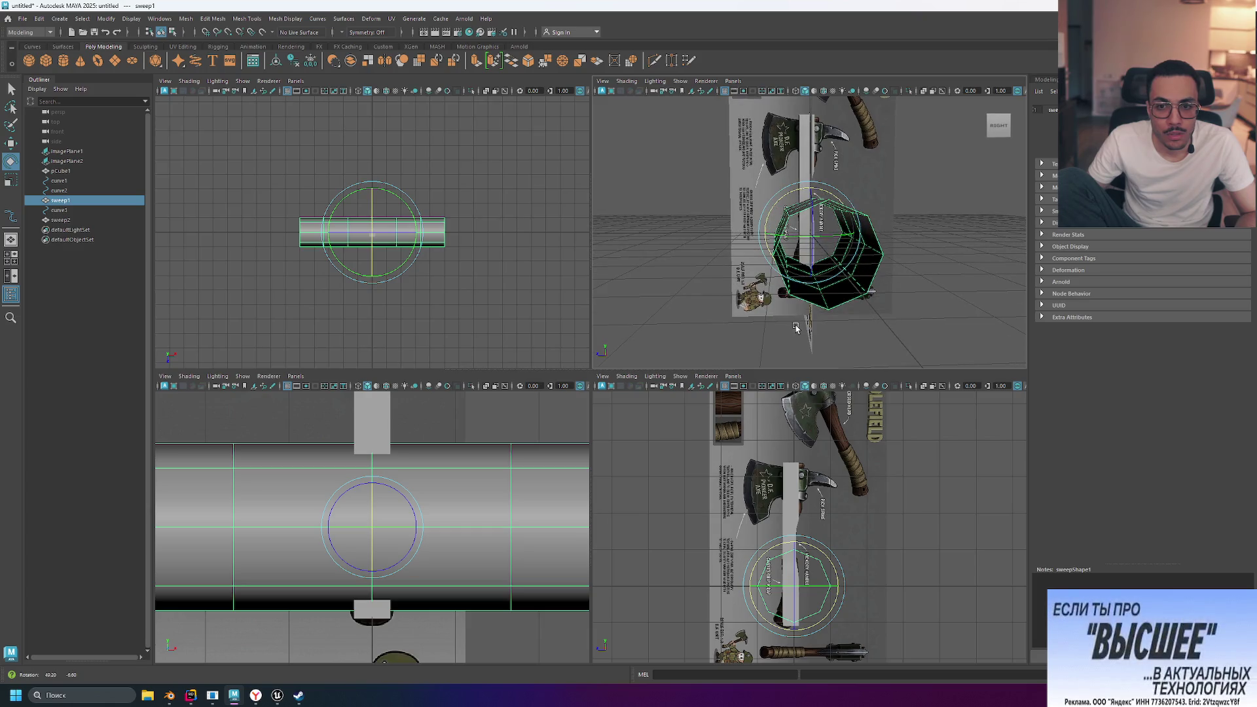
pyautogui.moveTo(796, 329)
pyautogui.keyDown('alt'); pyautogui.mouseDown()
pyautogui.moveTo(845, 338)
pyautogui.moveTo(864, 321)
pyautogui.mouseUp(); pyautogui.keyUp('alt')
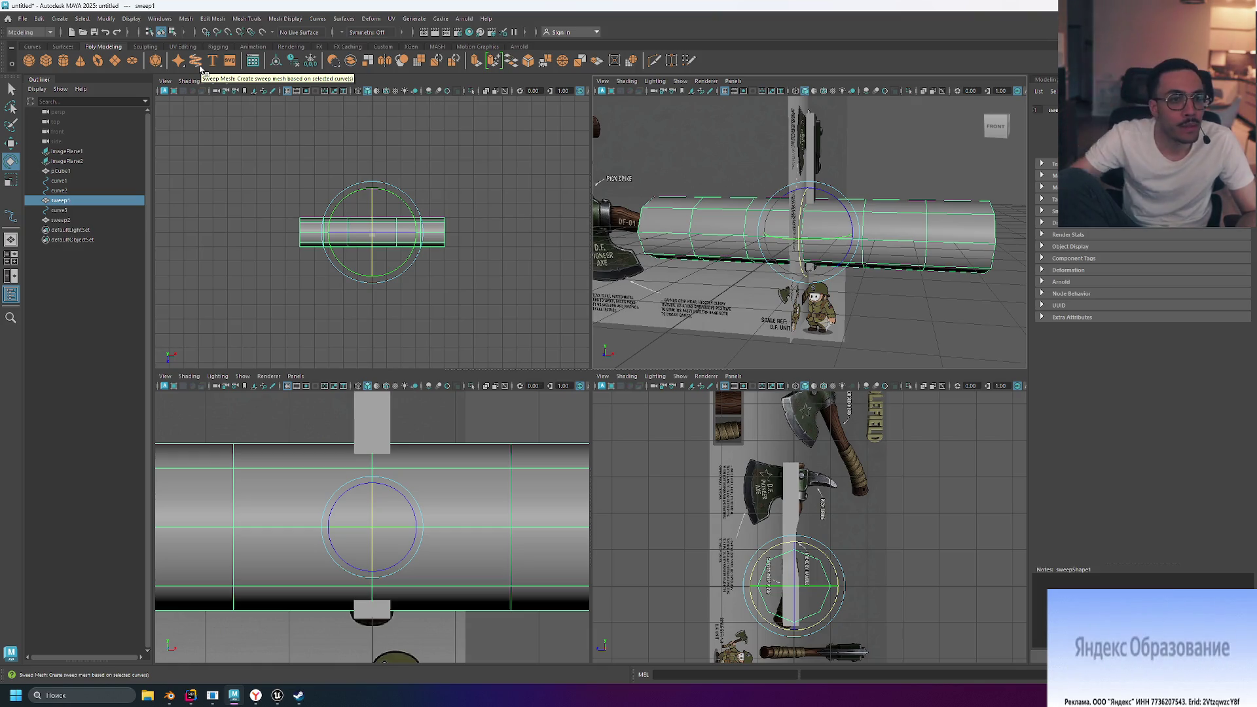
pyautogui.press('Delete')
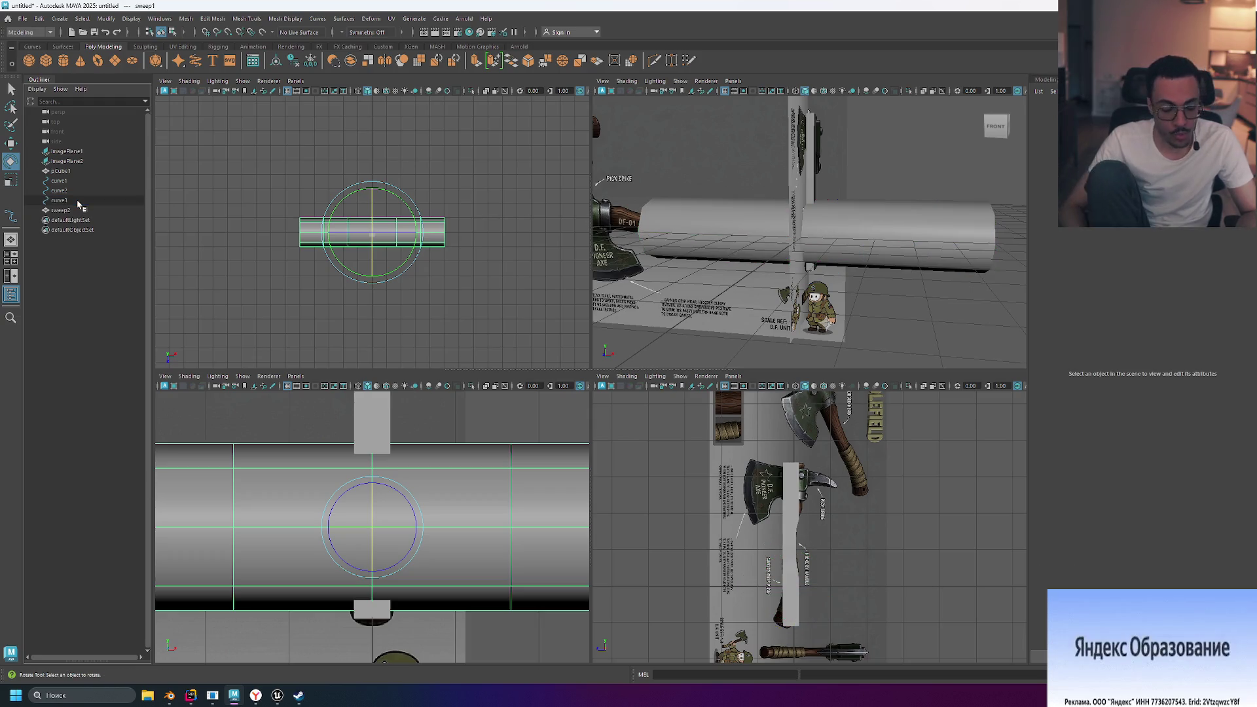
# Delete curve3, curve2 and the sweep2 tube from the scene
pyautogui.click(78, 205)
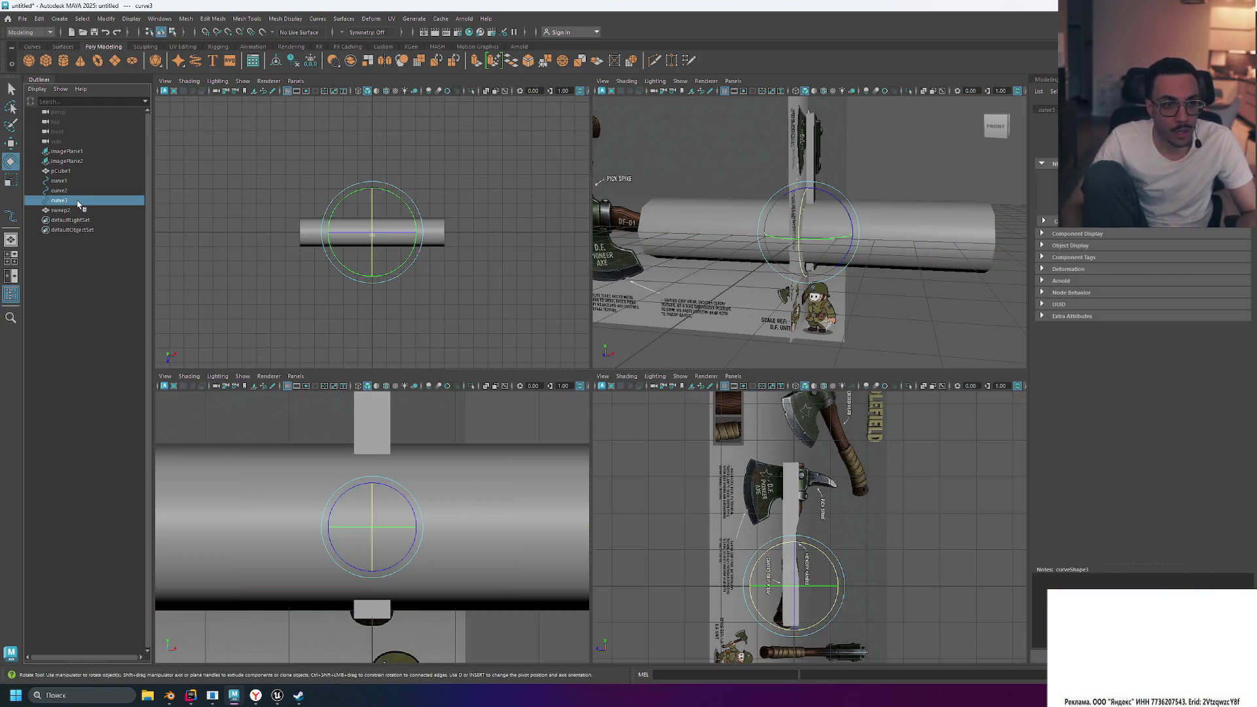
pyautogui.press('Delete')
pyautogui.click(82, 191)
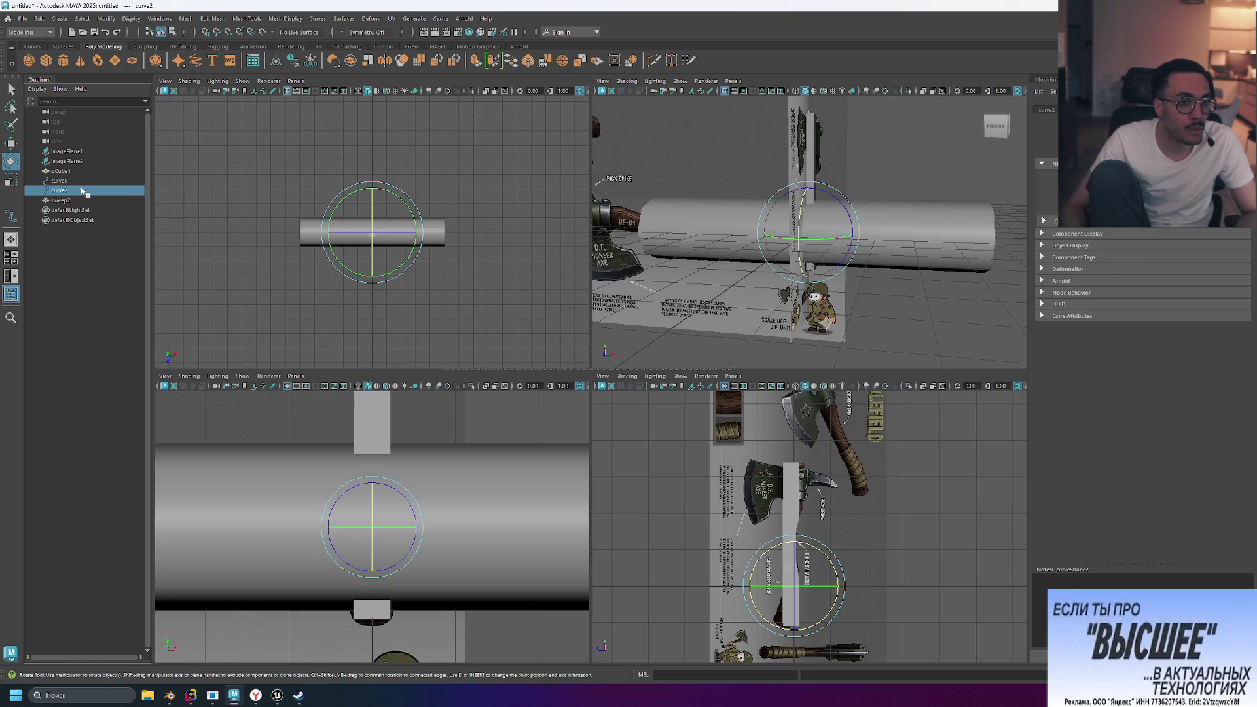
pyautogui.press('Delete')
pyautogui.click(82, 190)
pyautogui.press('Delete')
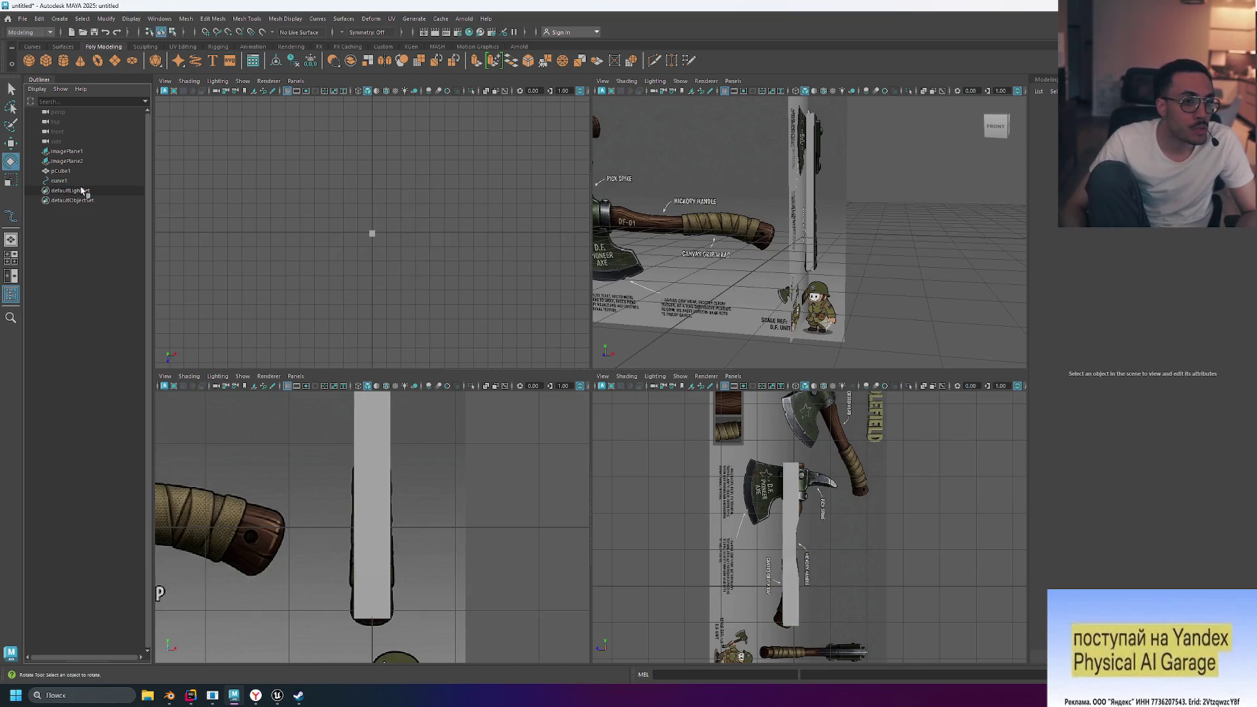
# Select curve1, then hide the handle cube pCube1 with Ctrl+H
pyautogui.click(92, 182)
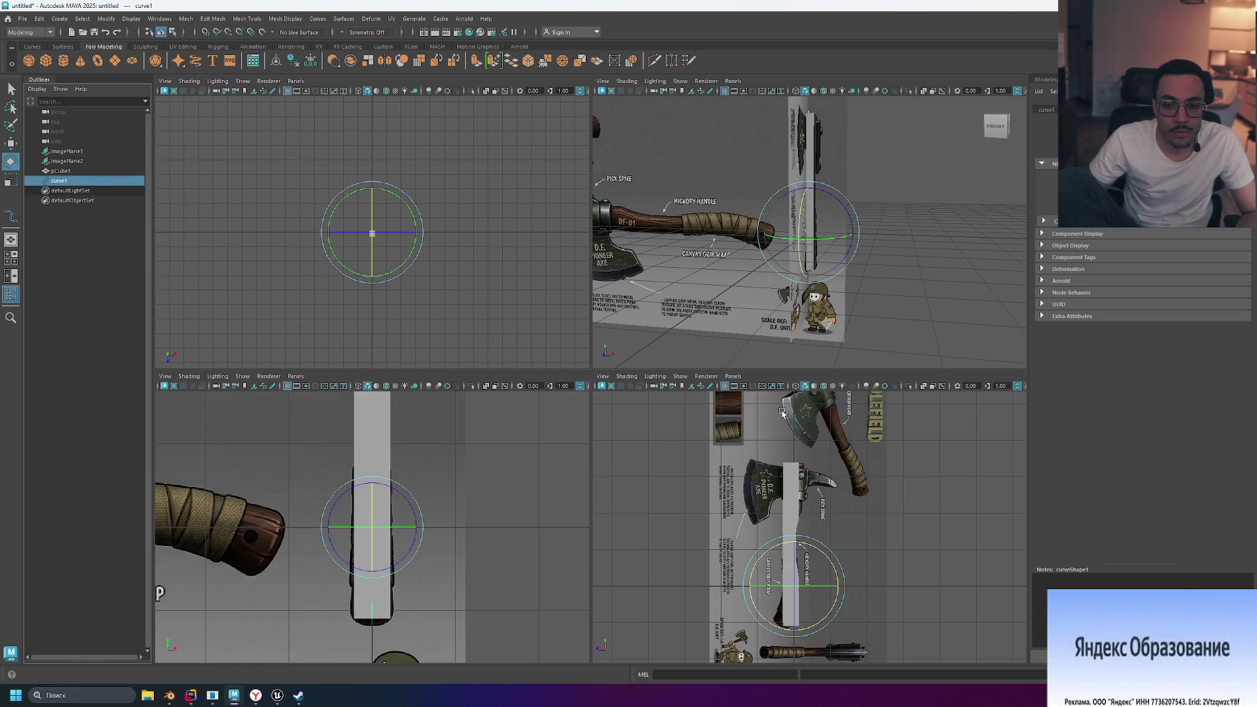
pyautogui.click(58, 172)
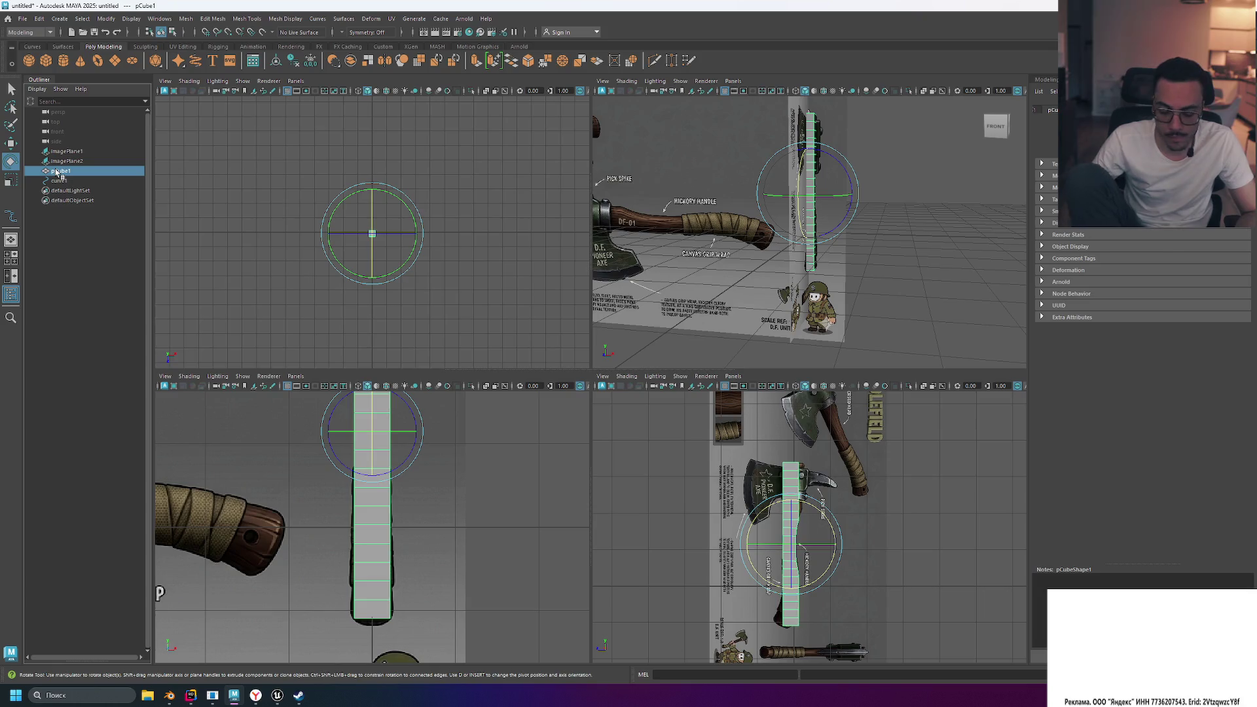
pyautogui.hotkey('ctrl', 'h')
pyautogui.scroll(3, 434, 472)
pyautogui.scroll(-5, 434, 471)
pyautogui.scroll(-3, 659, 528)
pyautogui.scroll(10, 761, 472)
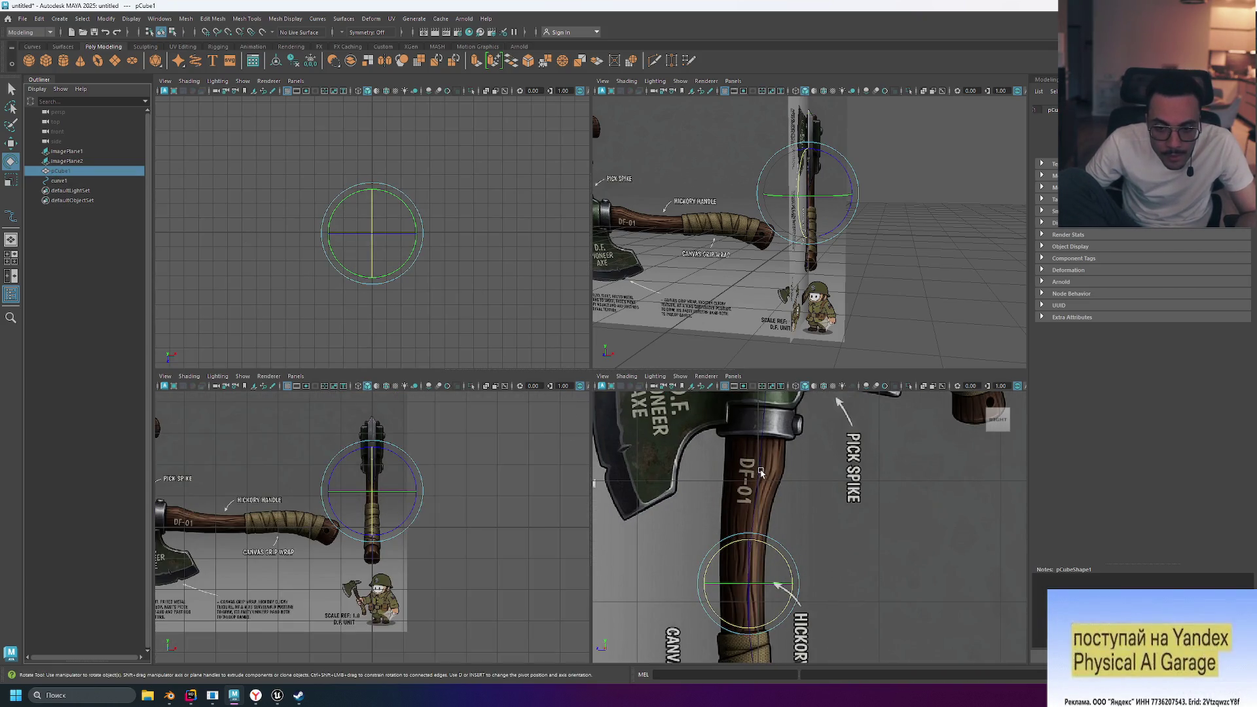
# Switch curve1 to Control Vertex editing and show pCube1 again
pyautogui.click(62, 182)
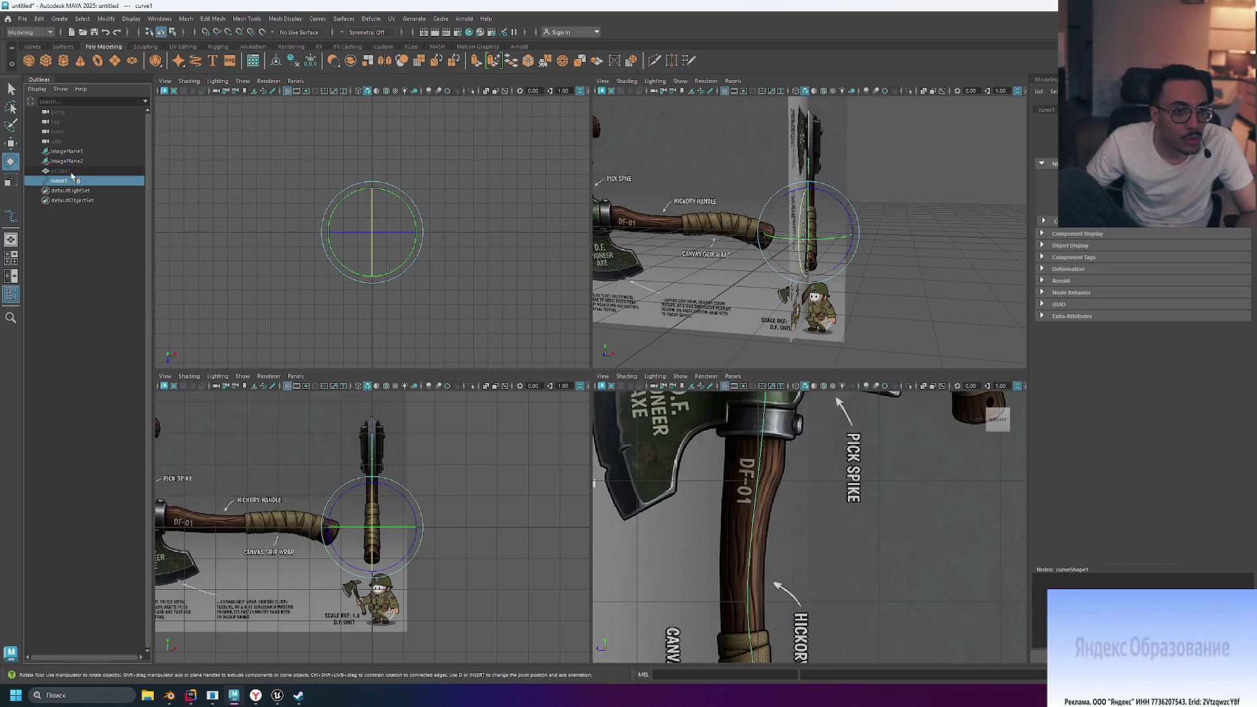
pyautogui.moveTo(752, 432)
pyautogui.mouseDown(button='right')
pyautogui.moveTo(773, 514)
pyautogui.moveTo(700, 434)
pyautogui.moveTo(753, 414)
pyautogui.moveTo(797, 419)
pyautogui.moveTo(756, 504)
pyautogui.moveTo(760, 658)
pyautogui.moveTo(777, 644)
pyautogui.moveTo(753, 556)
pyautogui.moveTo(762, 420)
pyautogui.mouseUp(button='right')
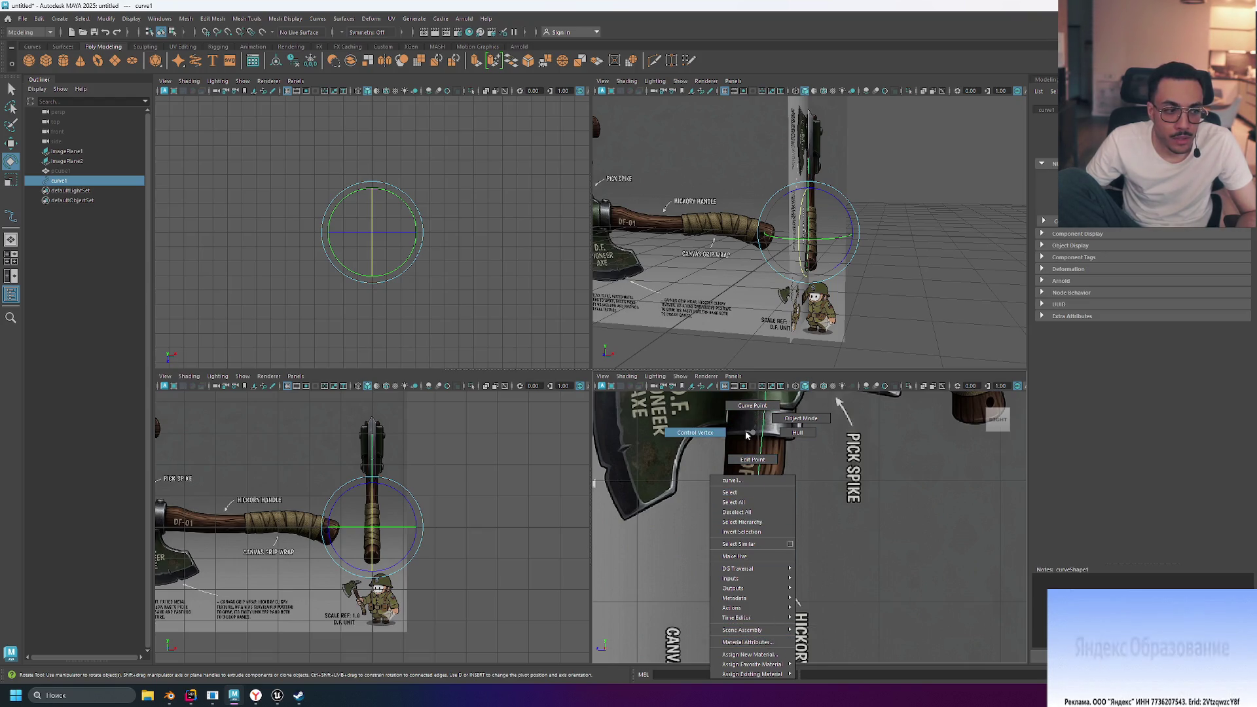
pyautogui.moveTo(747, 436); pyautogui.dragTo(745, 434, button='right')
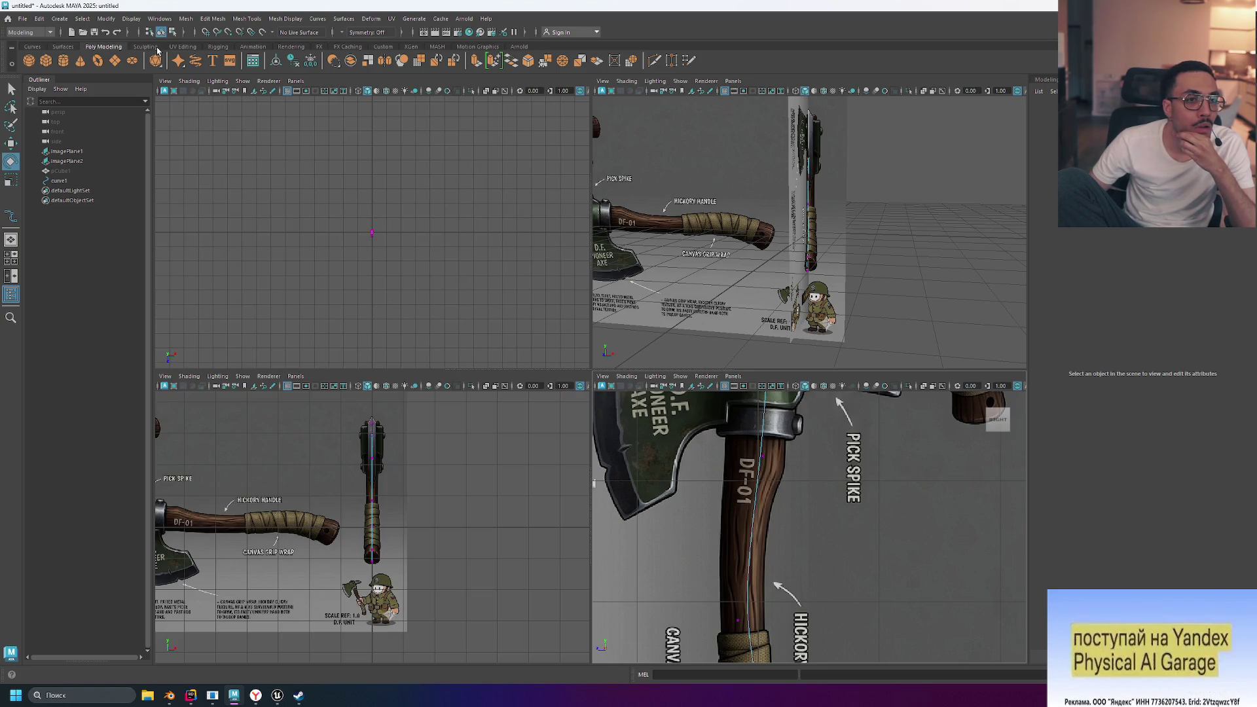
pyautogui.click(77, 172)
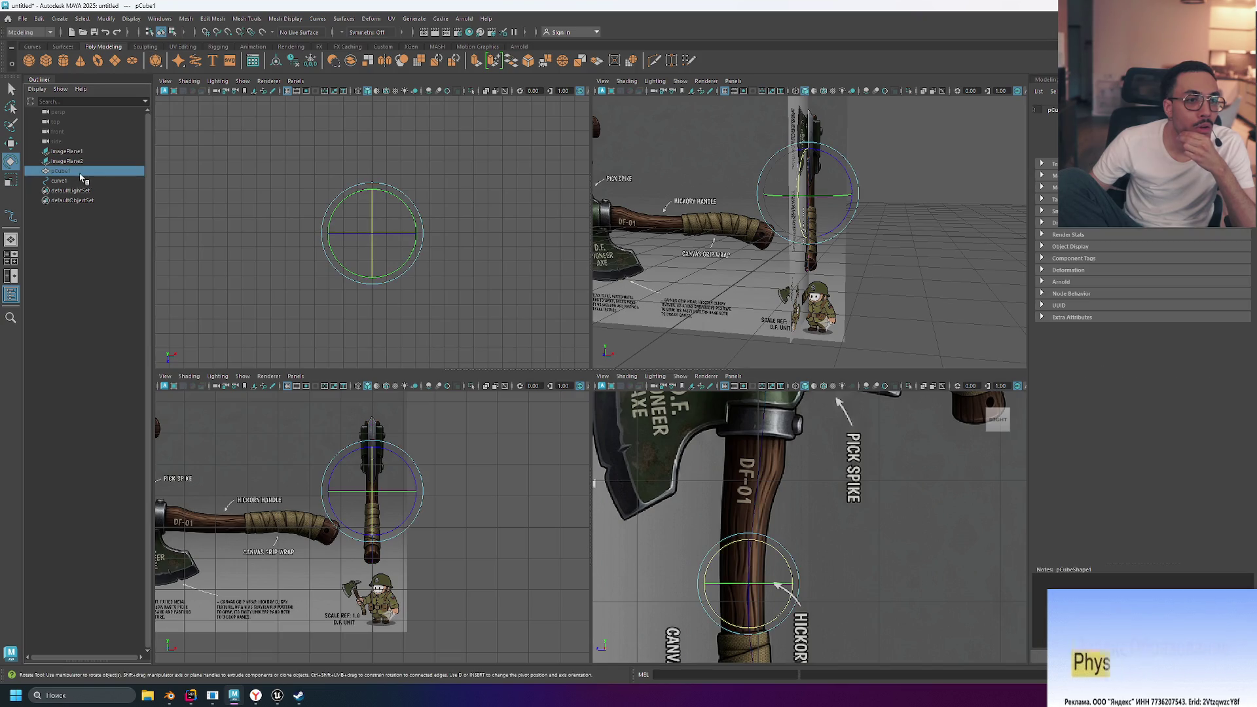
pyautogui.press('h')
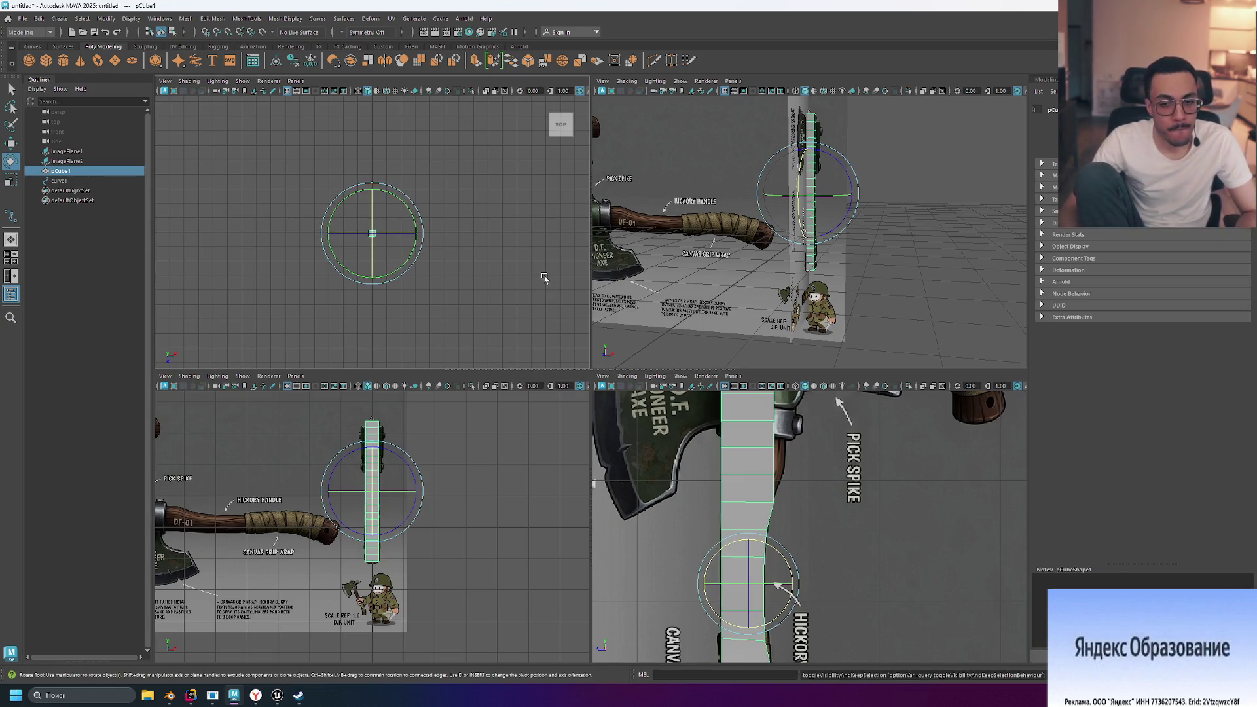
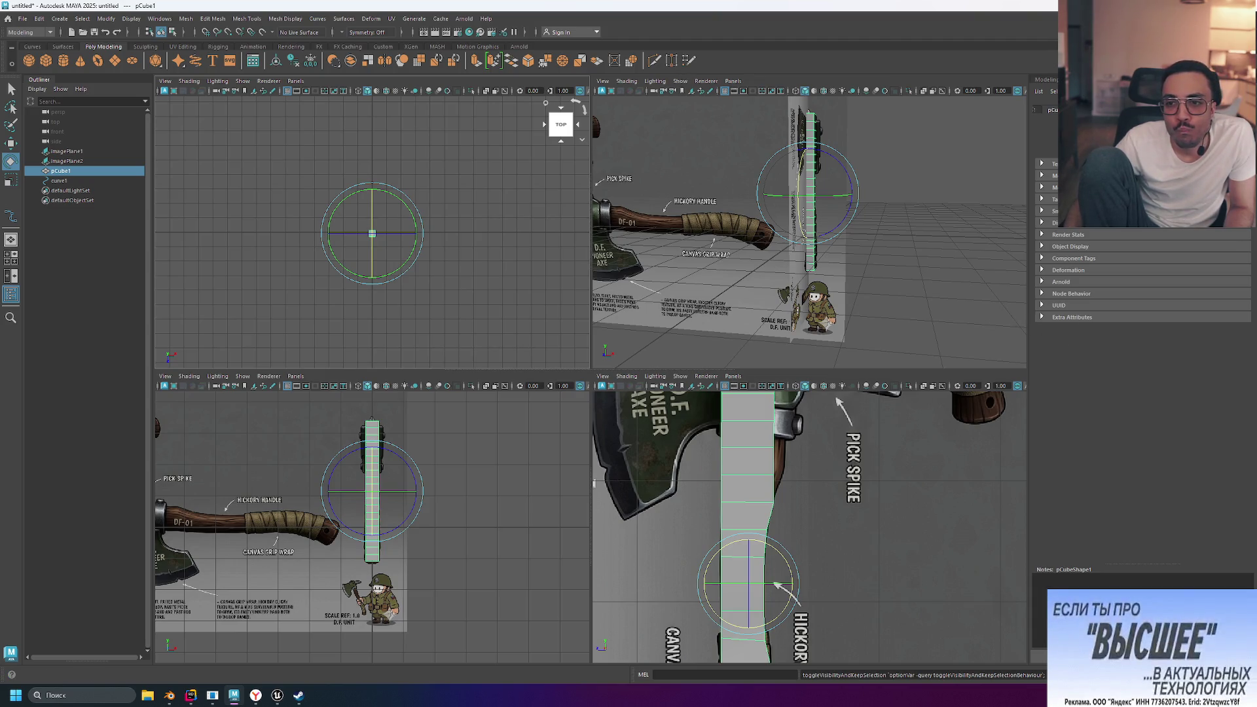
# Expand pCubeShape1's Deformation section, open the polyCube1 settings, then view initialShadingGroup's attributes
pyautogui.click(1047, 271)
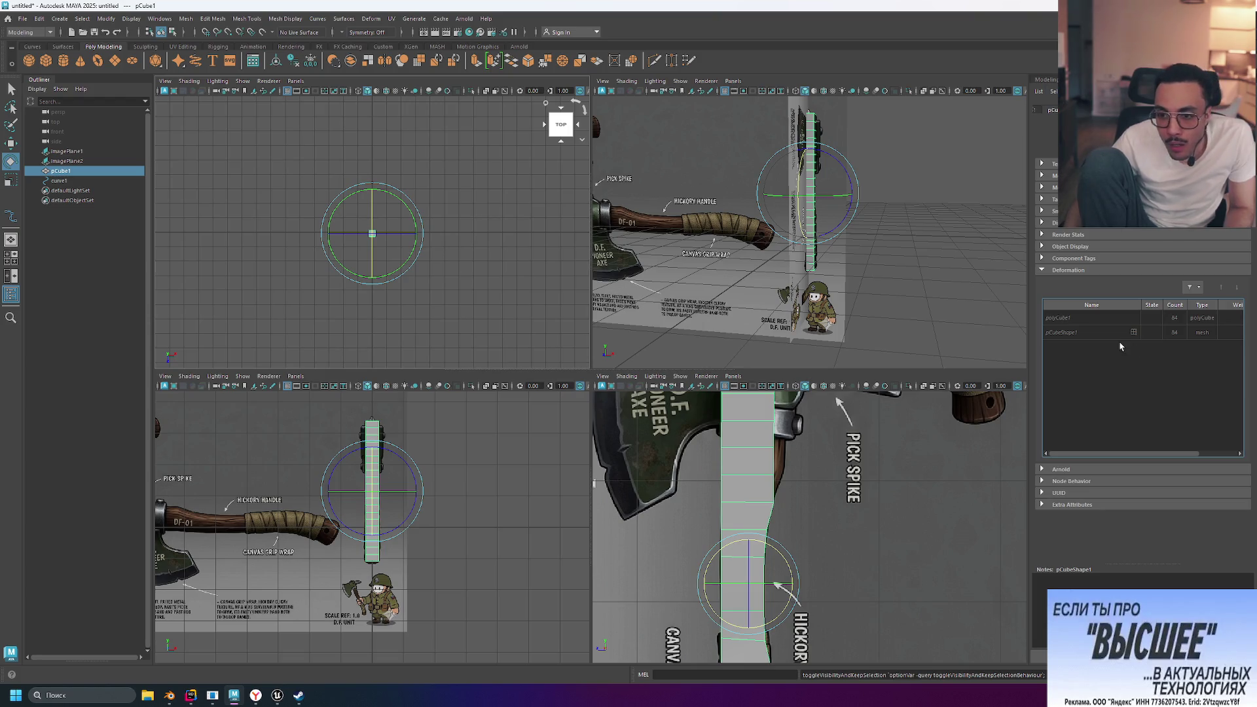
pyautogui.doubleClick(1074, 318)
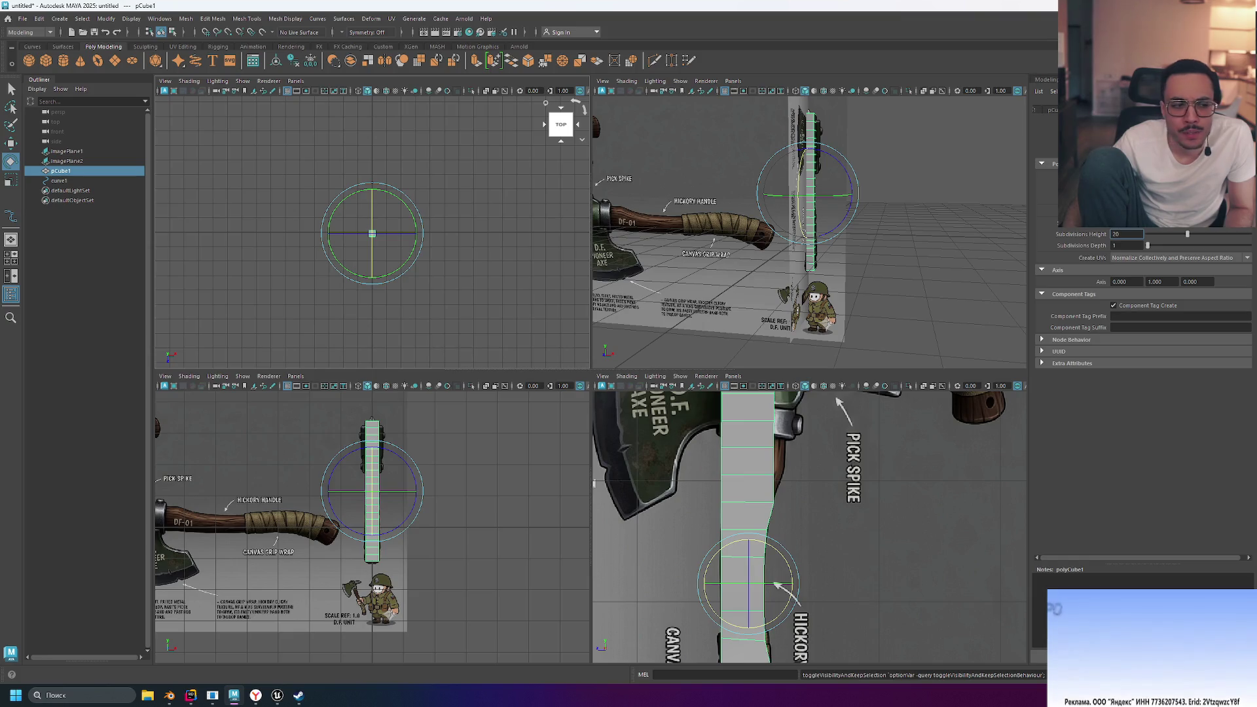
pyautogui.click(1166, 105)
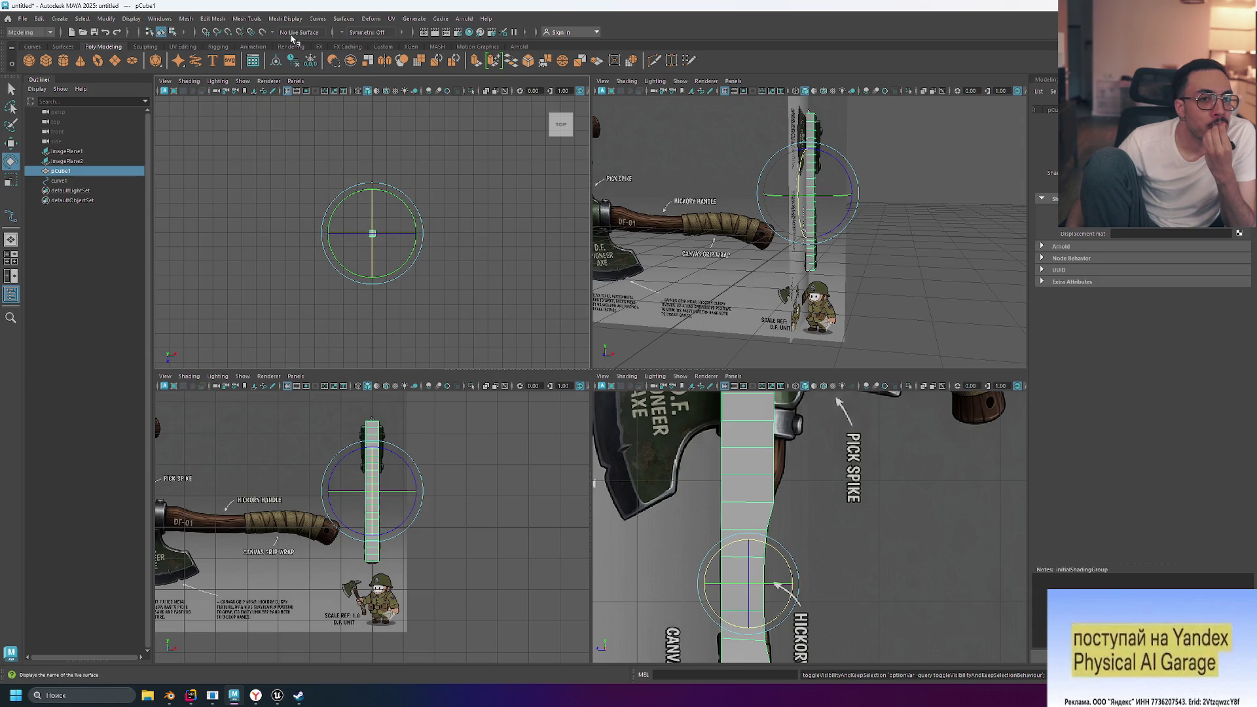
pyautogui.click(186, 20)
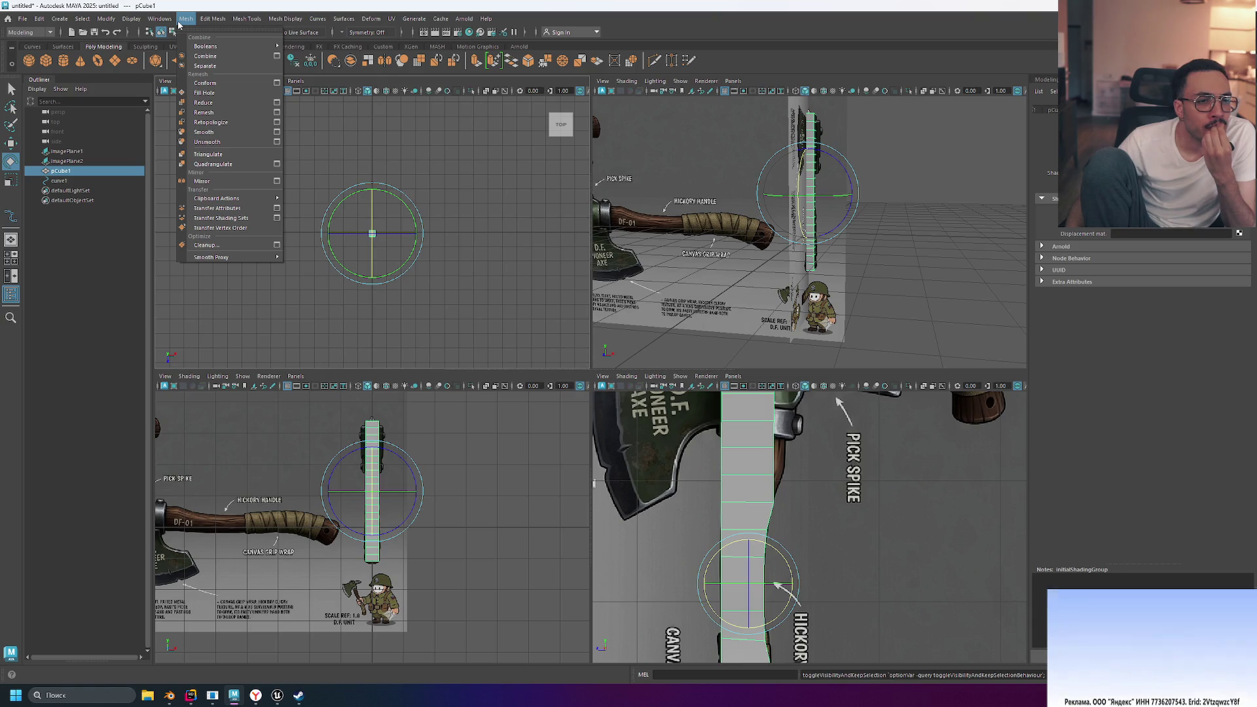
# Browse the Mesh, Mesh Tools and Deform menus, ending on Deform's Wire entry
pyautogui.moveTo(238, 20)
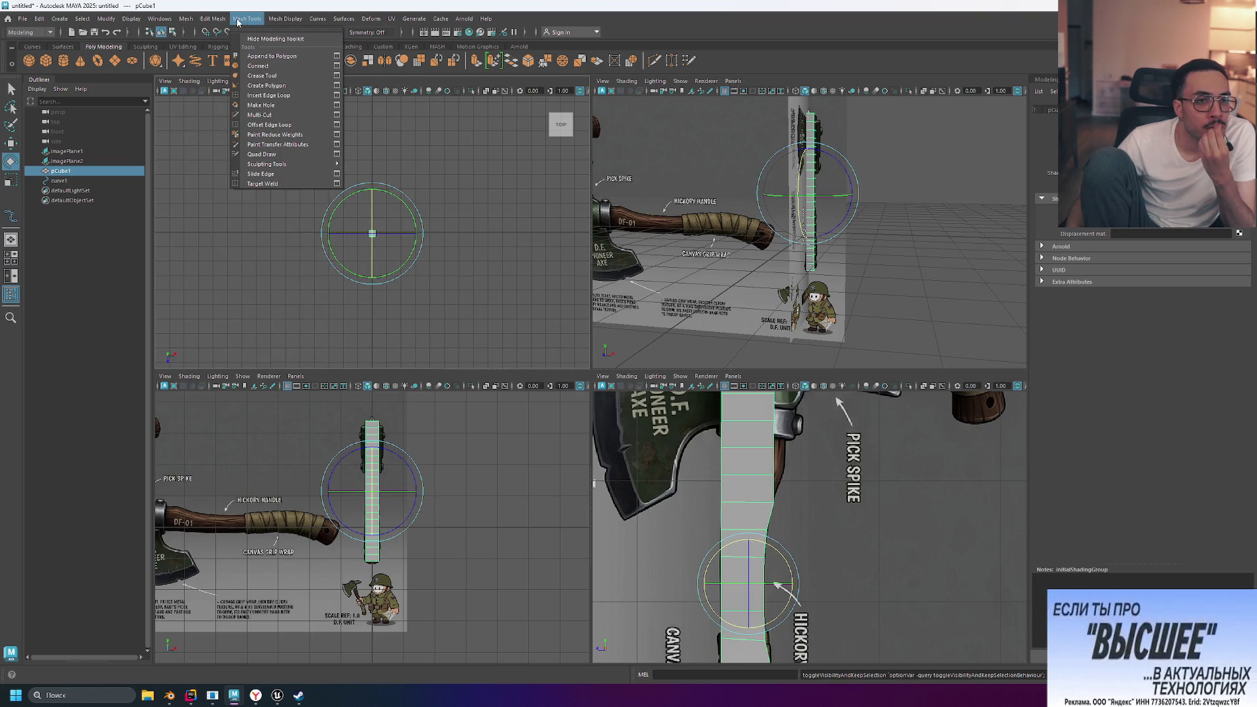
pyautogui.moveTo(371, 23)
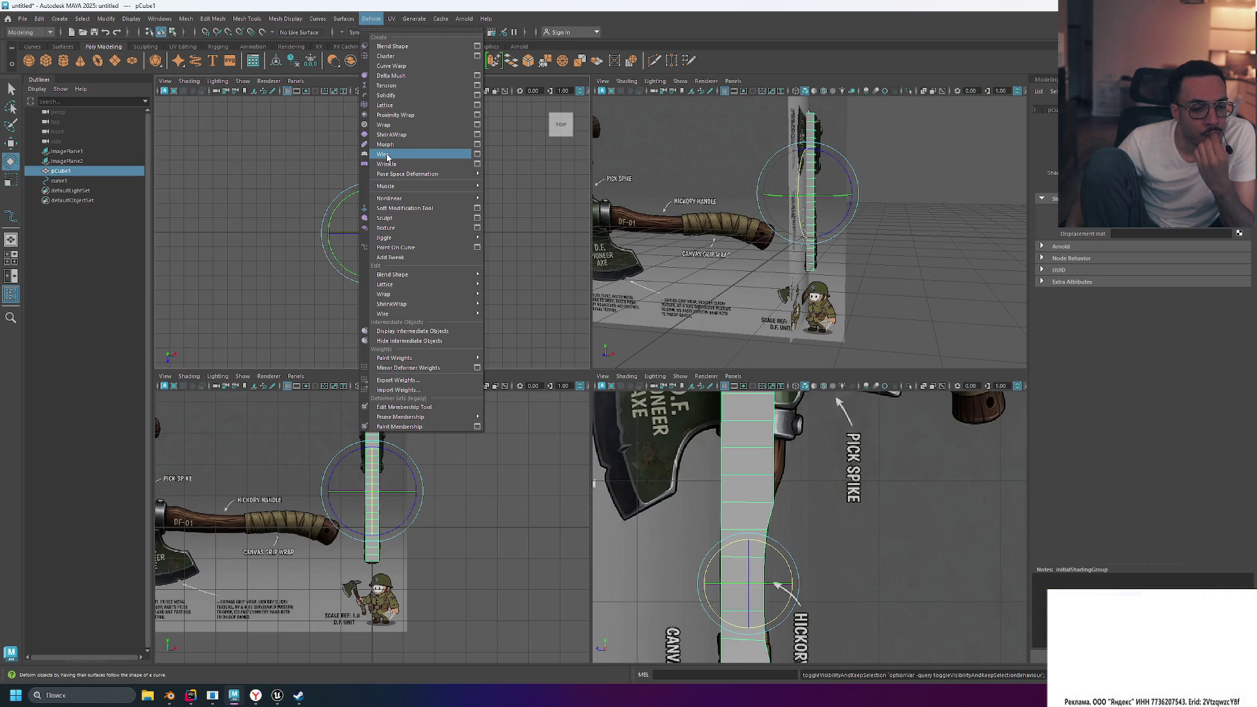
# Start the Wire deformer with pCube1 and curve1 selected, framing the whole scene
pyautogui.click(387, 155)
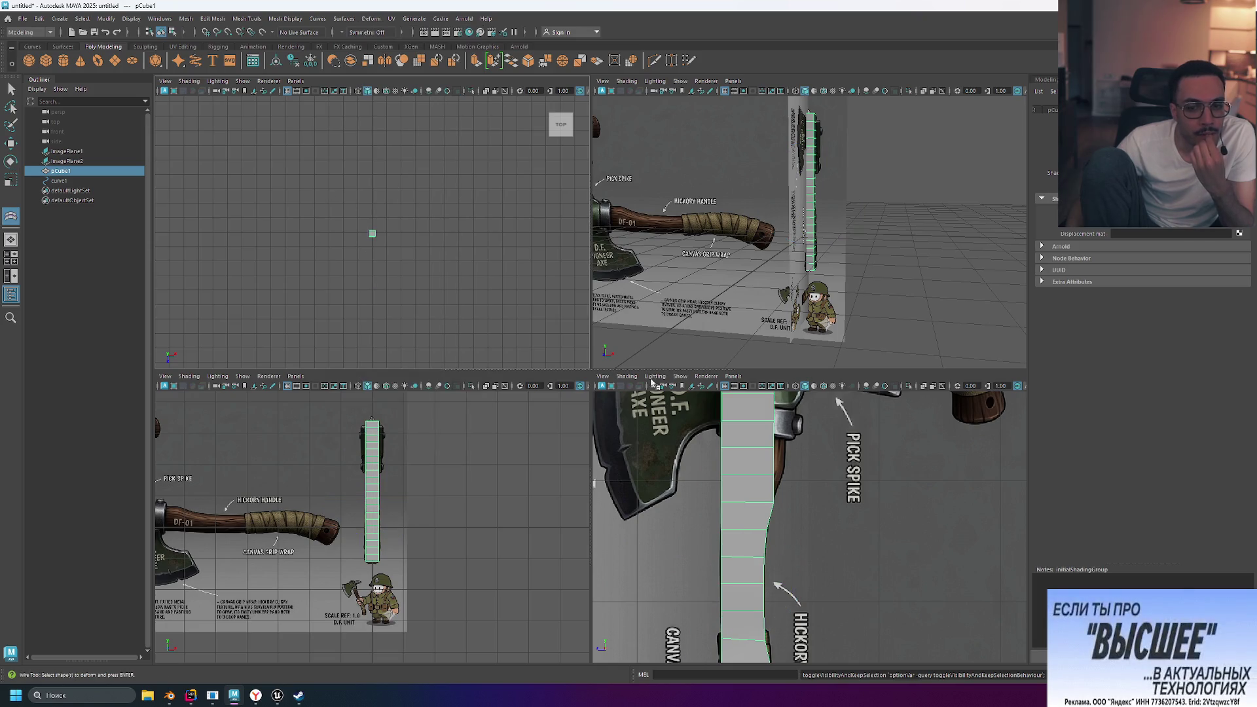
pyautogui.click(59, 181)
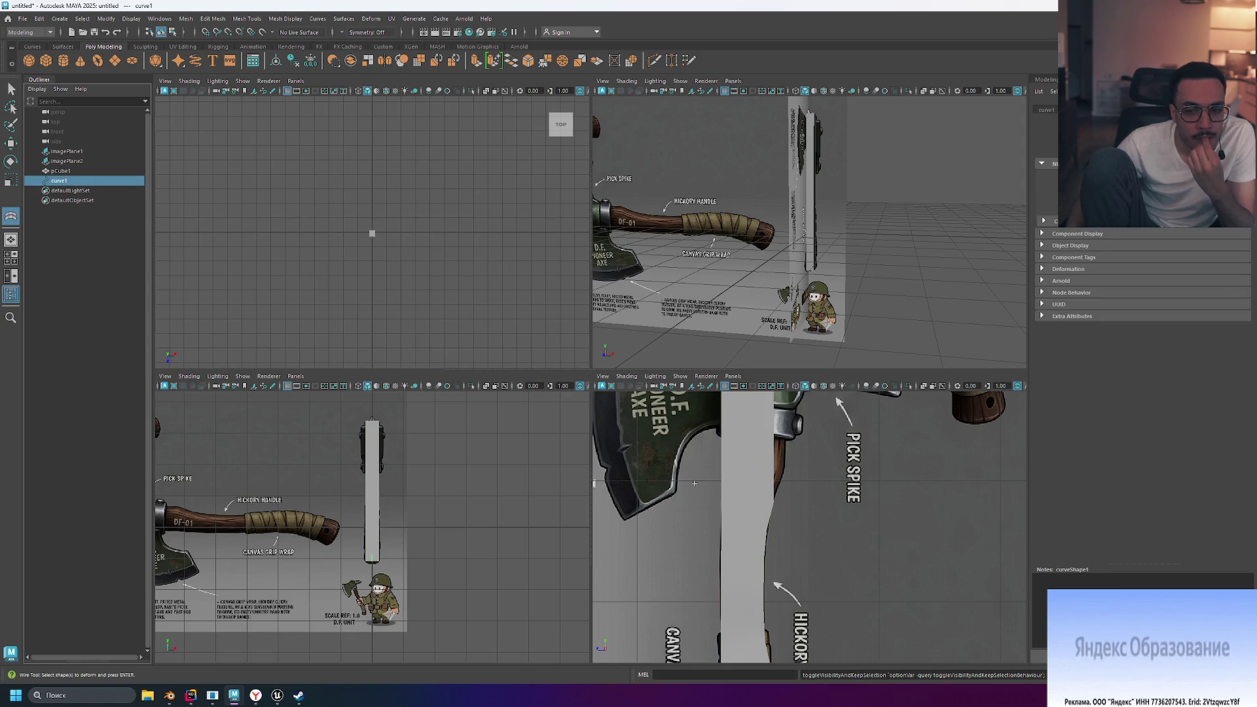
pyautogui.click(61, 171)
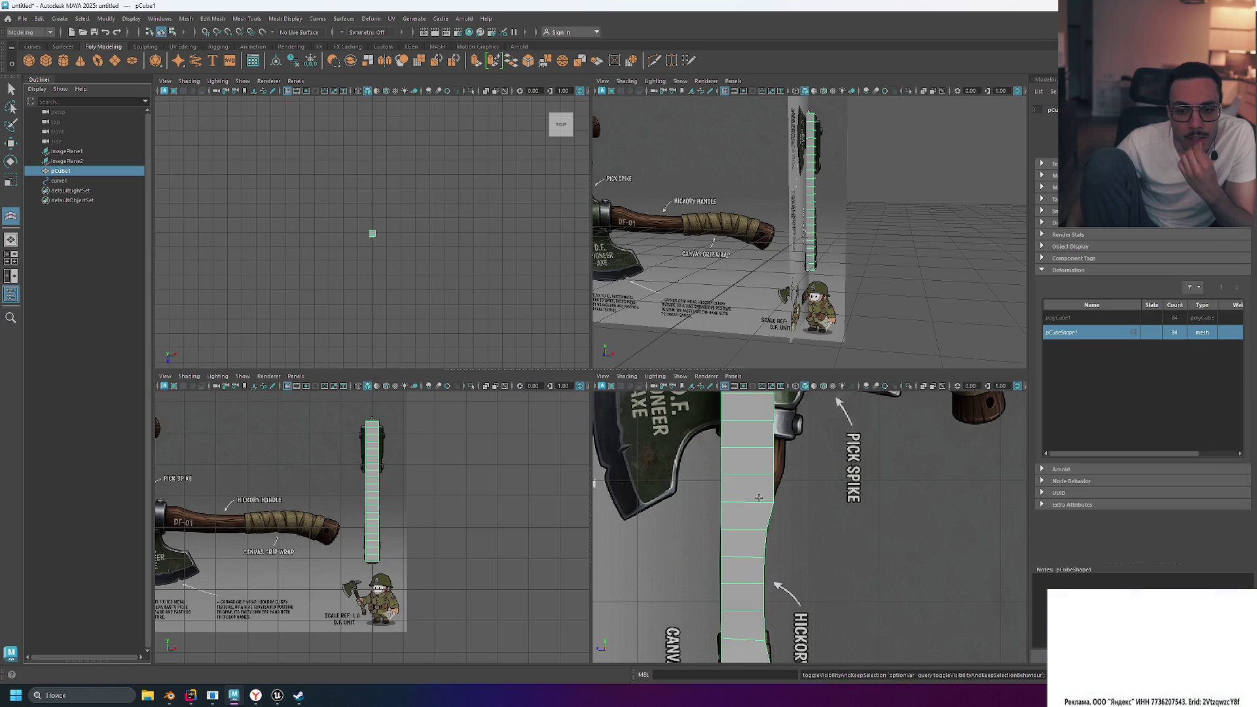
pyautogui.press('a')
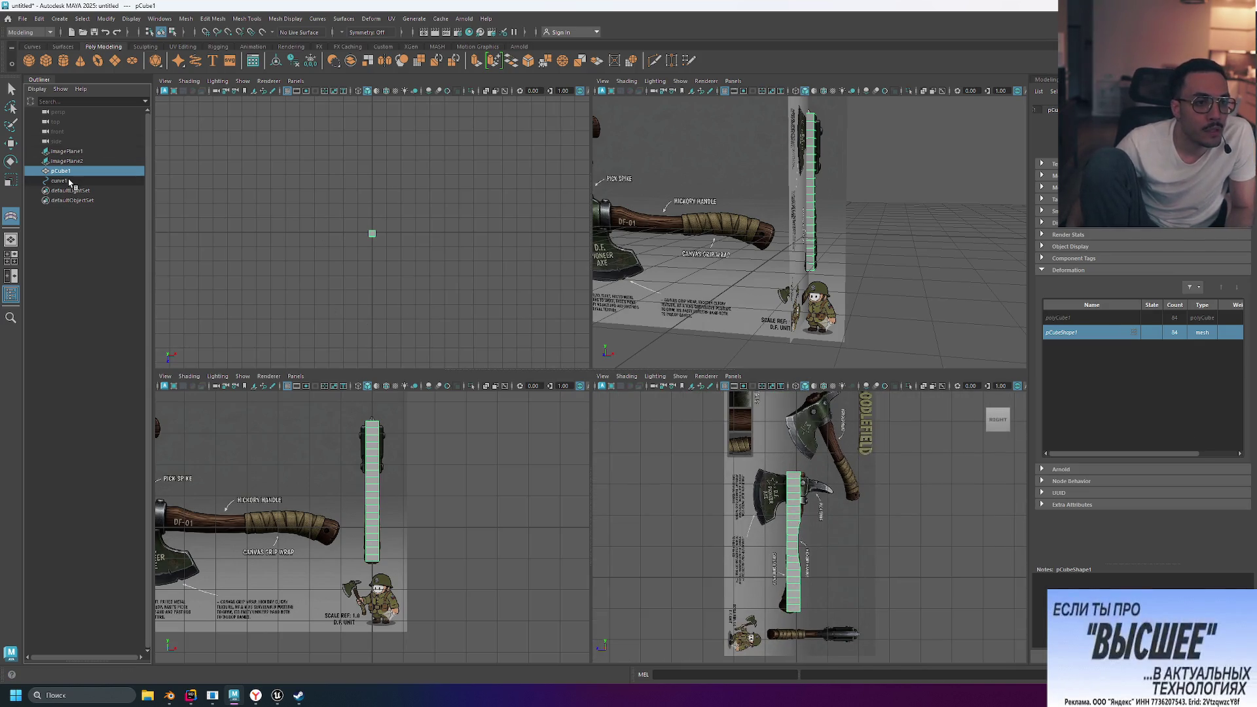
pyautogui.keyDown('ctrl'); pyautogui.click(70, 181); pyautogui.keyUp('ctrl')
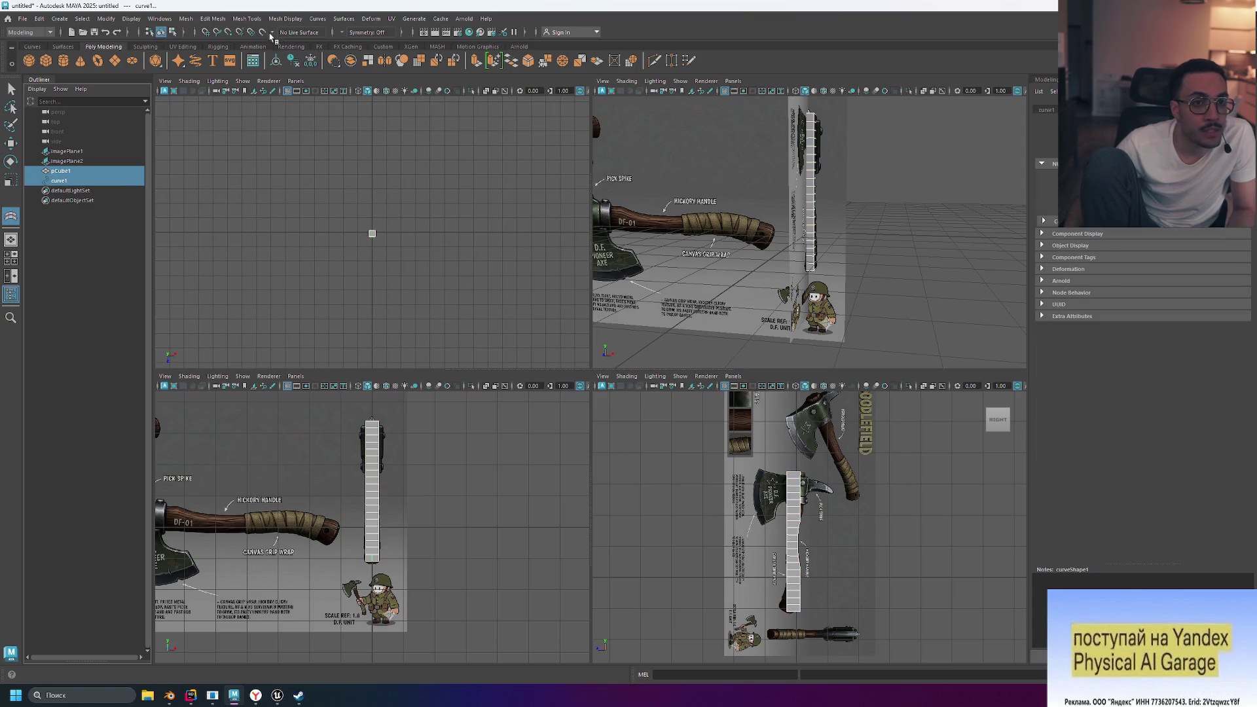
# Restart Wire with only pCube1 selected, then bring up Wire's option box settings
pyautogui.click(367, 19)
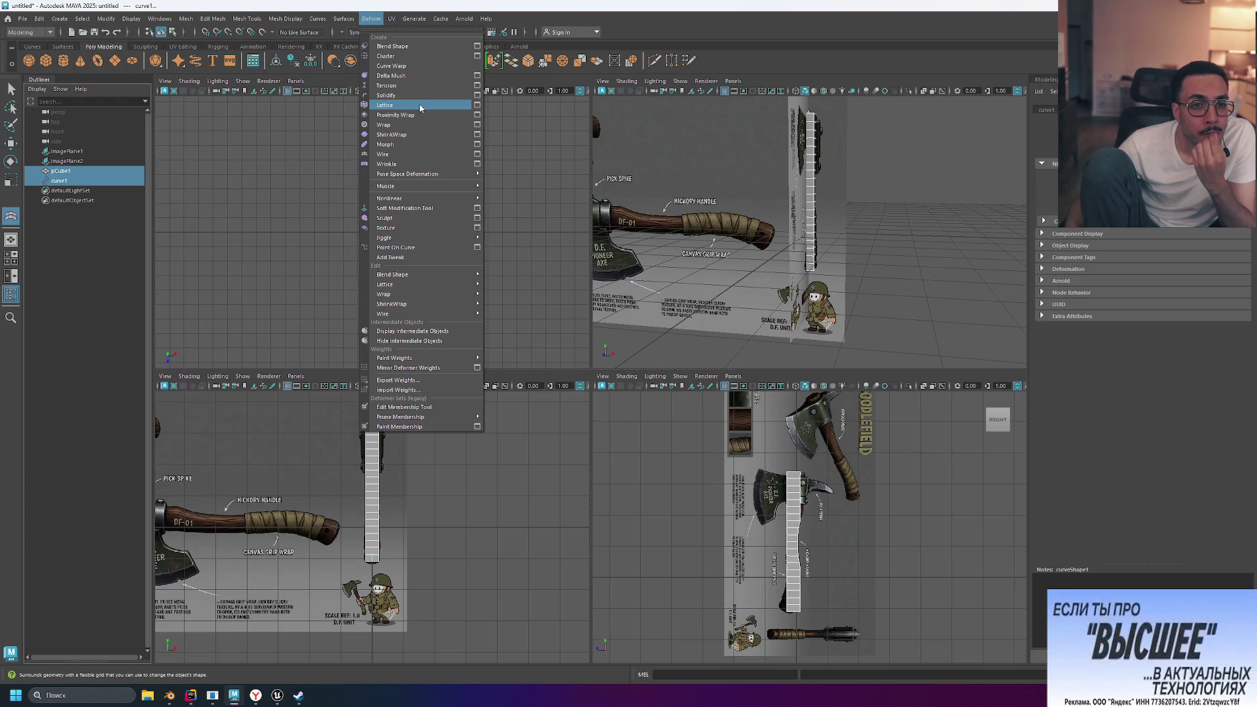
pyautogui.click(403, 154)
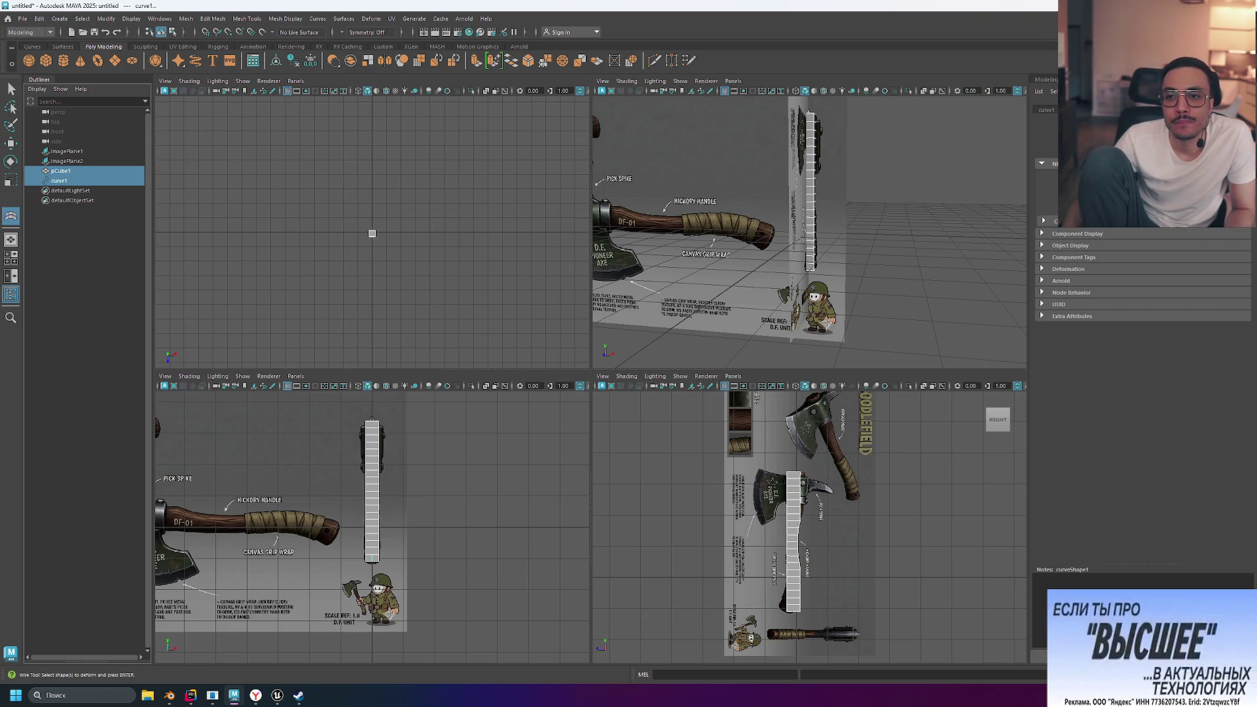
pyautogui.keyDown('ctrl'); pyautogui.click(74, 180); pyautogui.keyUp('ctrl')
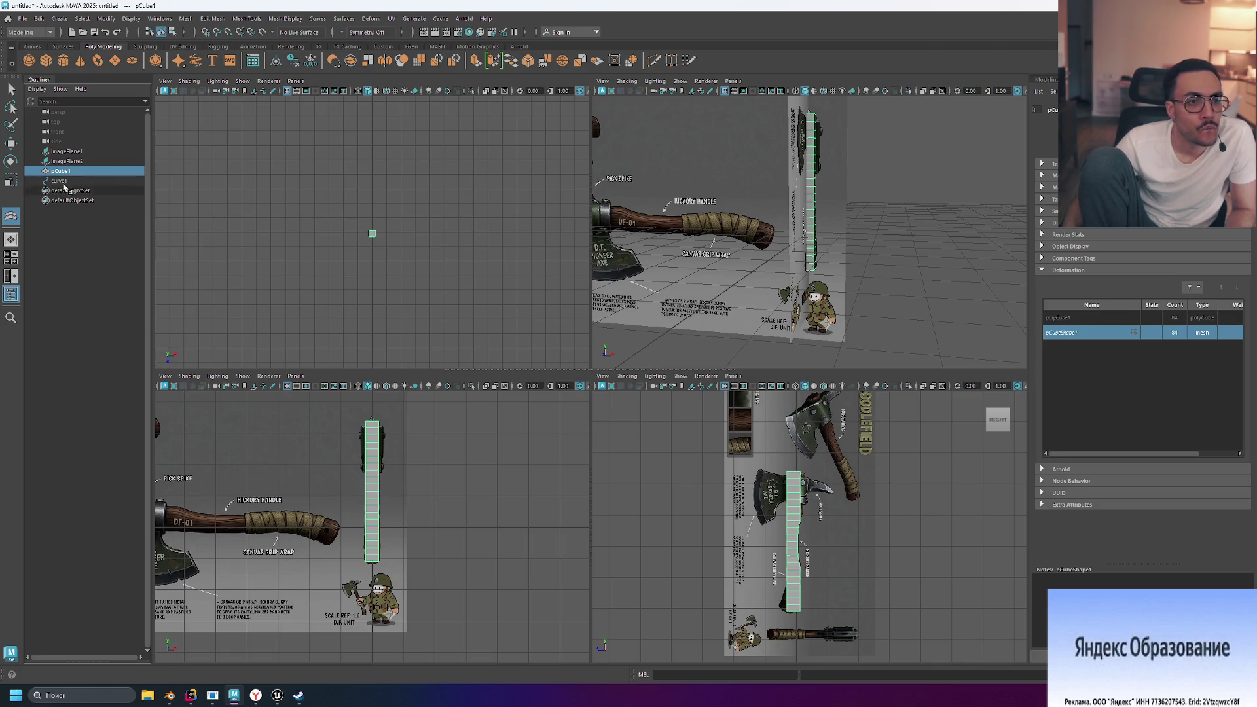
pyautogui.click(371, 19)
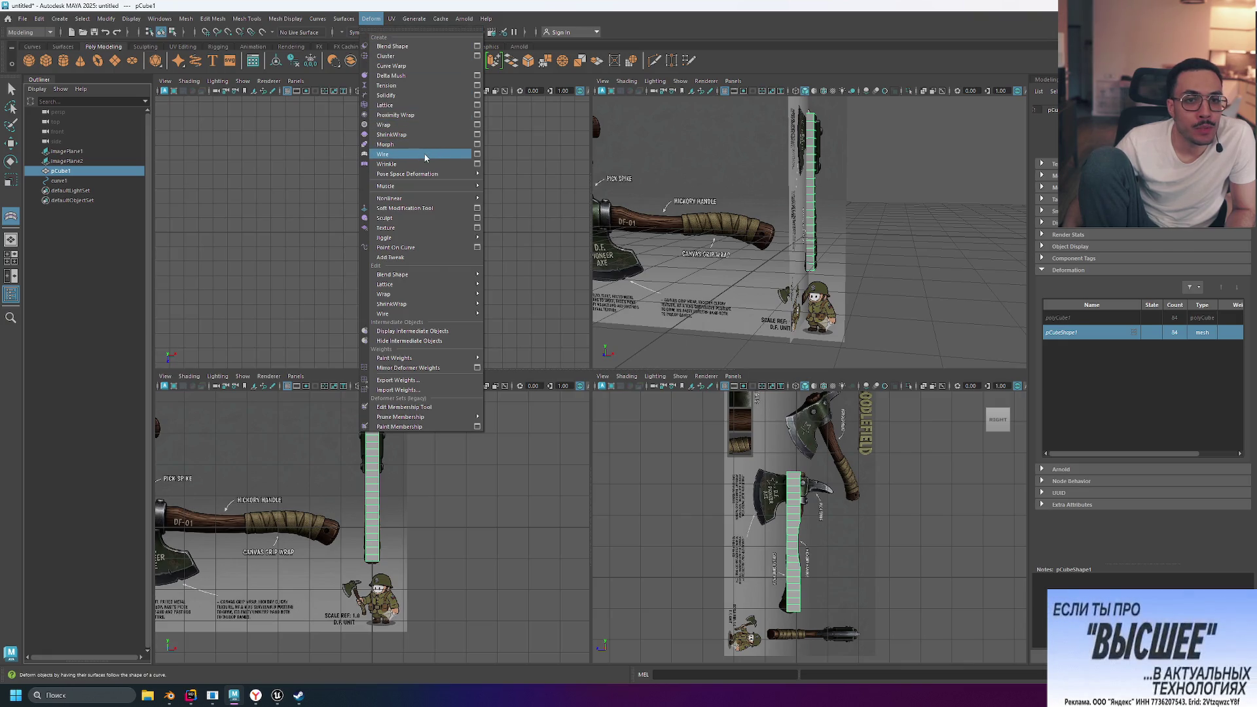
pyautogui.click(476, 155)
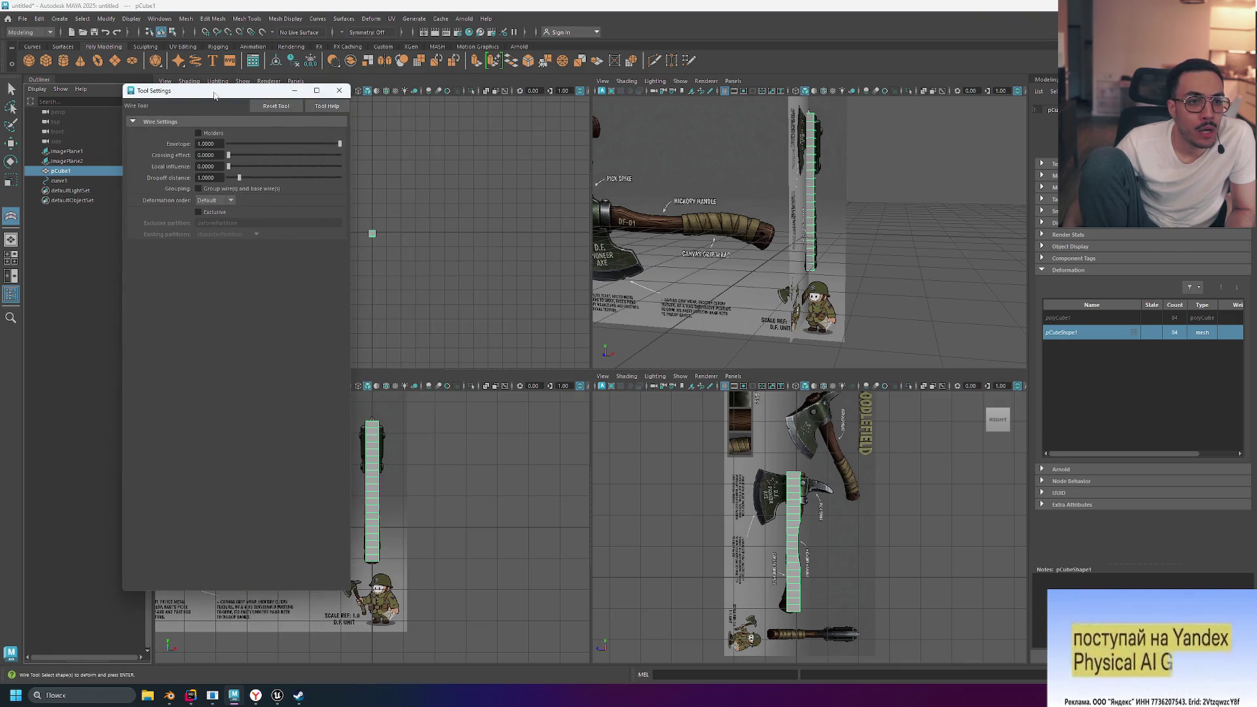
# Leave the Wire deformation order at Default and close the Wire settings window
pyautogui.moveTo(224, 92); pyautogui.dragTo(342, 145)
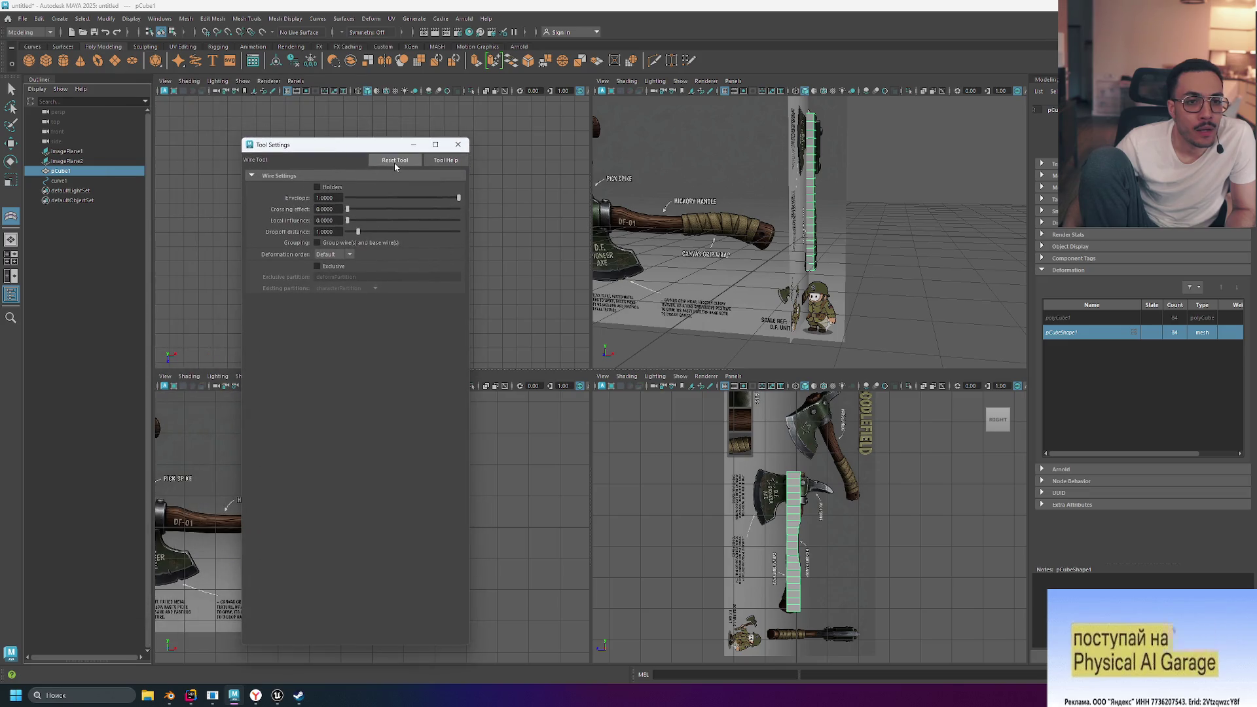
pyautogui.click(339, 256)
pyautogui.click(330, 266)
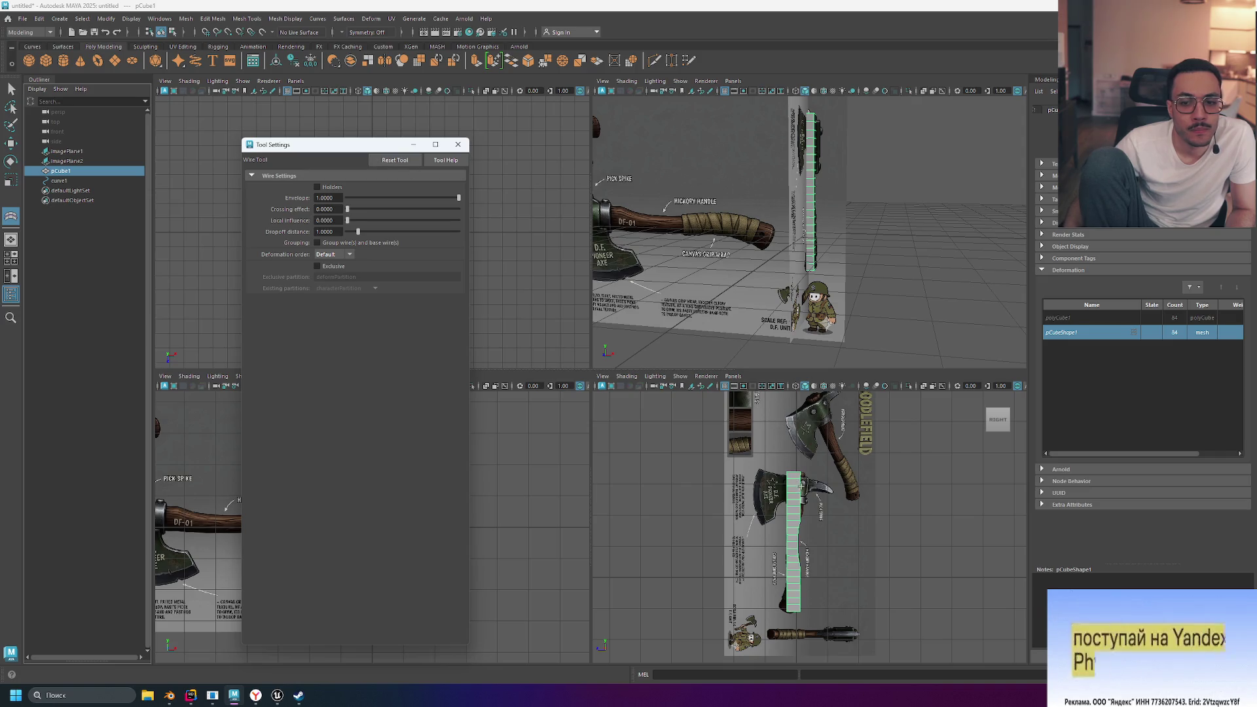
pyautogui.click(798, 491)
pyautogui.click(797, 495)
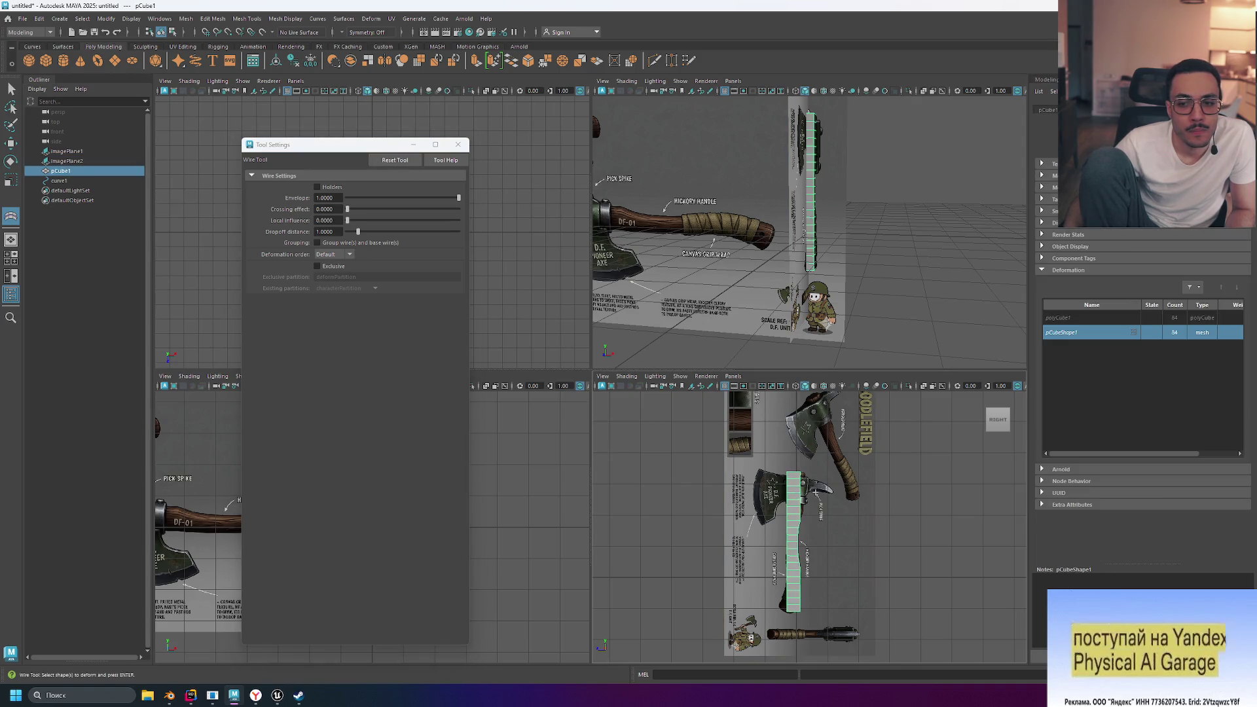
pyautogui.scroll(5, 797, 496)
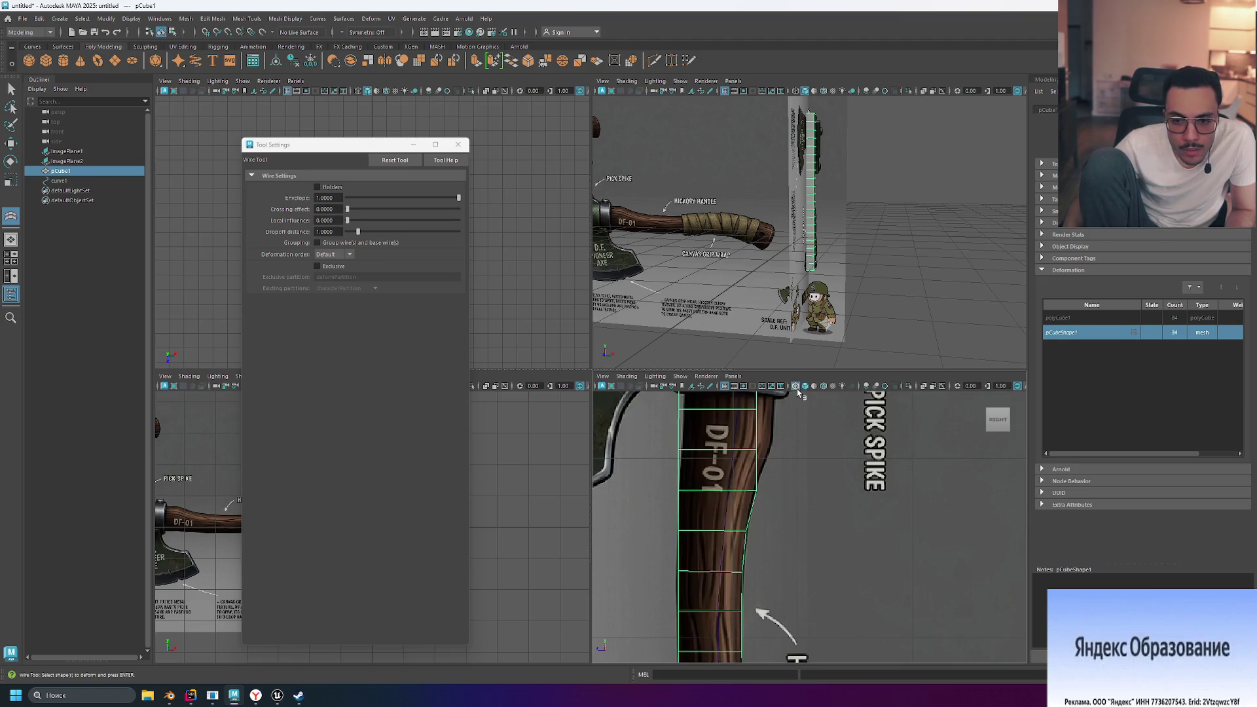
pyautogui.click(733, 470)
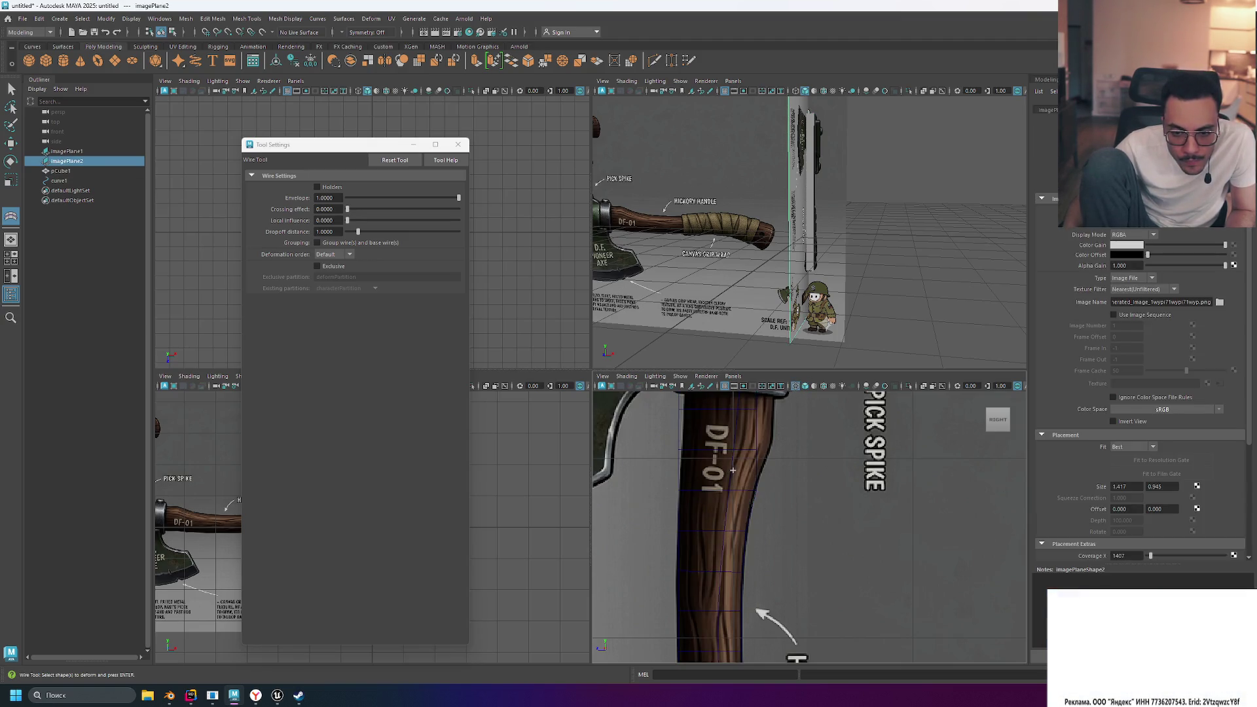
pyautogui.click(458, 144)
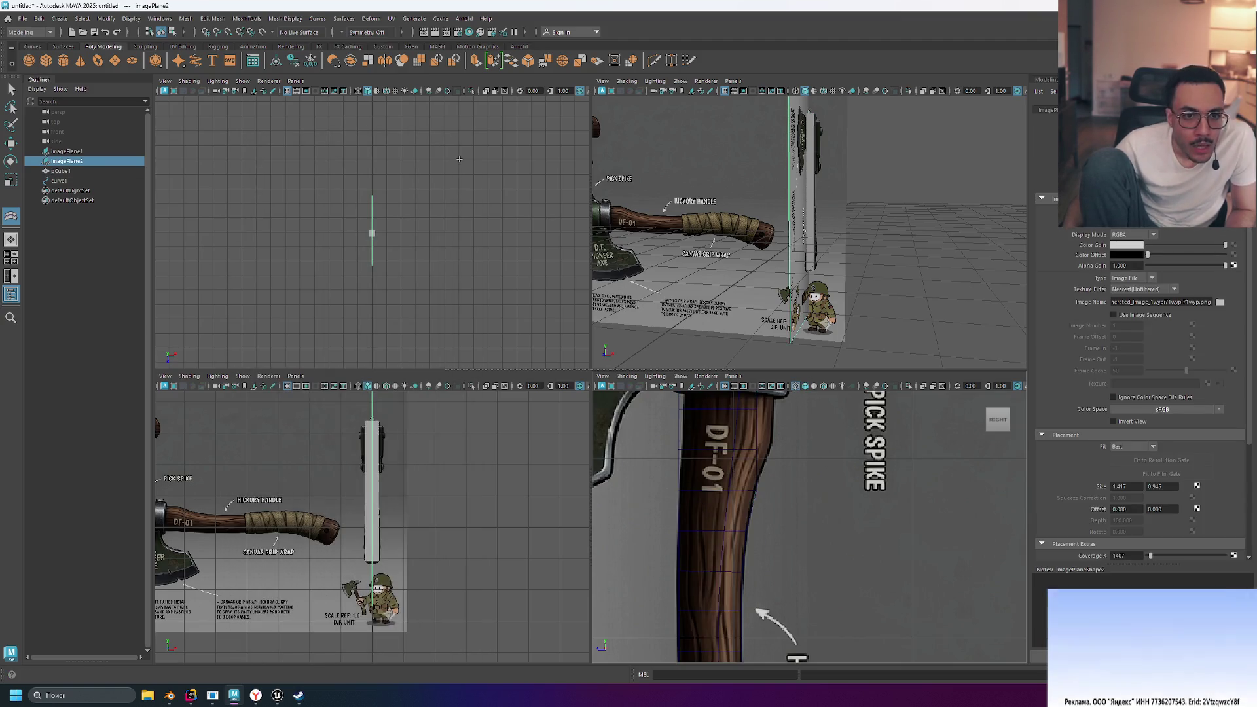
# Restart the Wire deformer with curve1 selected as the wire
pyautogui.click(84, 181)
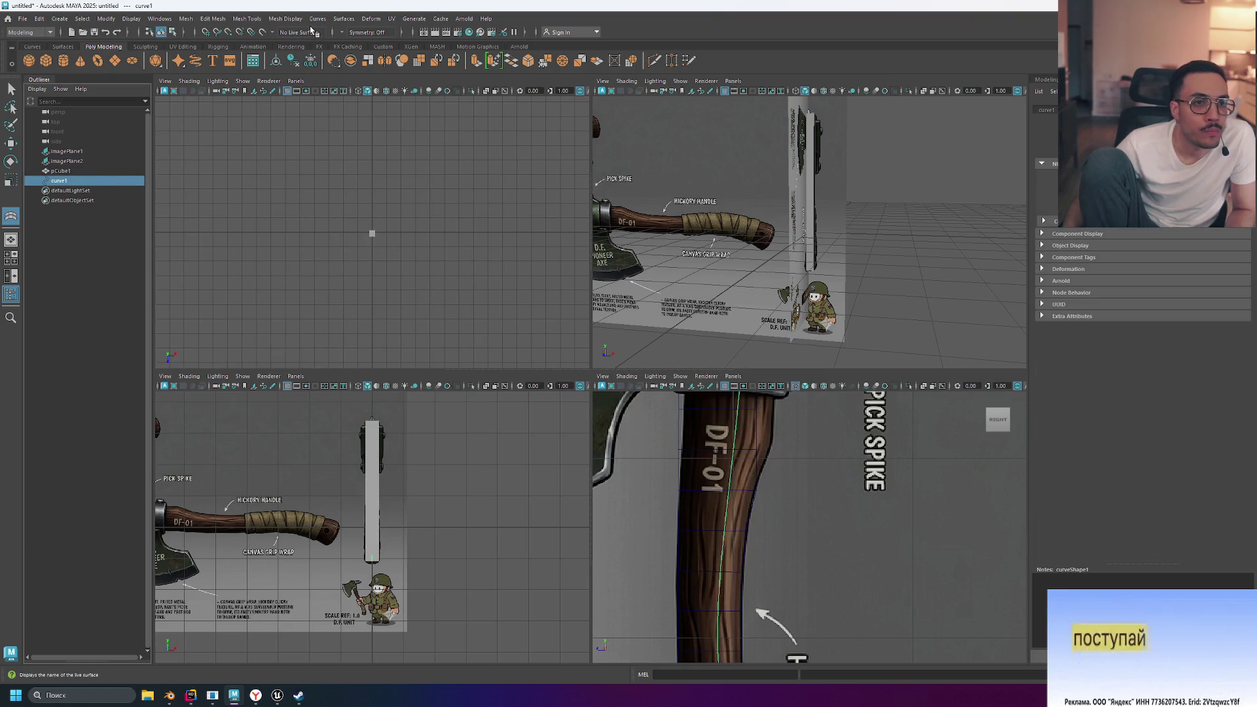
pyautogui.click(285, 19)
pyautogui.moveTo(245, 20)
pyautogui.moveTo(371, 18)
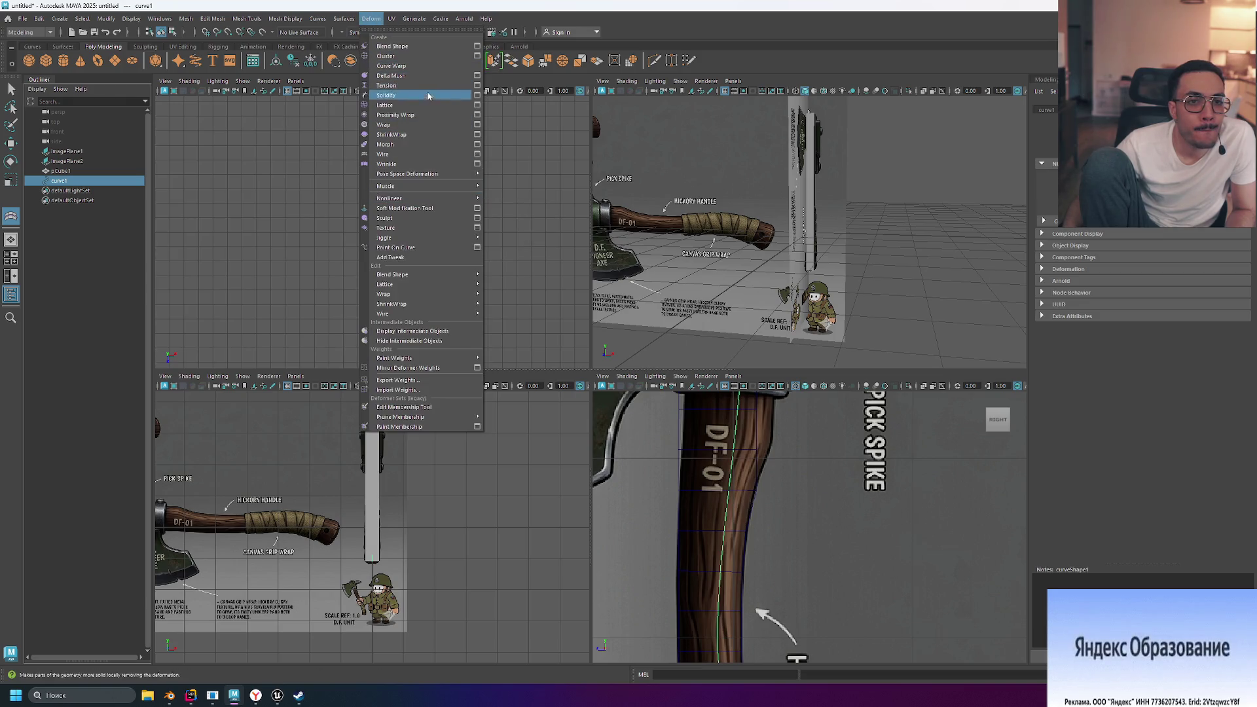
pyautogui.click(403, 154)
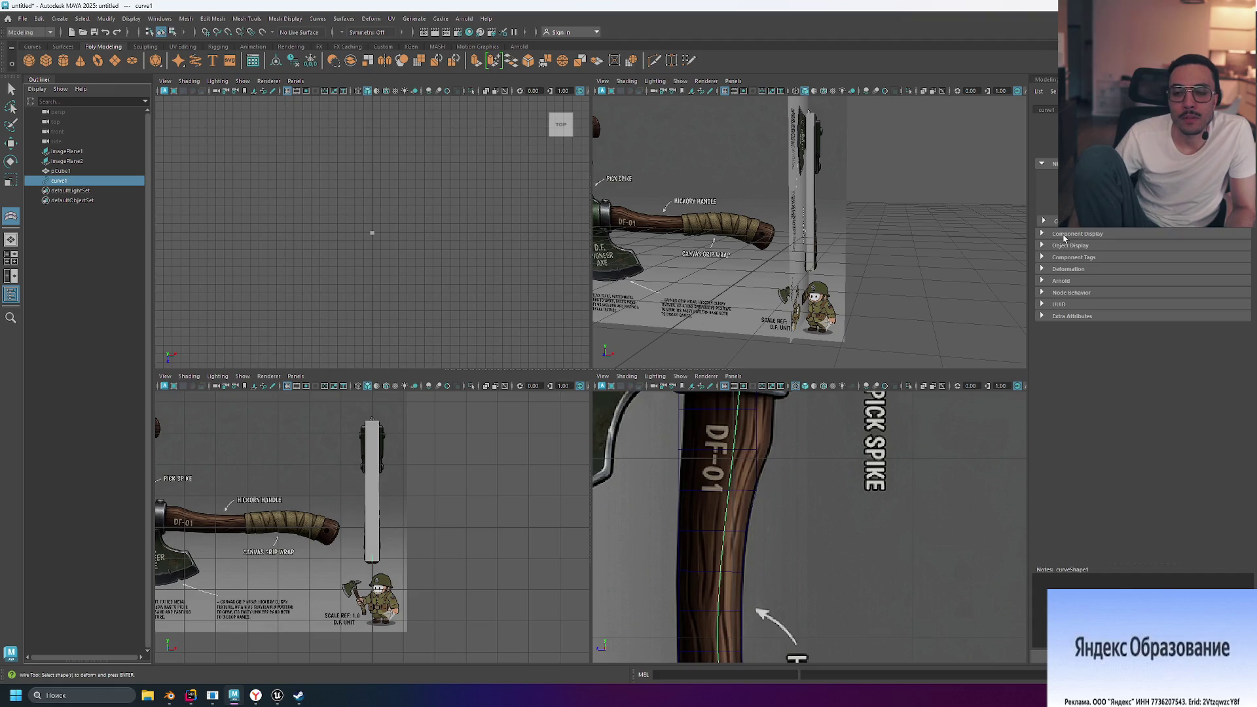
# Select imagePlane2 and zoom the Right view out to show the whole reference sheet
pyautogui.scroll(3, 848, 217)
pyautogui.scroll(-6, 864, 219)
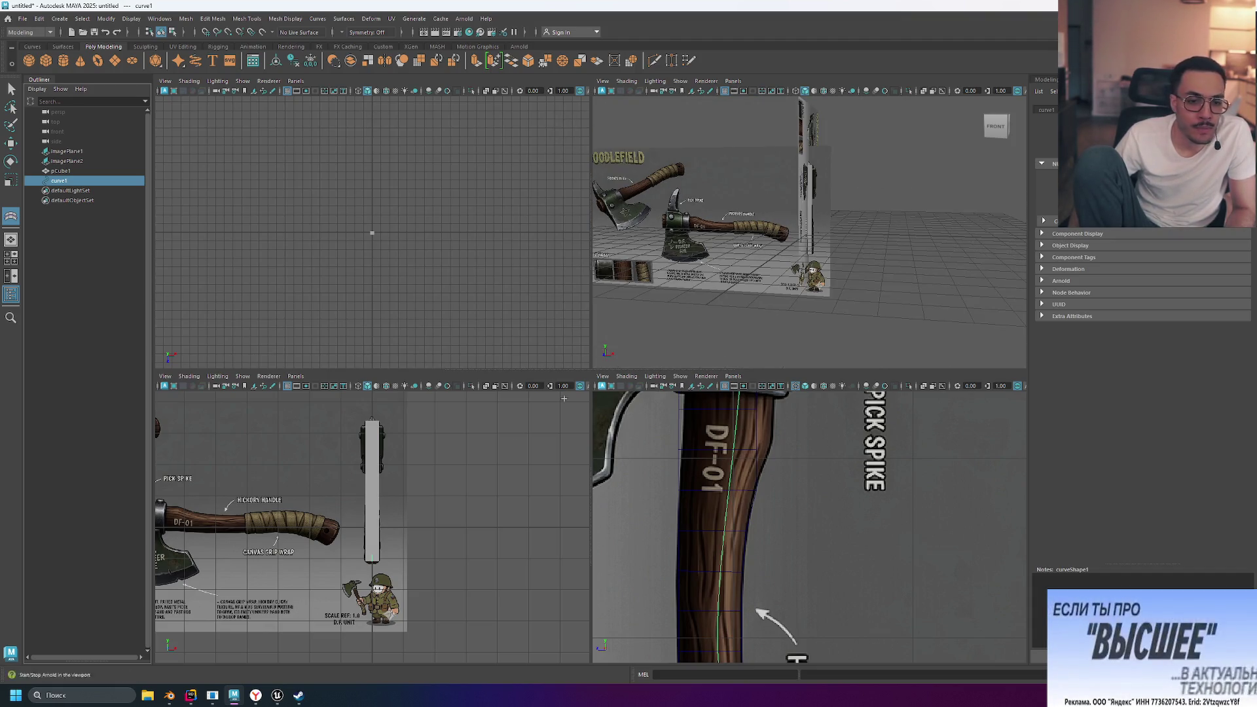
pyautogui.scroll(-5, 820, 637)
pyautogui.scroll(5, 772, 453)
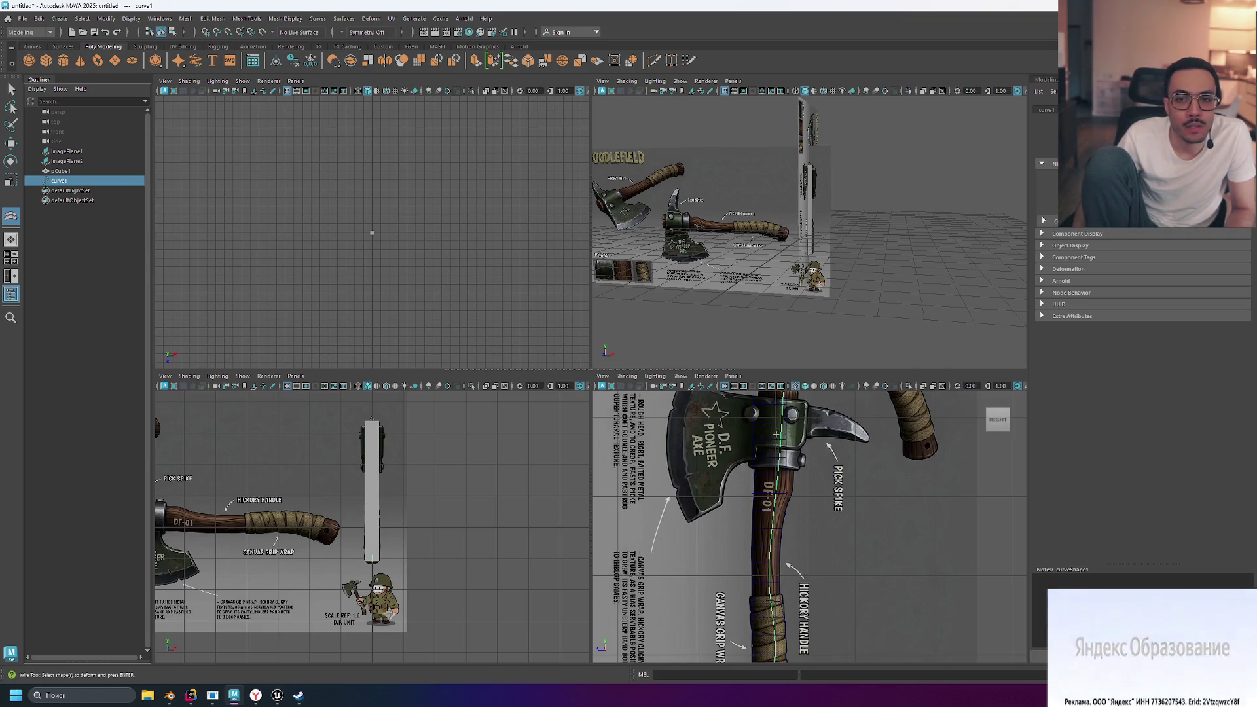
pyautogui.scroll(3, 839, 508)
pyautogui.scroll(-5, 839, 509)
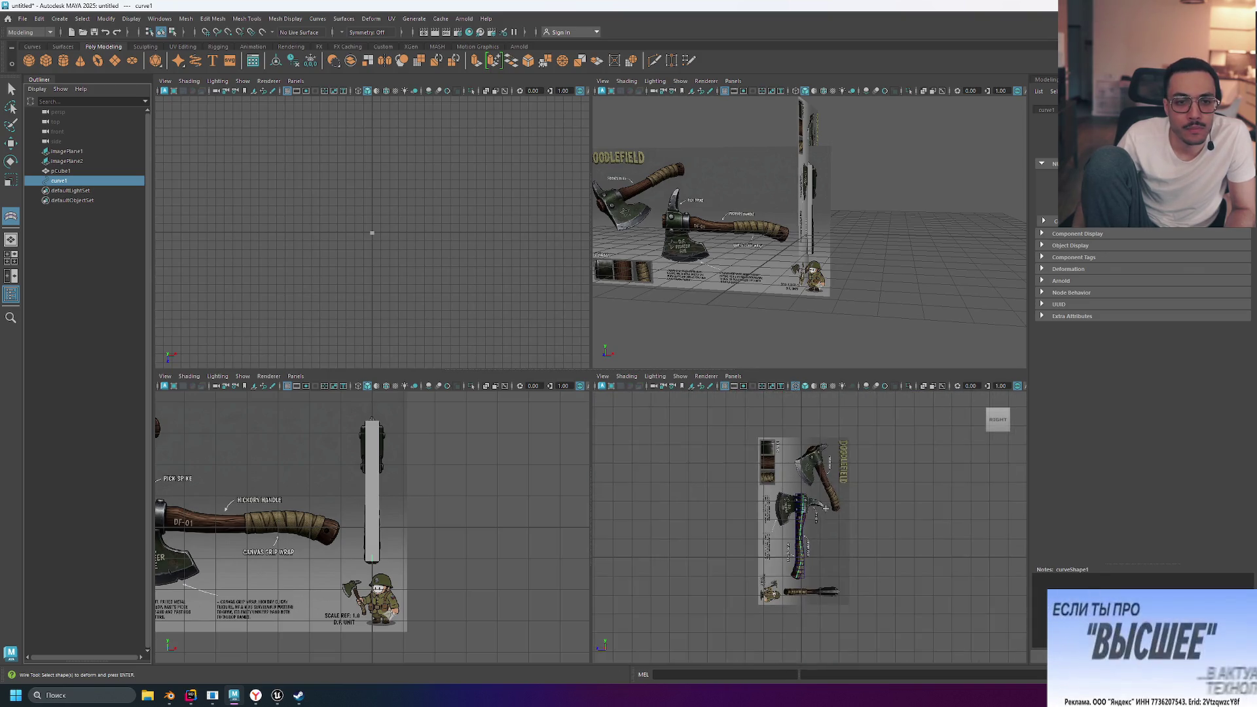
pyautogui.scroll(3, 789, 530)
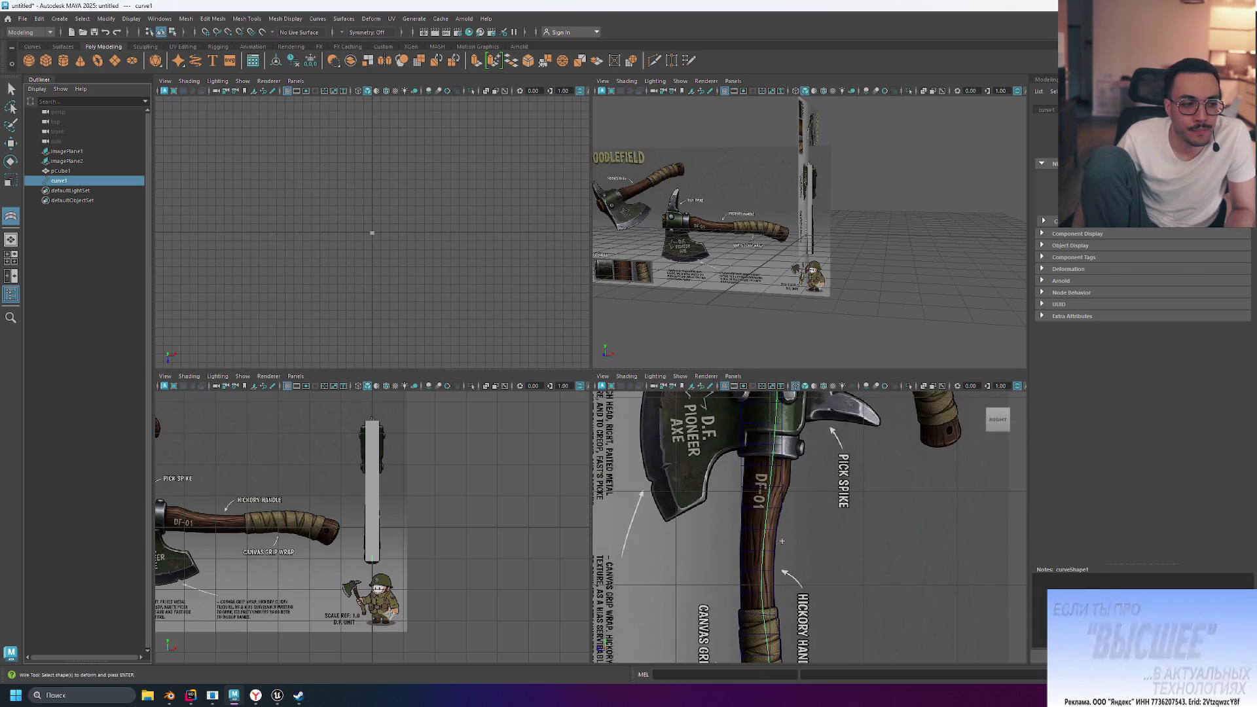
pyautogui.click(768, 501)
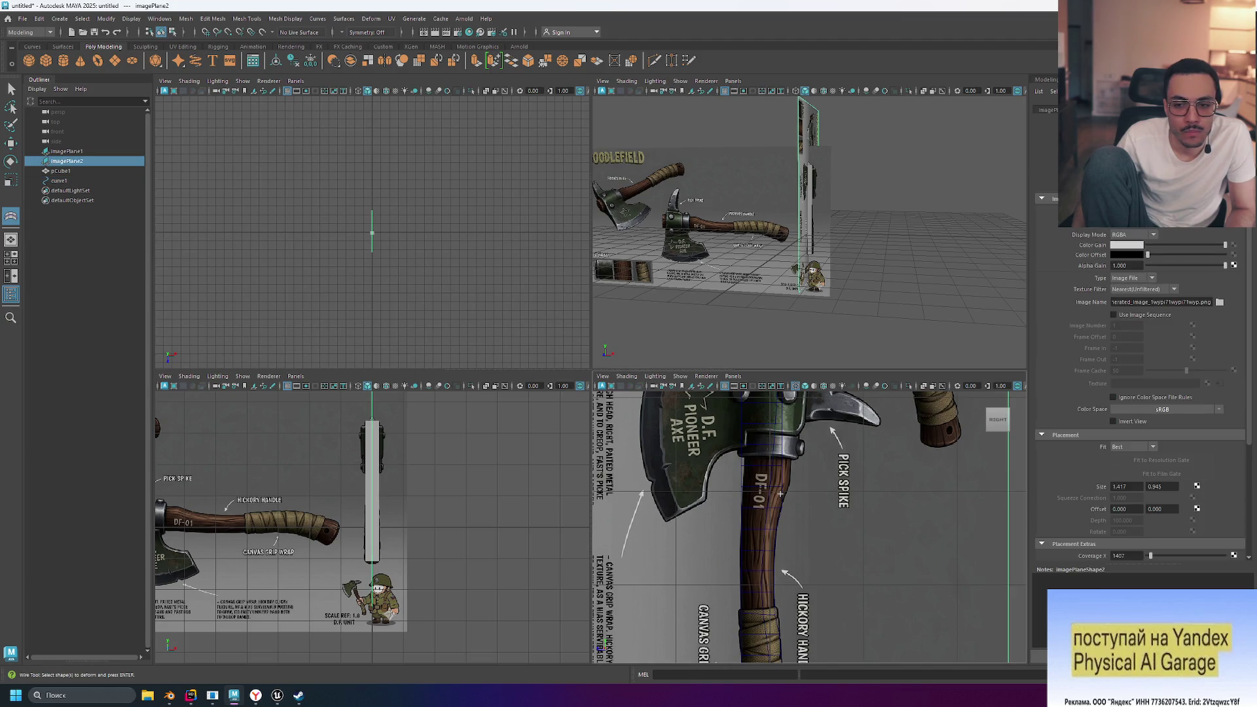
pyautogui.scroll(-5, 779, 492)
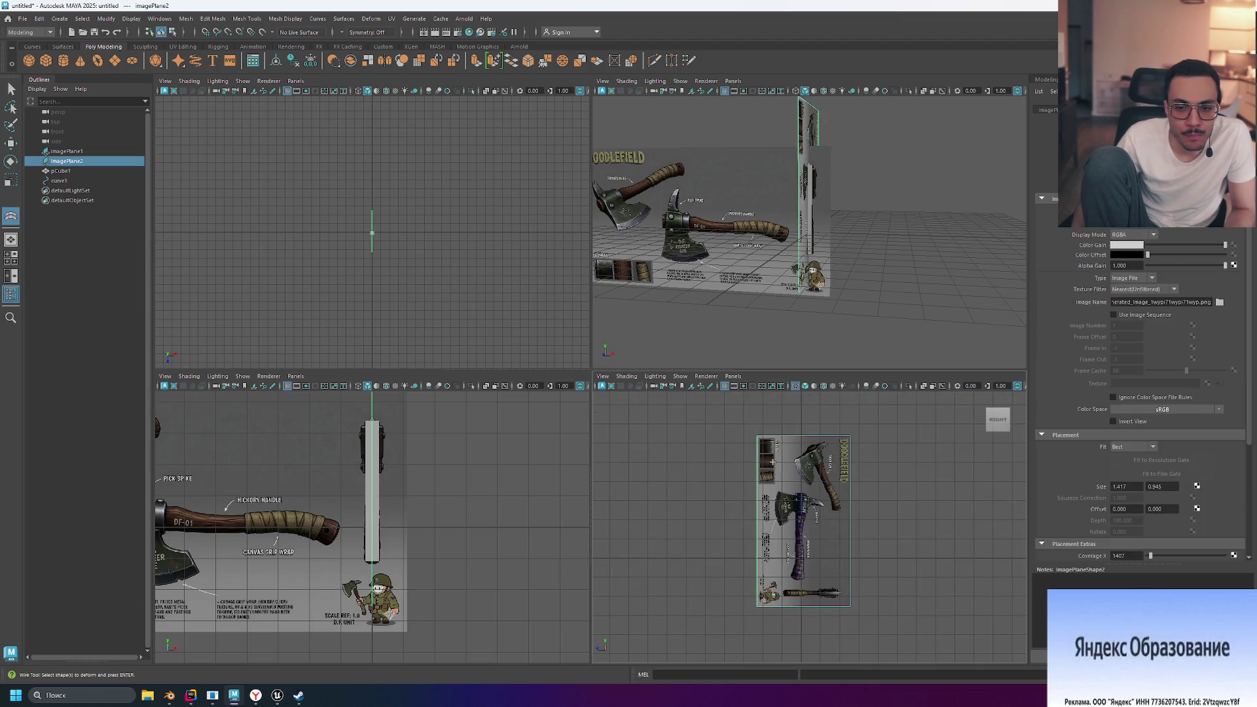
# Browse imagePlane2's Display and Sets context submenus, then select curve1 to show its attributes
pyautogui.rightClick(110, 164)
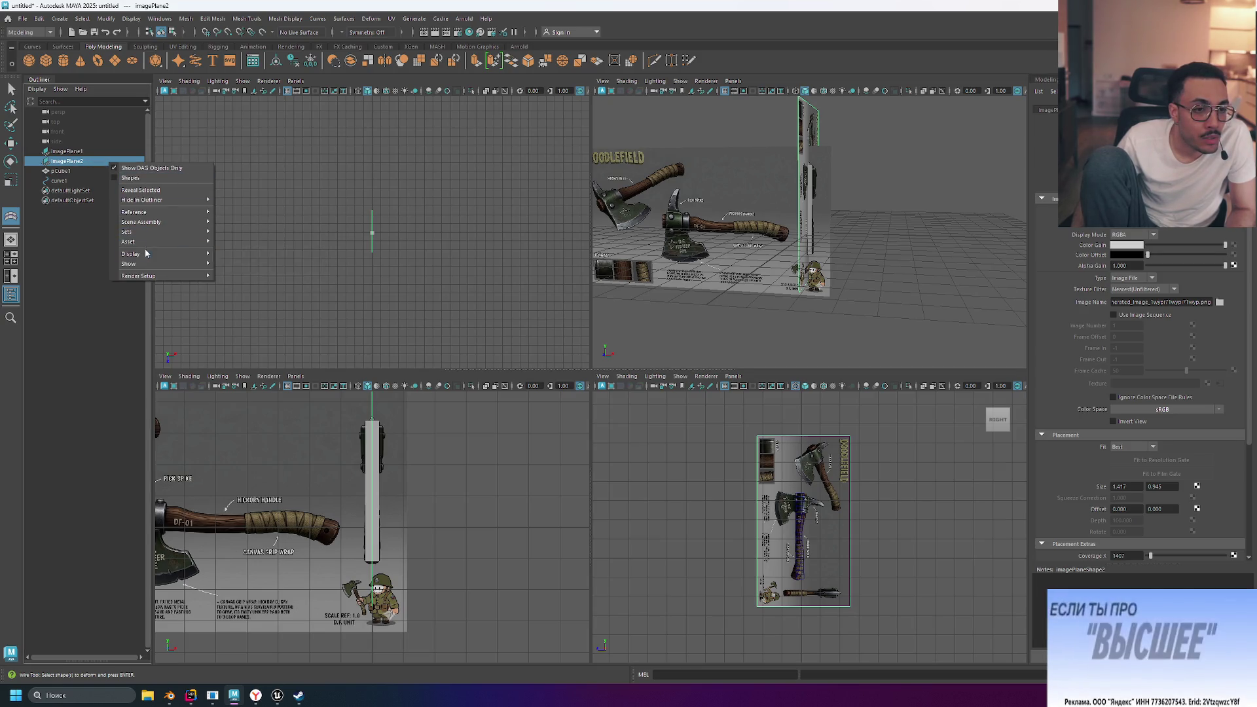
pyautogui.moveTo(145, 254)
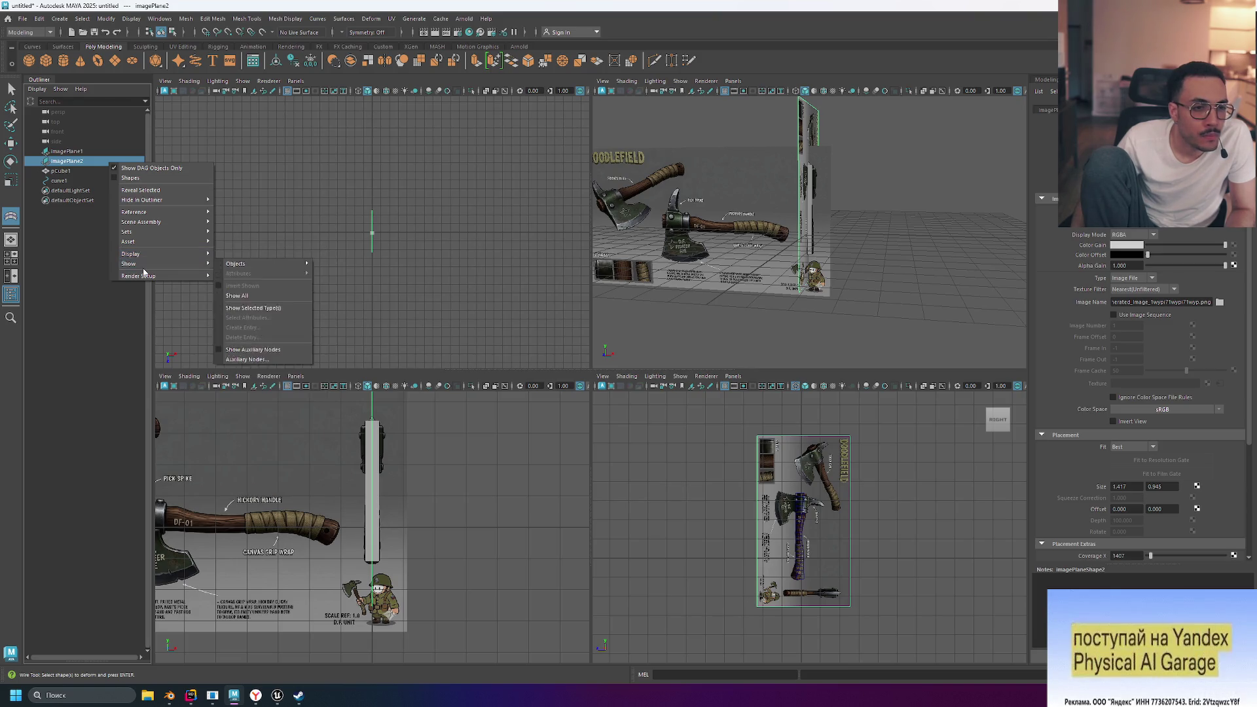
pyautogui.click(70, 164)
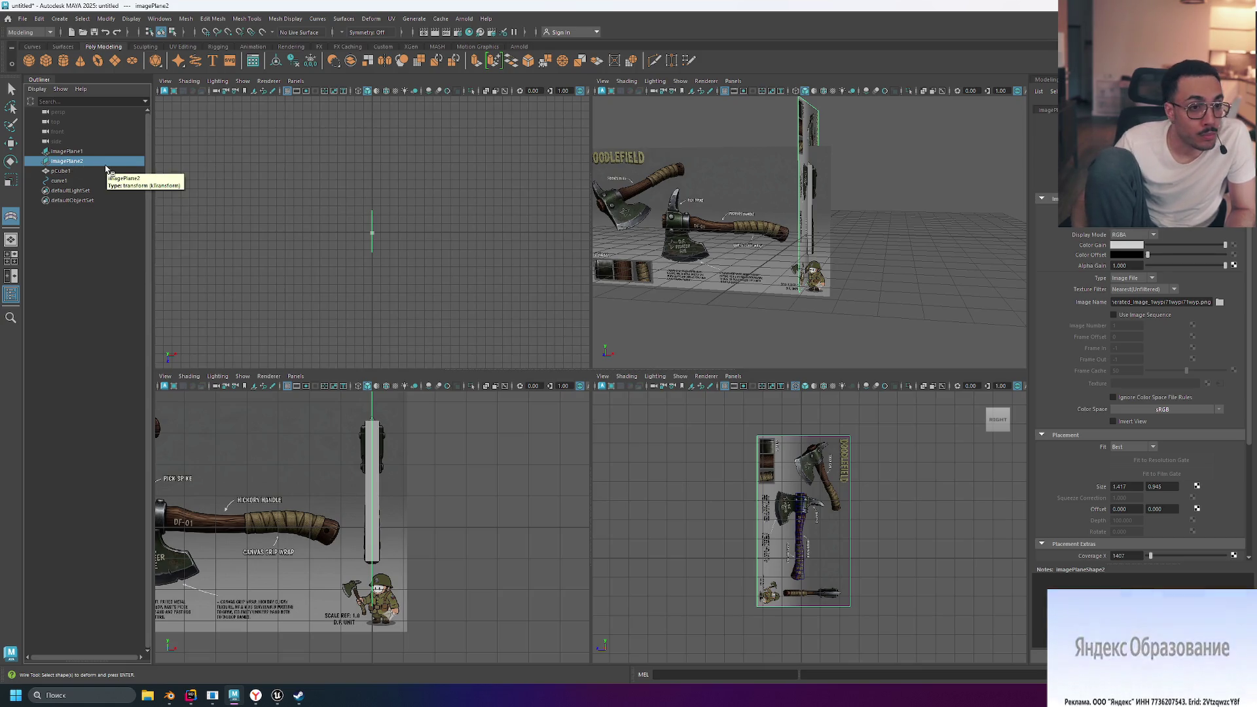
pyautogui.click(91, 167)
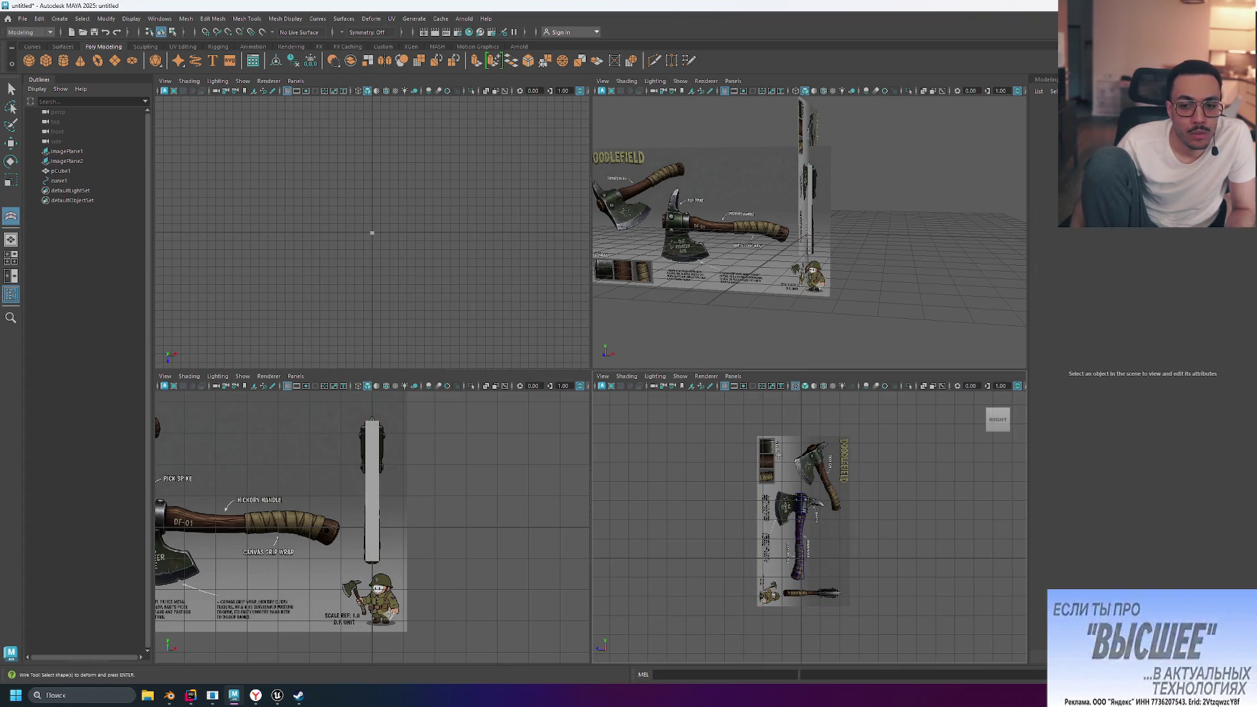
pyautogui.rightClick(71, 164)
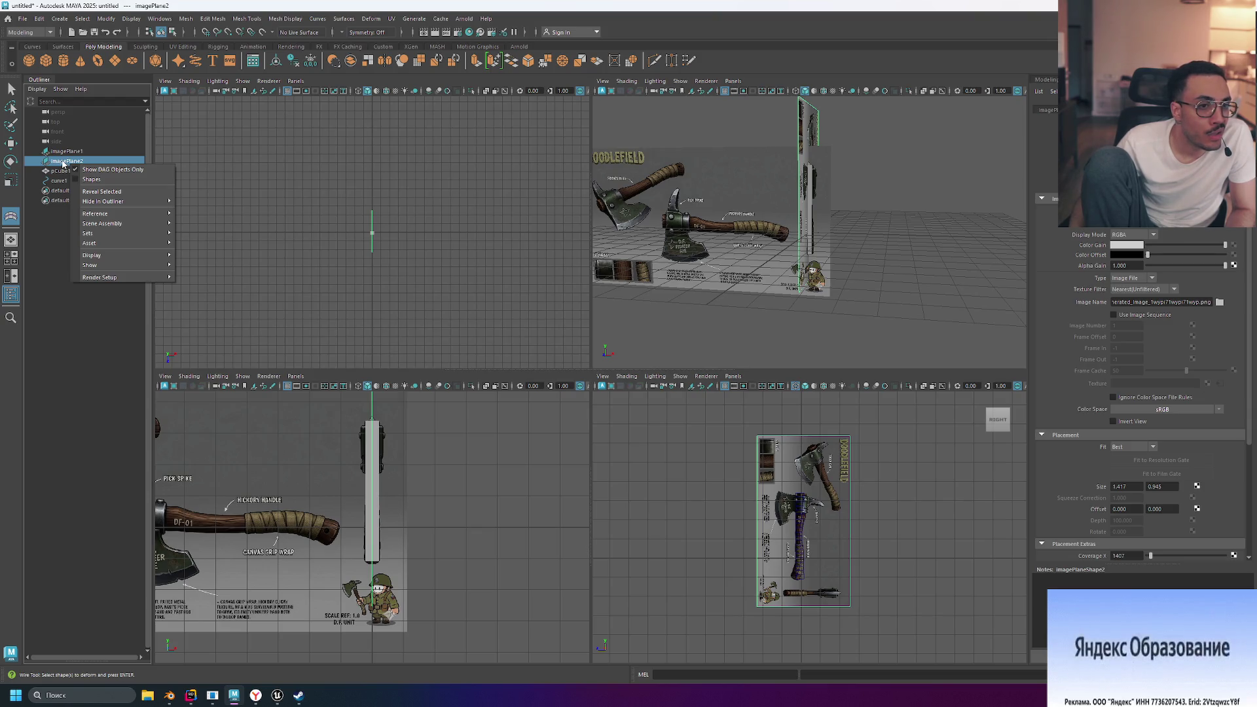
pyautogui.rightClick(64, 163)
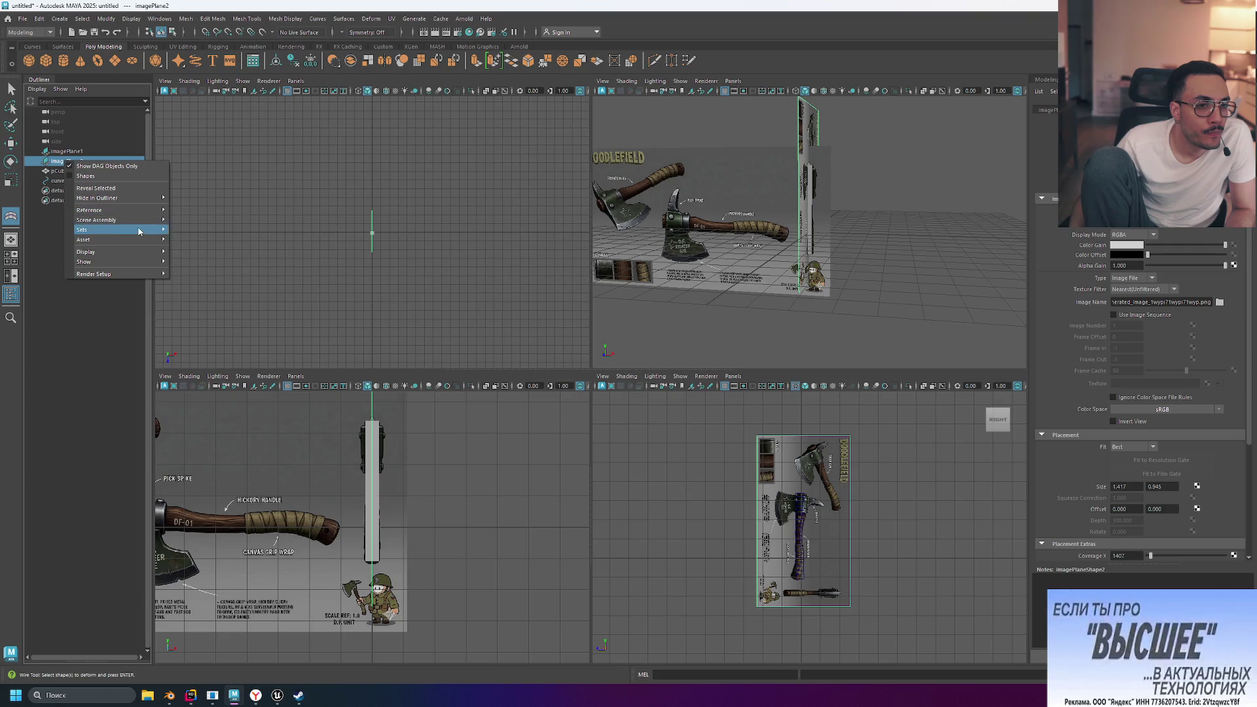
pyautogui.moveTo(132, 275)
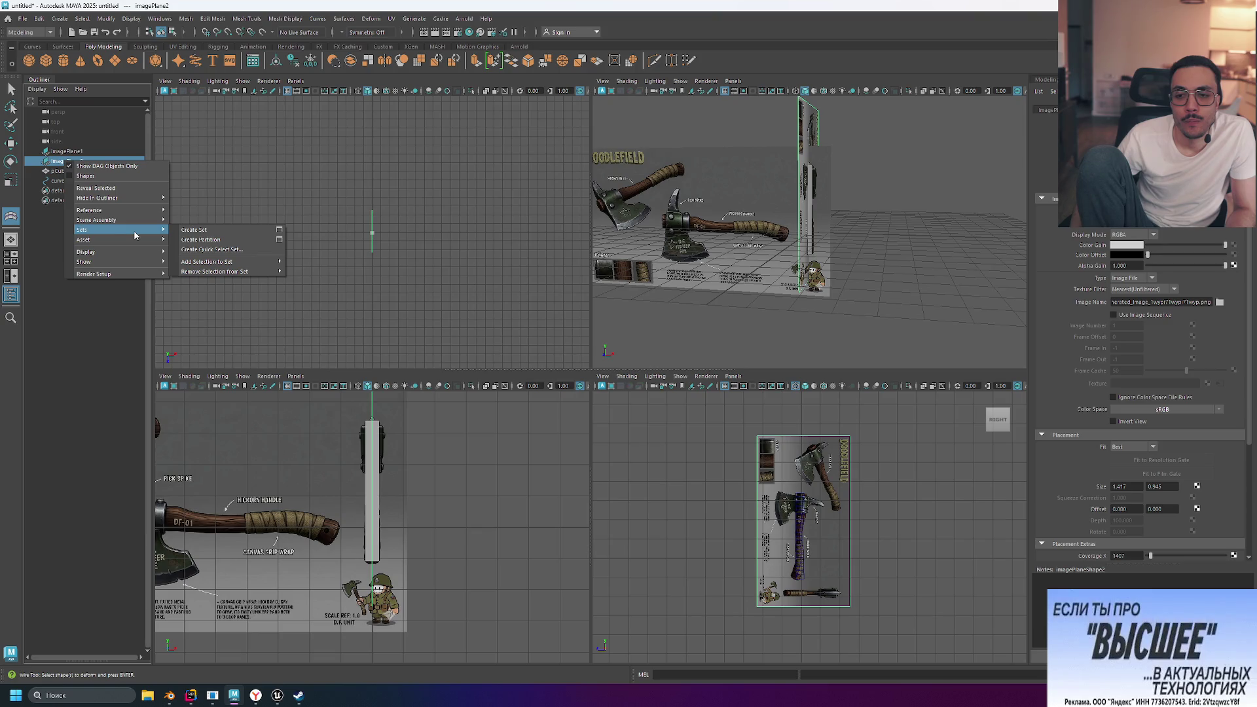
pyautogui.click(1055, 110)
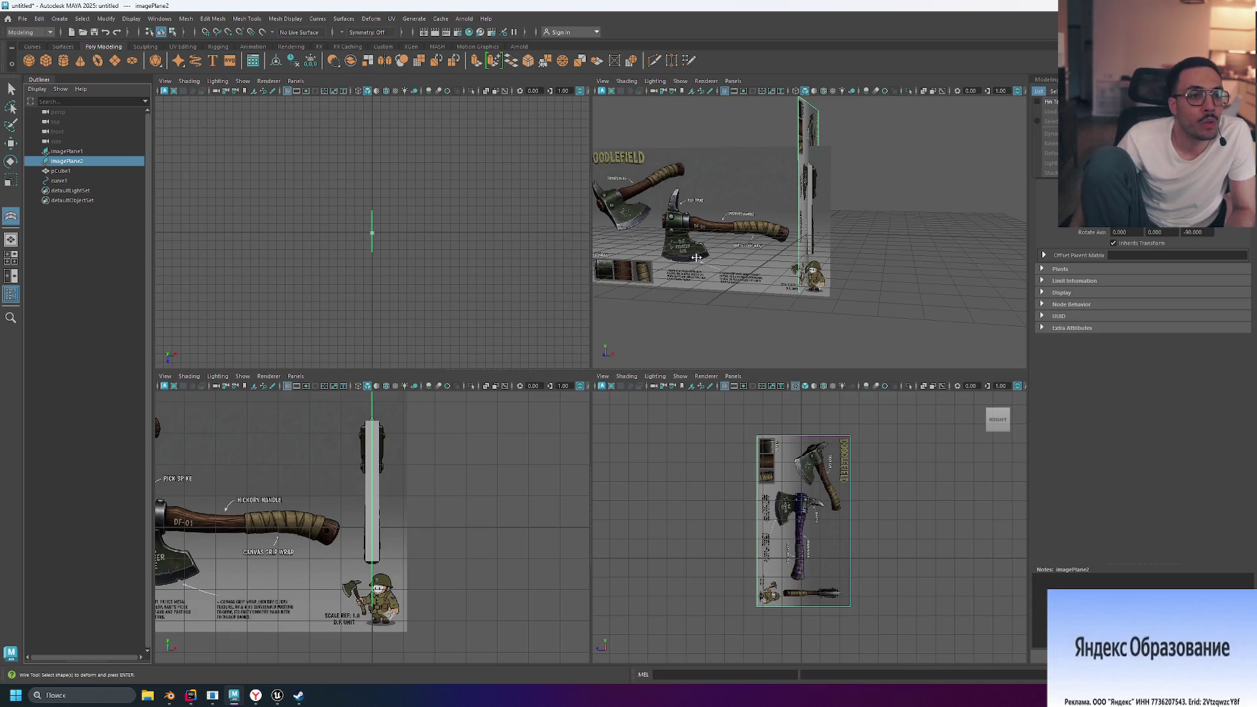
pyautogui.click(70, 182)
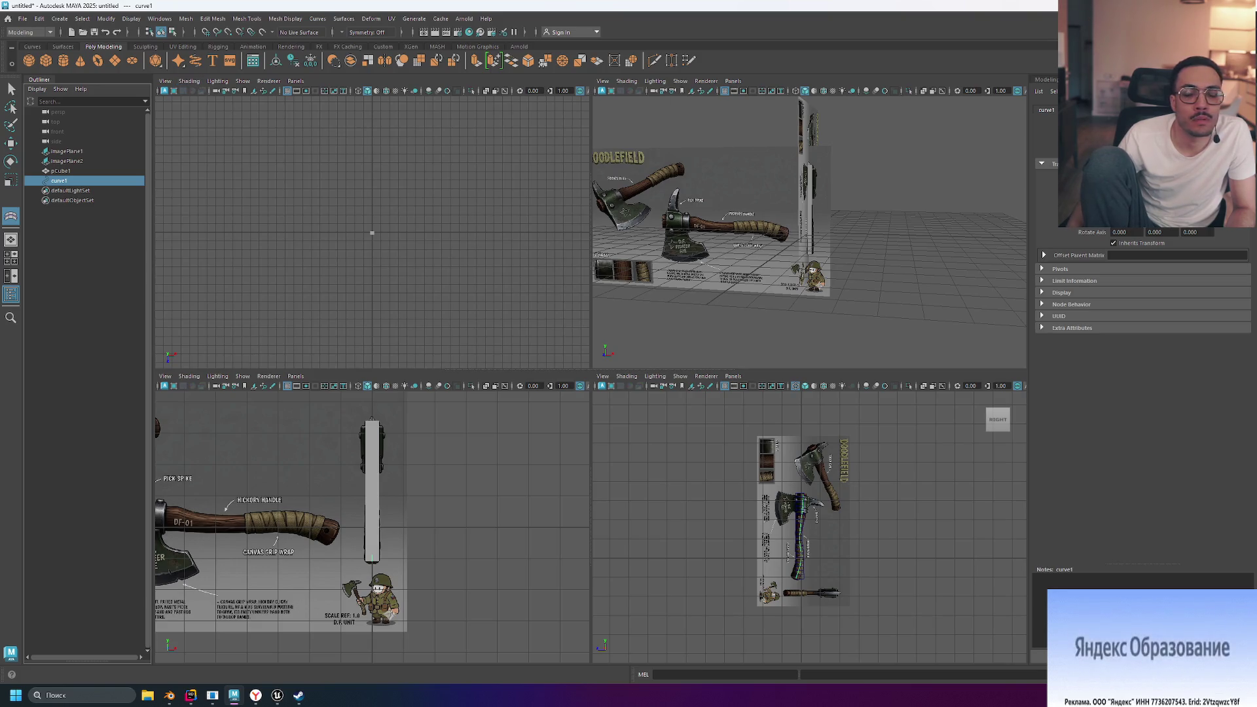
pyautogui.click(254, 696)
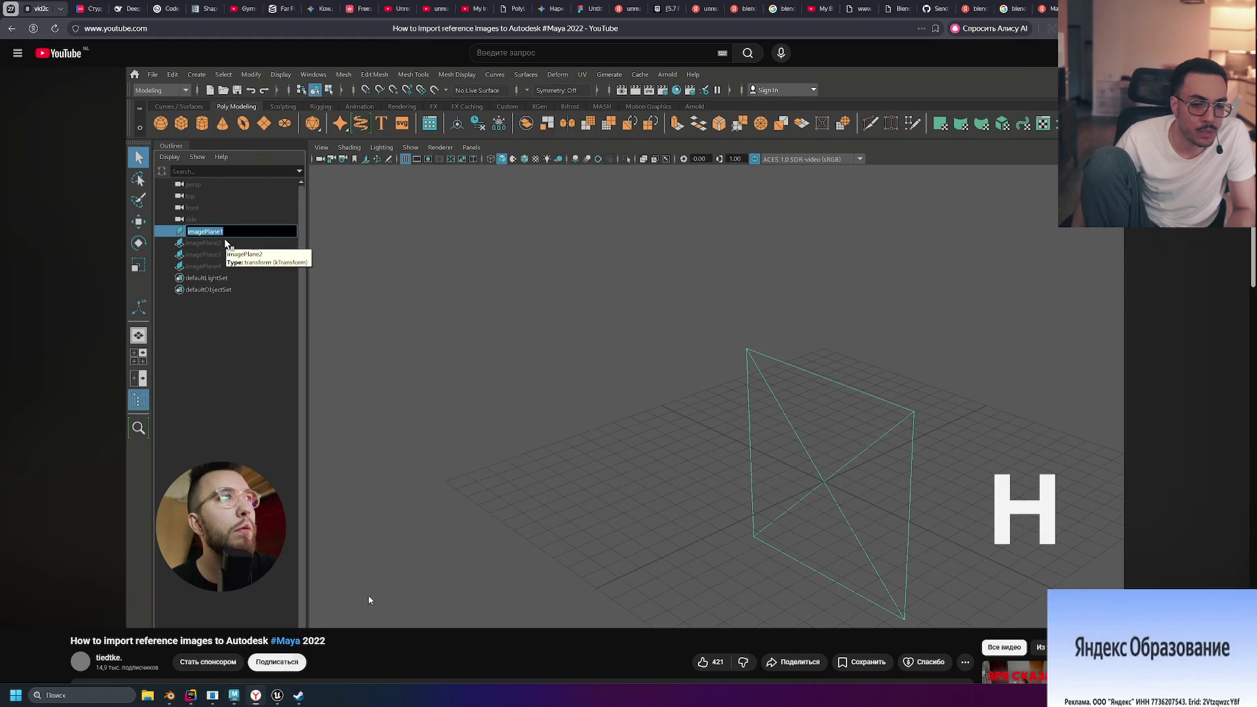
# Search 'how to bend object with curve in maya' and read the expanded AI answer
pyautogui.hotkey('ctrl', 't')
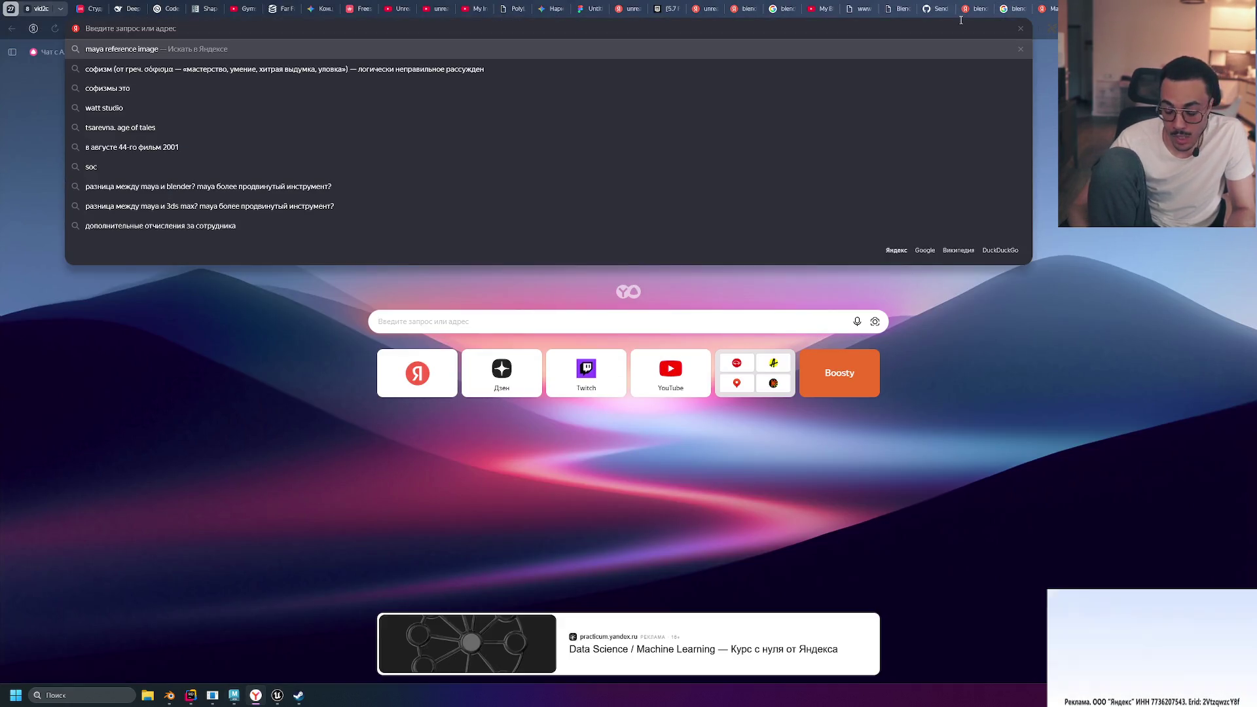
pyautogui.write('how to bend ')
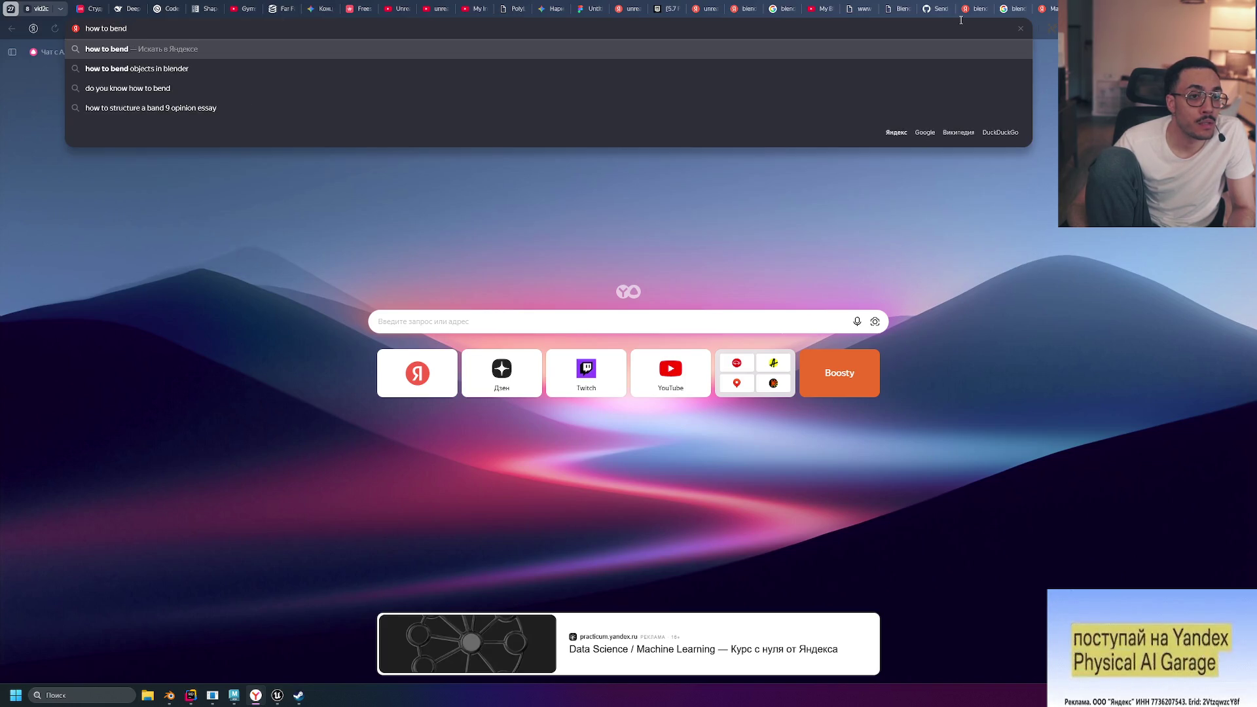
pyautogui.write('object')
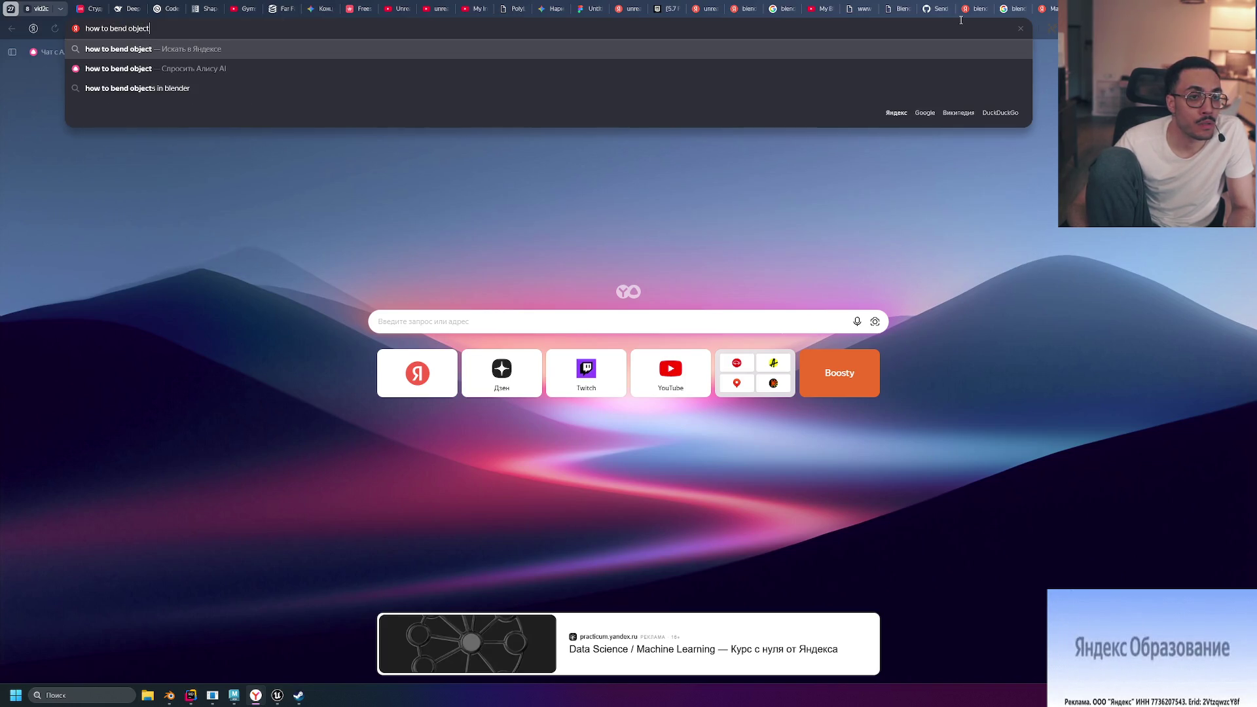
pyautogui.write(' with c')
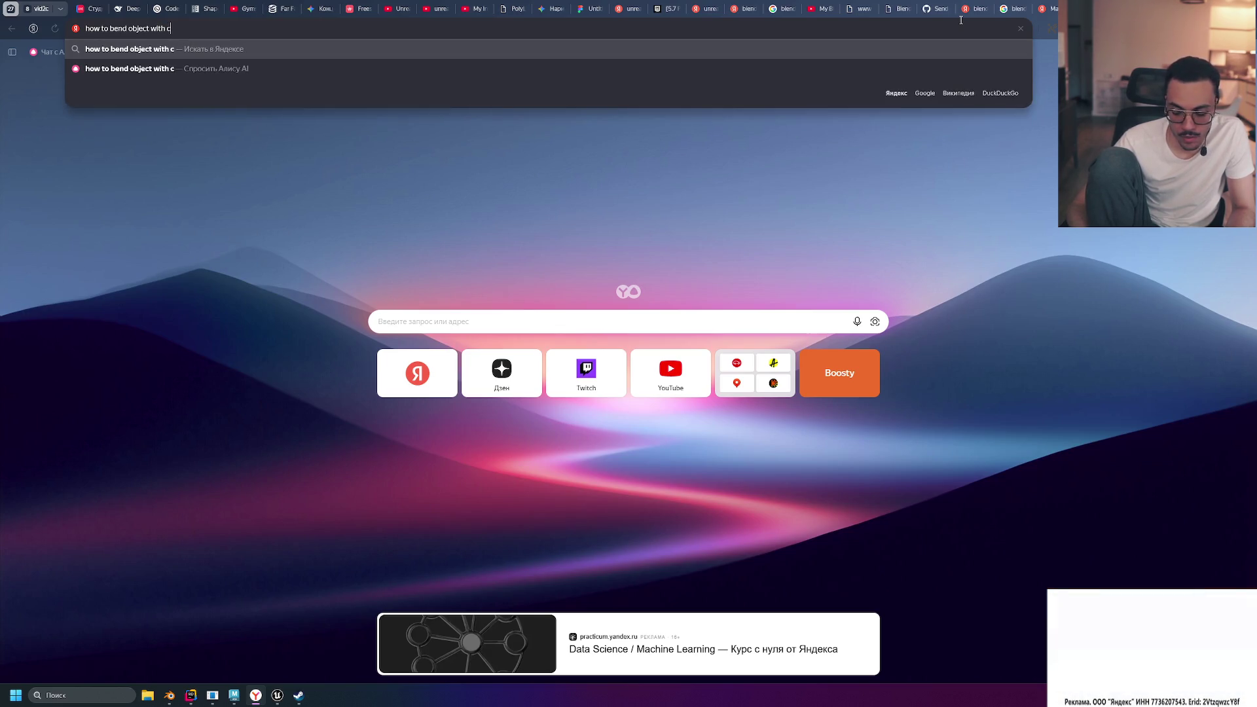
pyautogui.write('urve in maya')
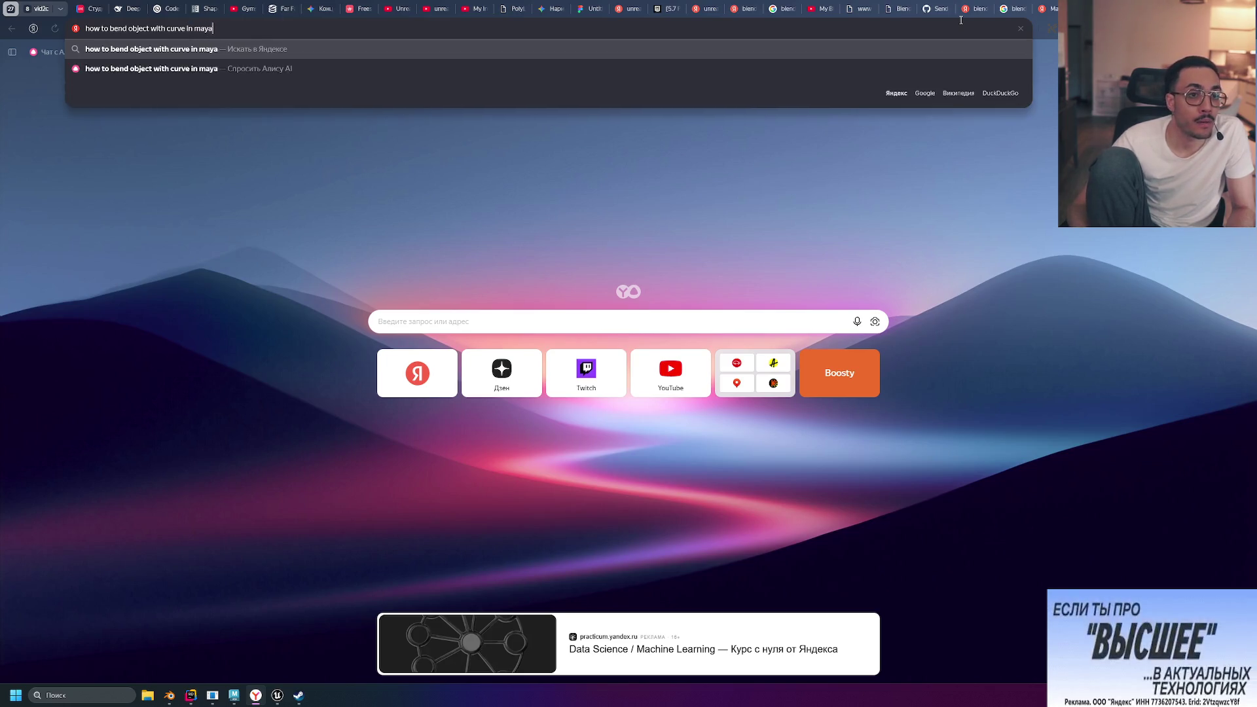
pyautogui.press('Return')
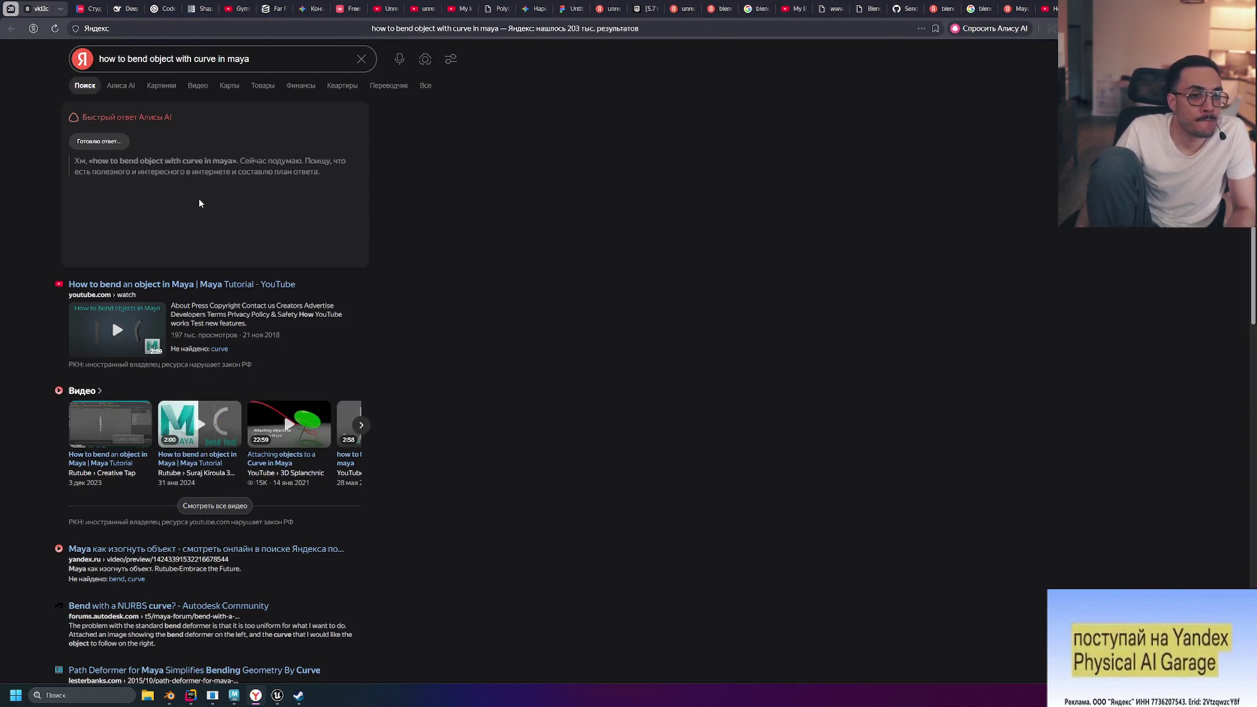
pyautogui.click(228, 234)
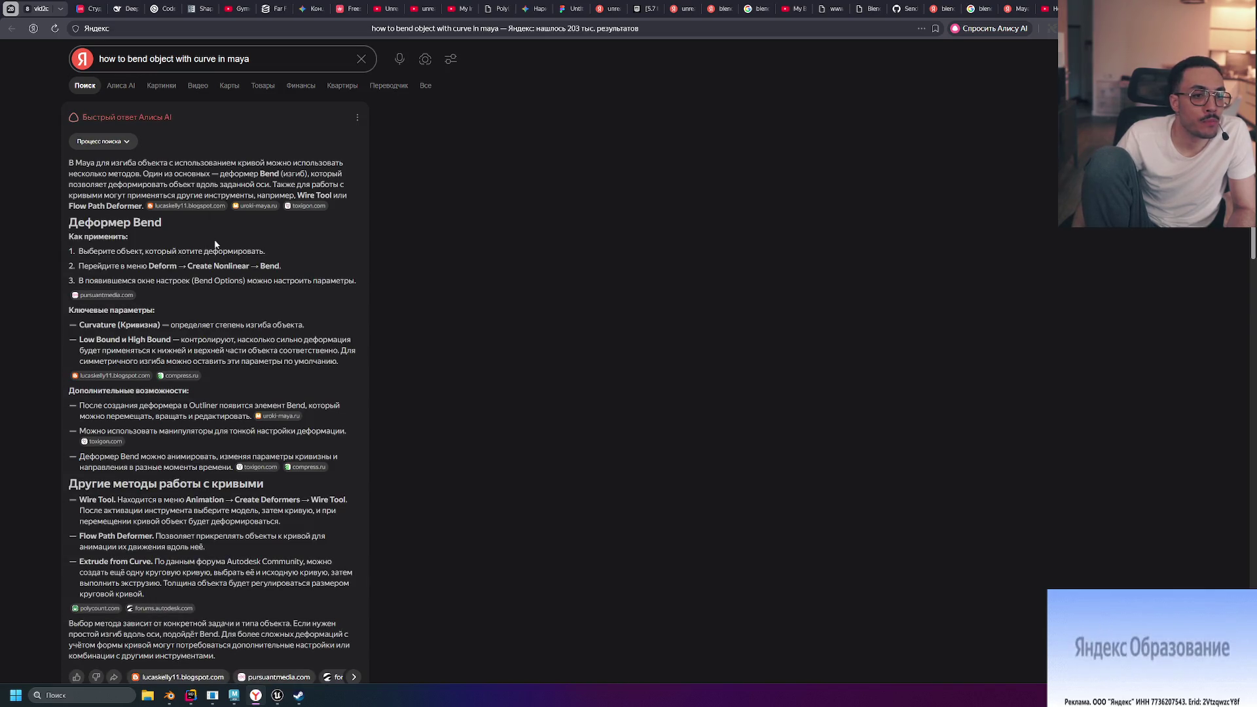
pyautogui.scroll(-1, 108, 291)
pyautogui.click(186, 292)
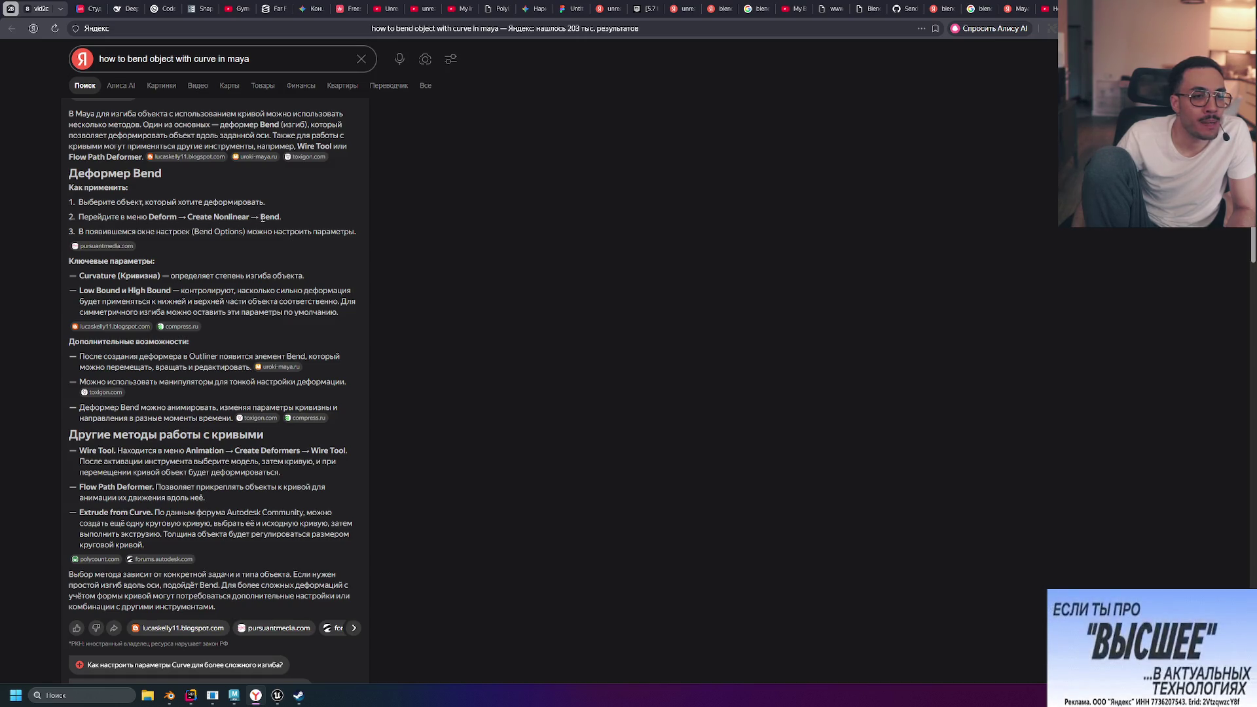
pyautogui.hotkey('alt', 'Tab')
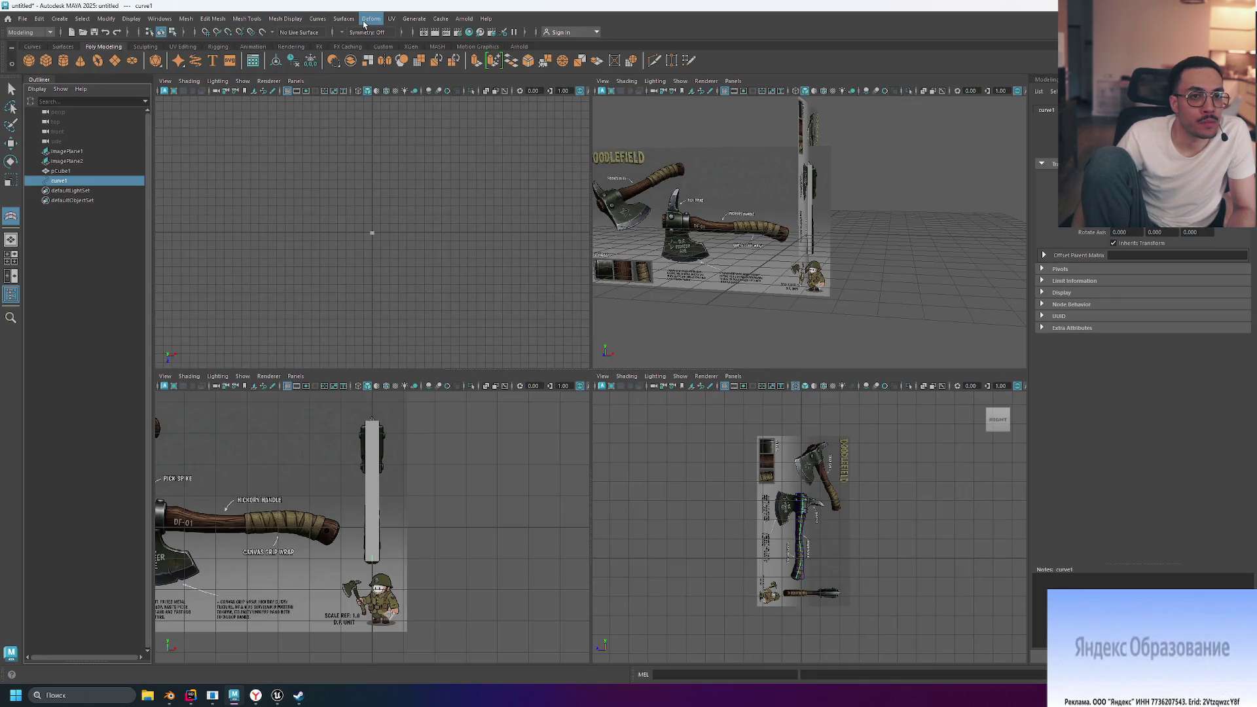
# Create a nonlinear Bend deformer, bend1Handle, from Deform > Nonlinear > Bend
pyautogui.click(371, 20)
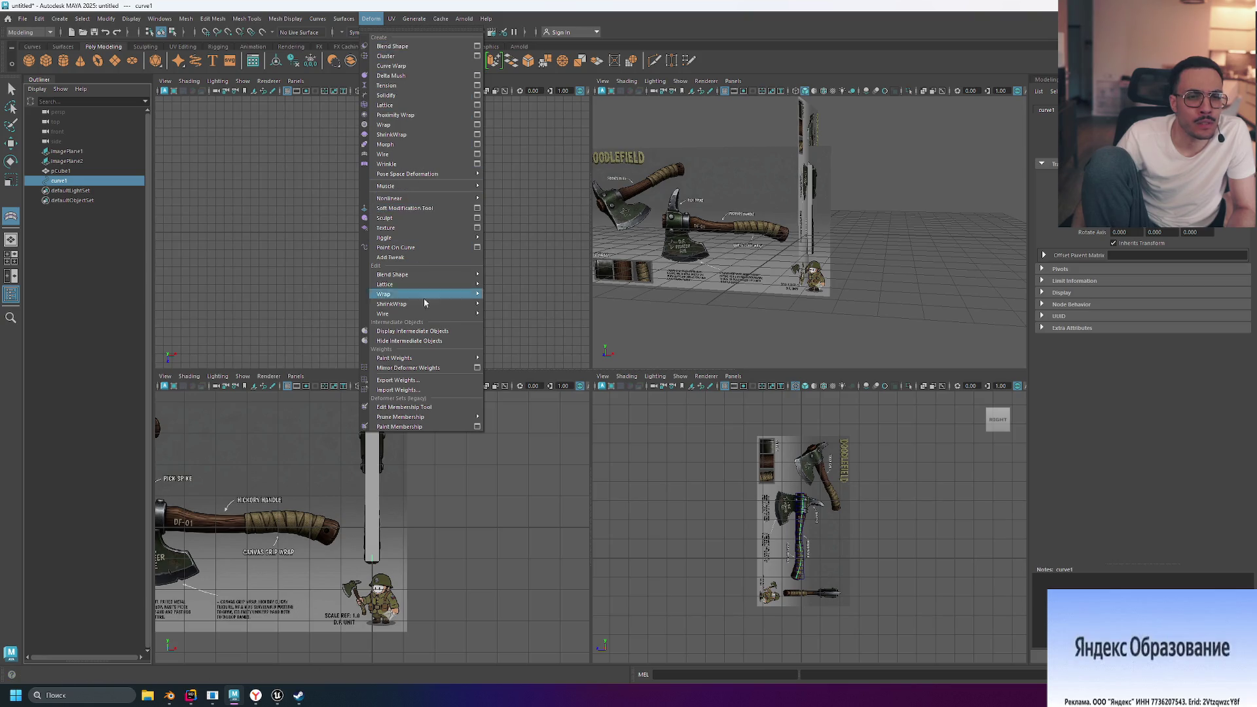
pyautogui.moveTo(419, 194)
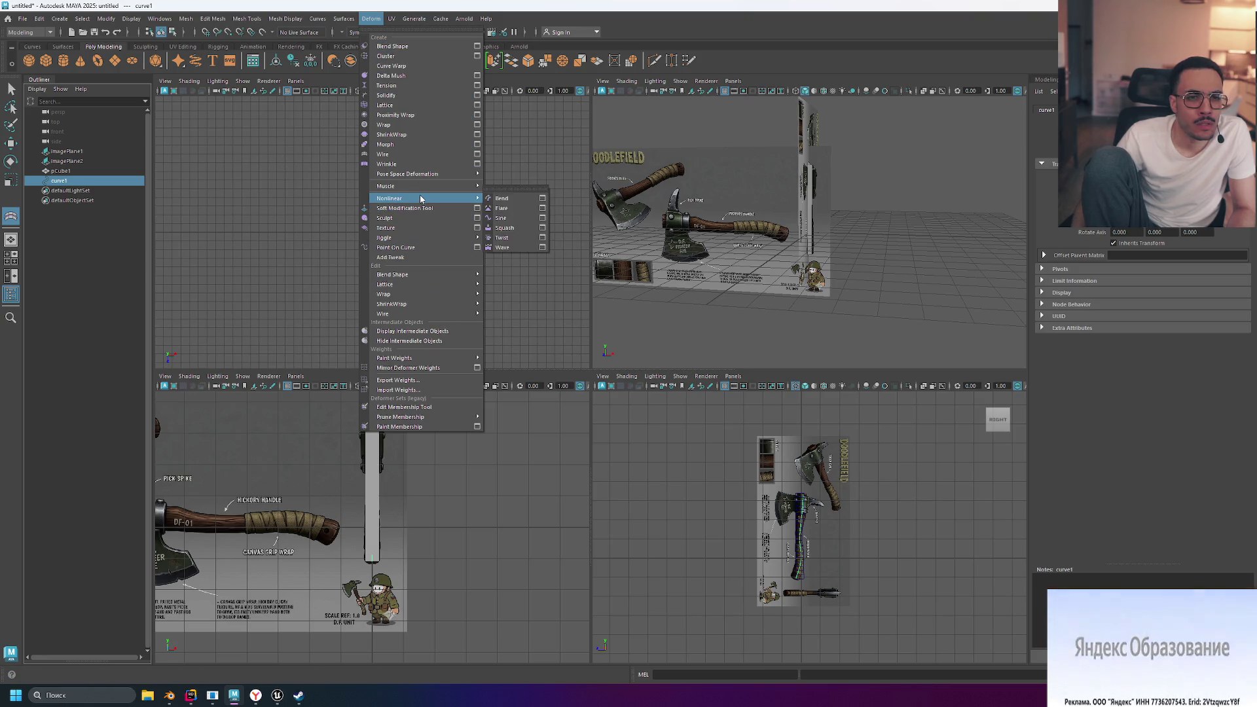
pyautogui.click(510, 202)
pyautogui.scroll(5, 799, 583)
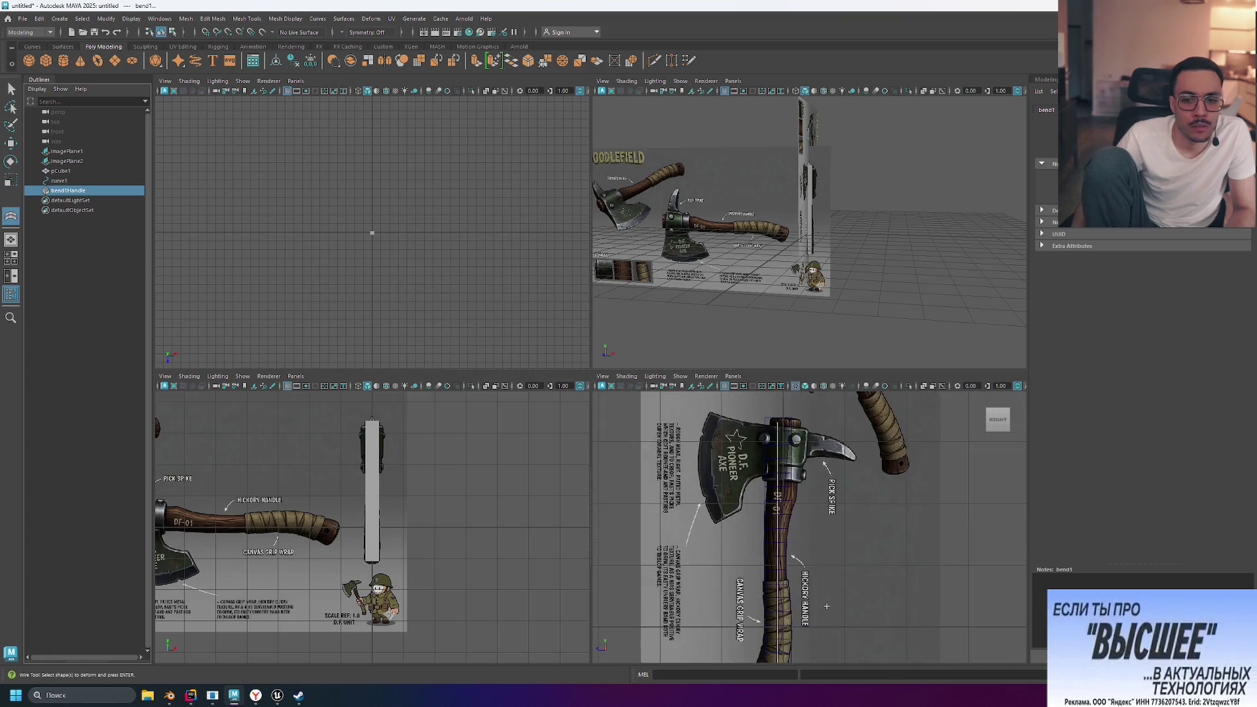
pyautogui.scroll(-5, 799, 583)
pyautogui.scroll(2, 796, 574)
pyautogui.scroll(3, 796, 574)
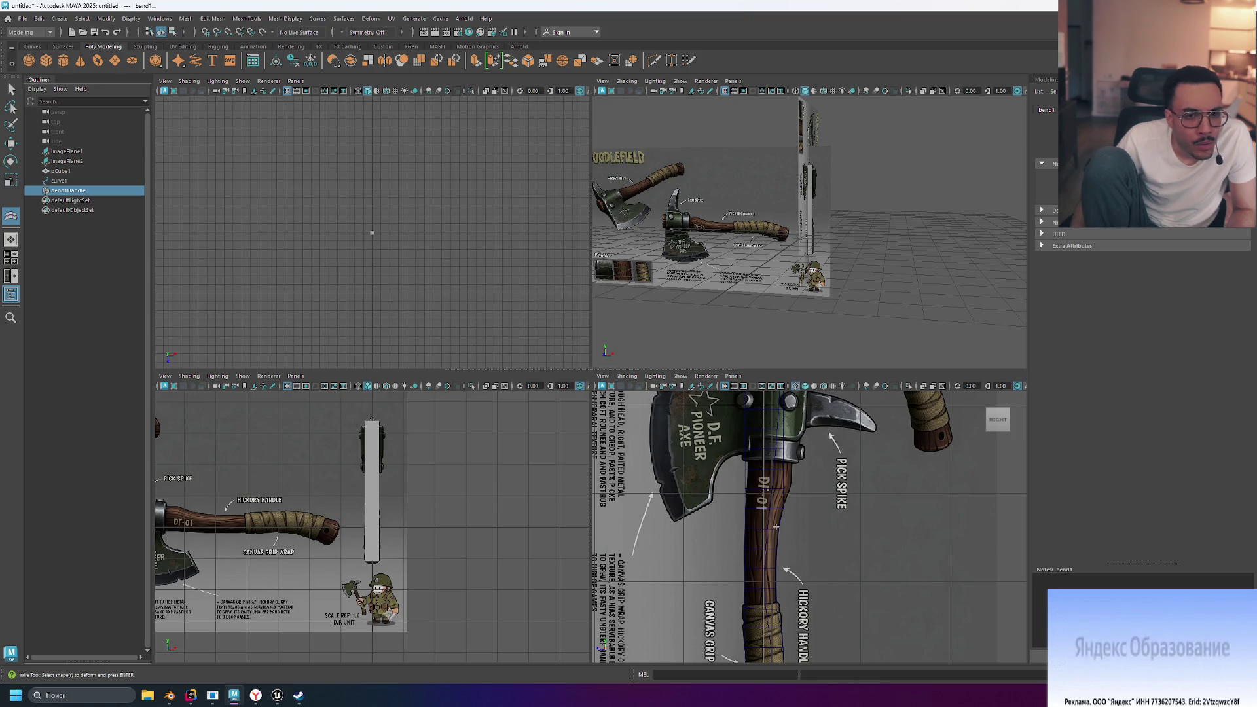
pyautogui.scroll(-5, 797, 568)
pyautogui.scroll(3, 819, 531)
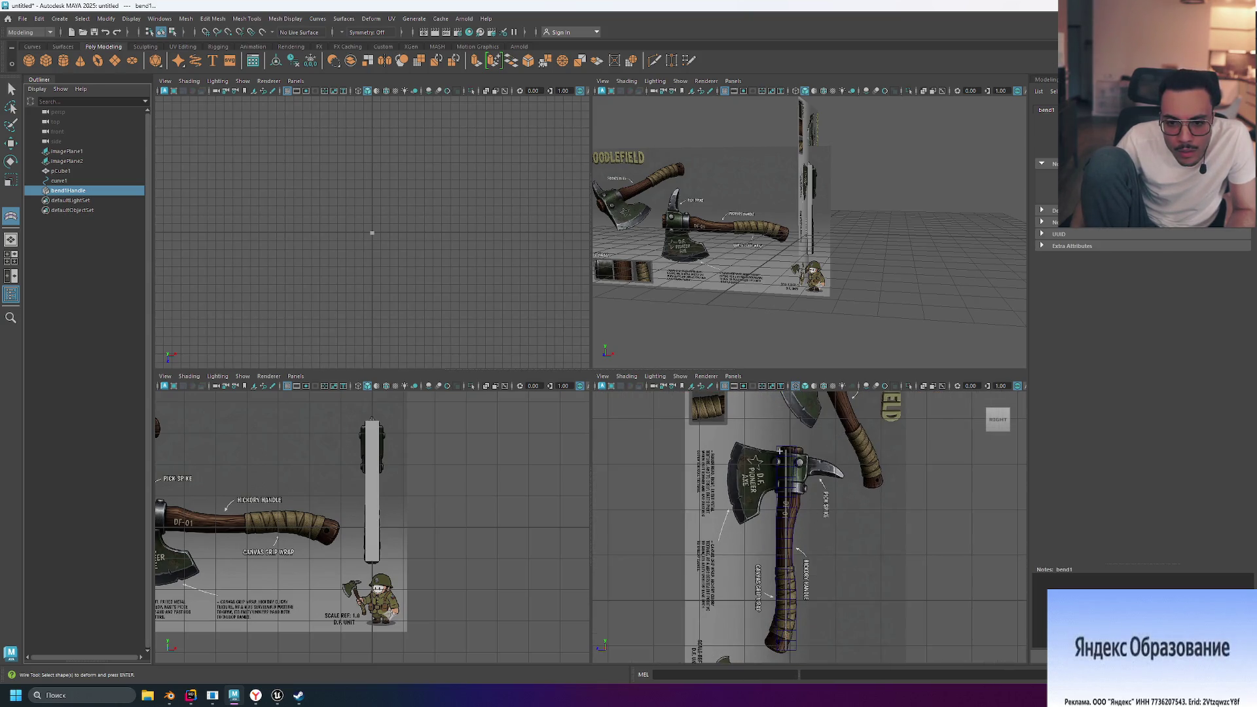
# Select pCube1 and bend1Handle, and maximize the Right view of the axe reference
pyautogui.click(786, 452)
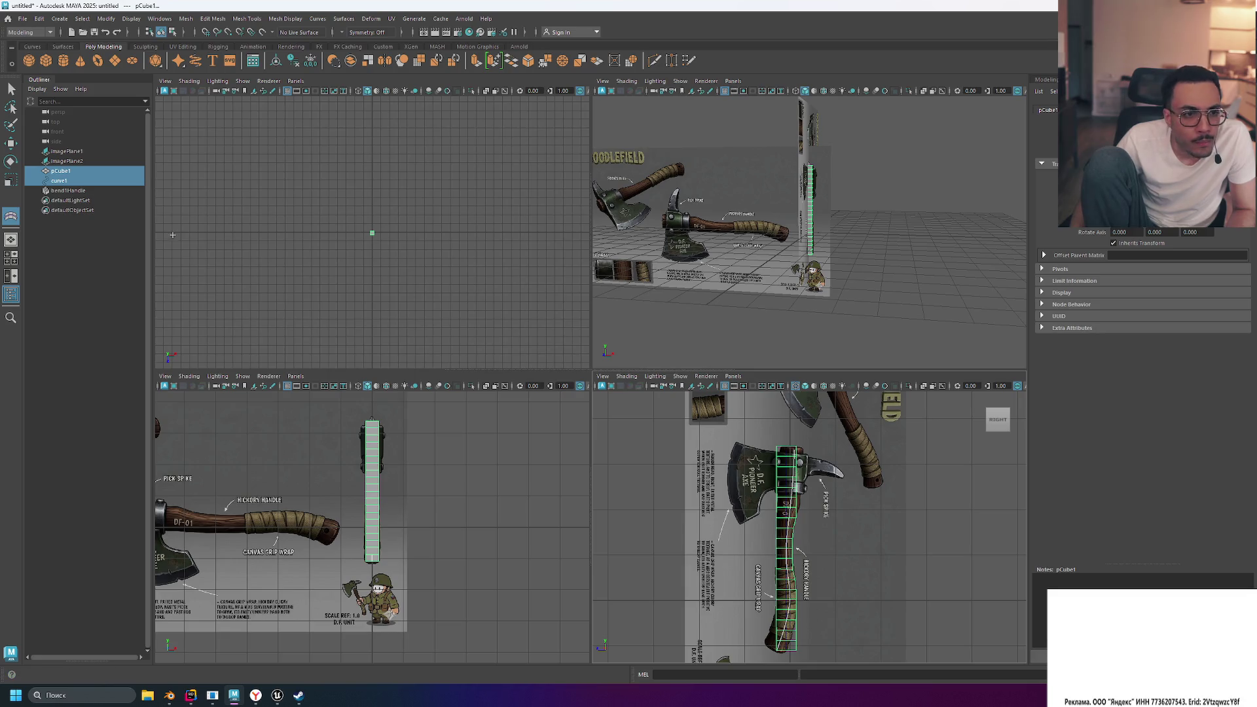
pyautogui.click(372, 232)
pyautogui.scroll(3, 769, 568)
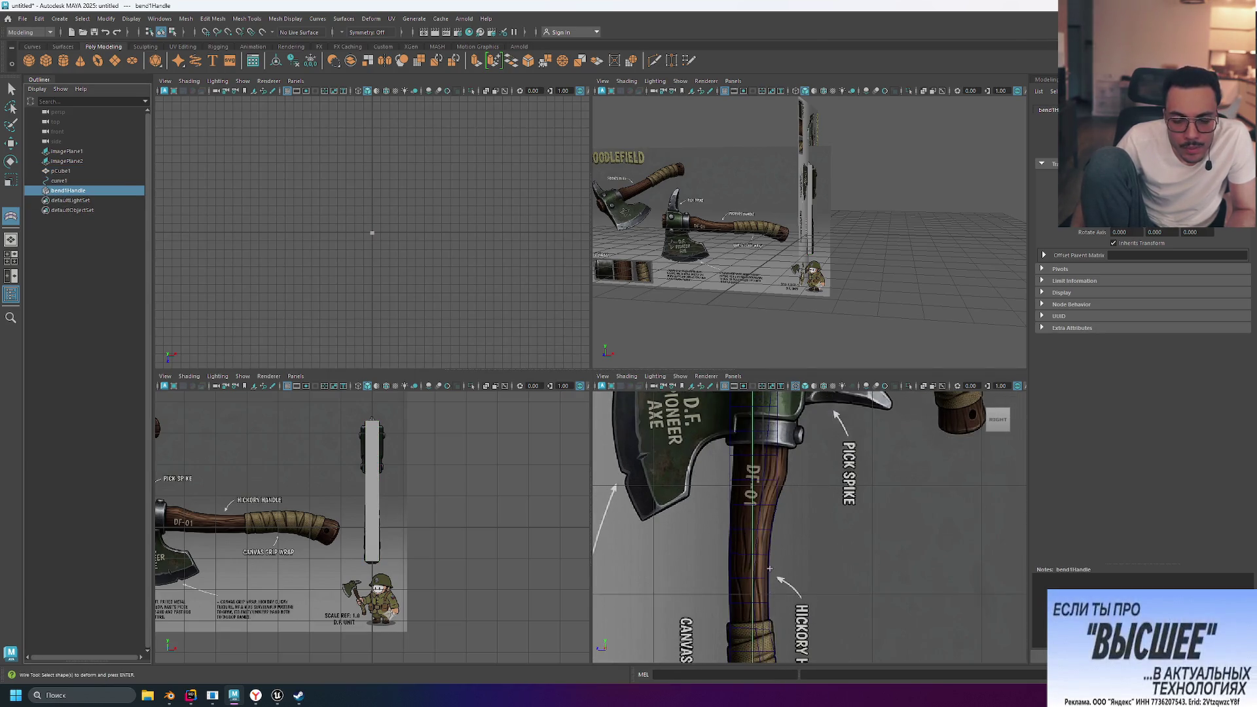
pyautogui.hotkey('alt', 'Tab')
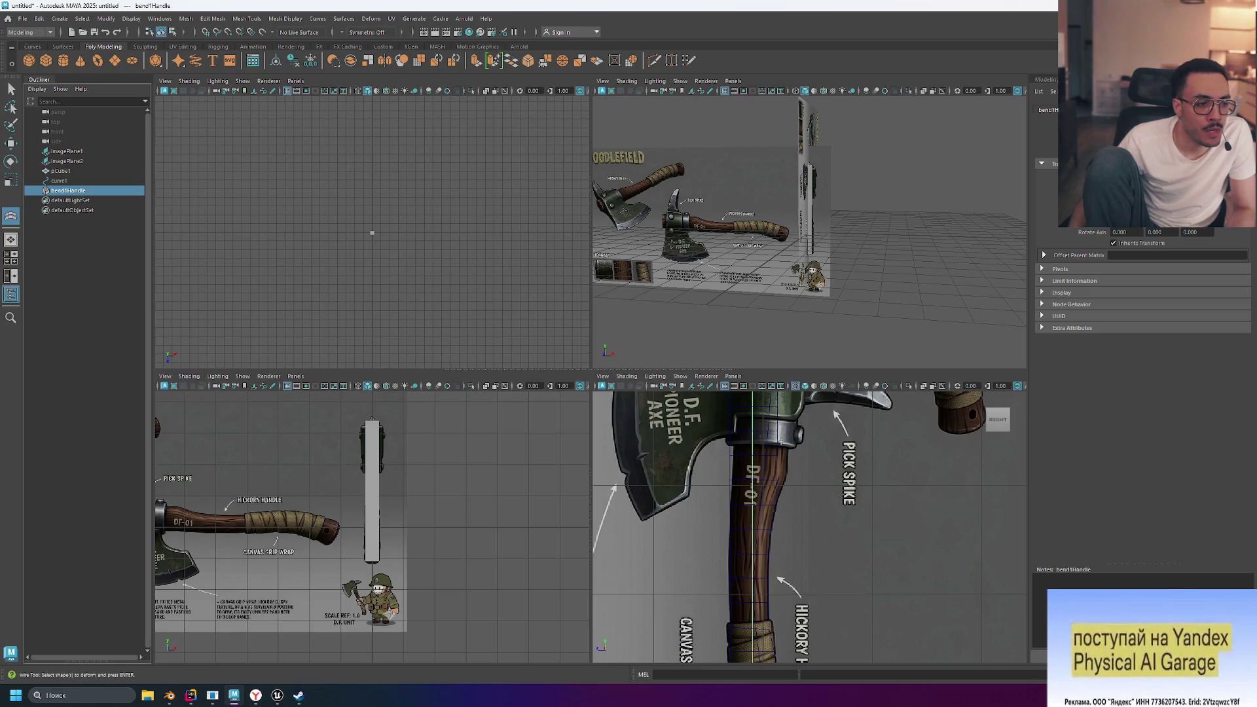
pyautogui.scroll(-6, 828, 459)
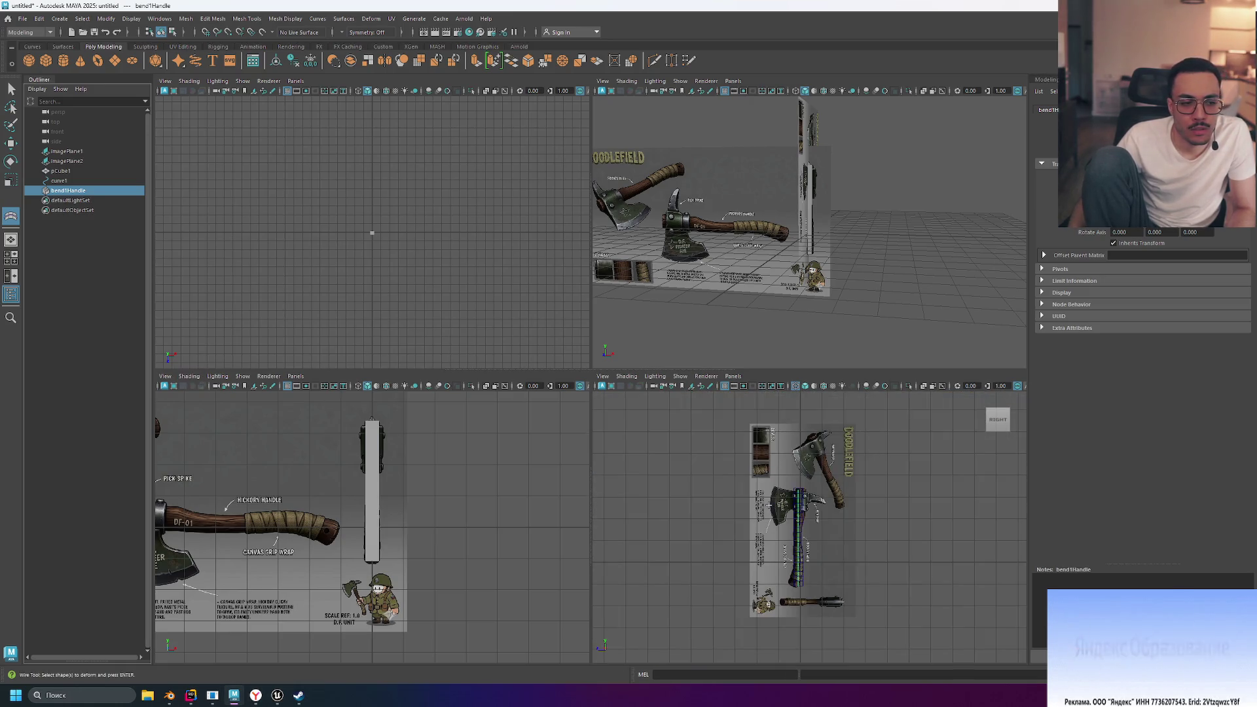
pyautogui.press('space')
pyautogui.scroll(5, 682, 253)
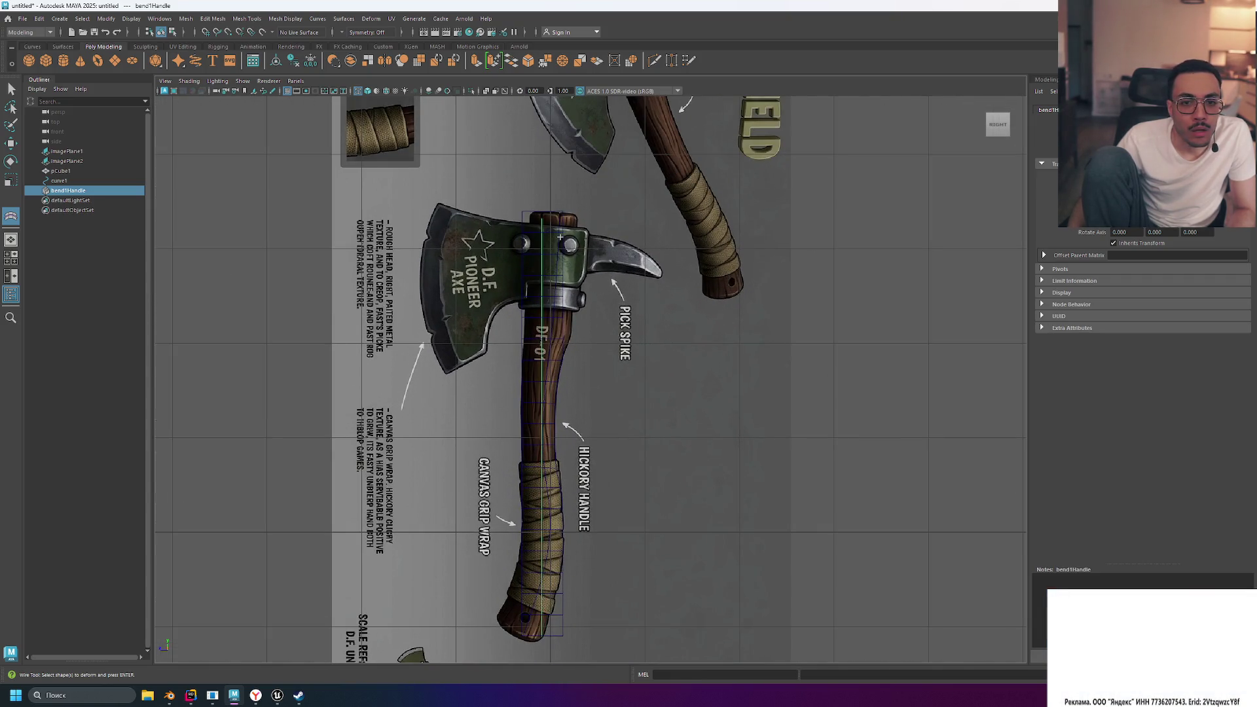
# Select bend1Handle and move it about 0.42 units up along the axe handle
pyautogui.rightClick(552, 218)
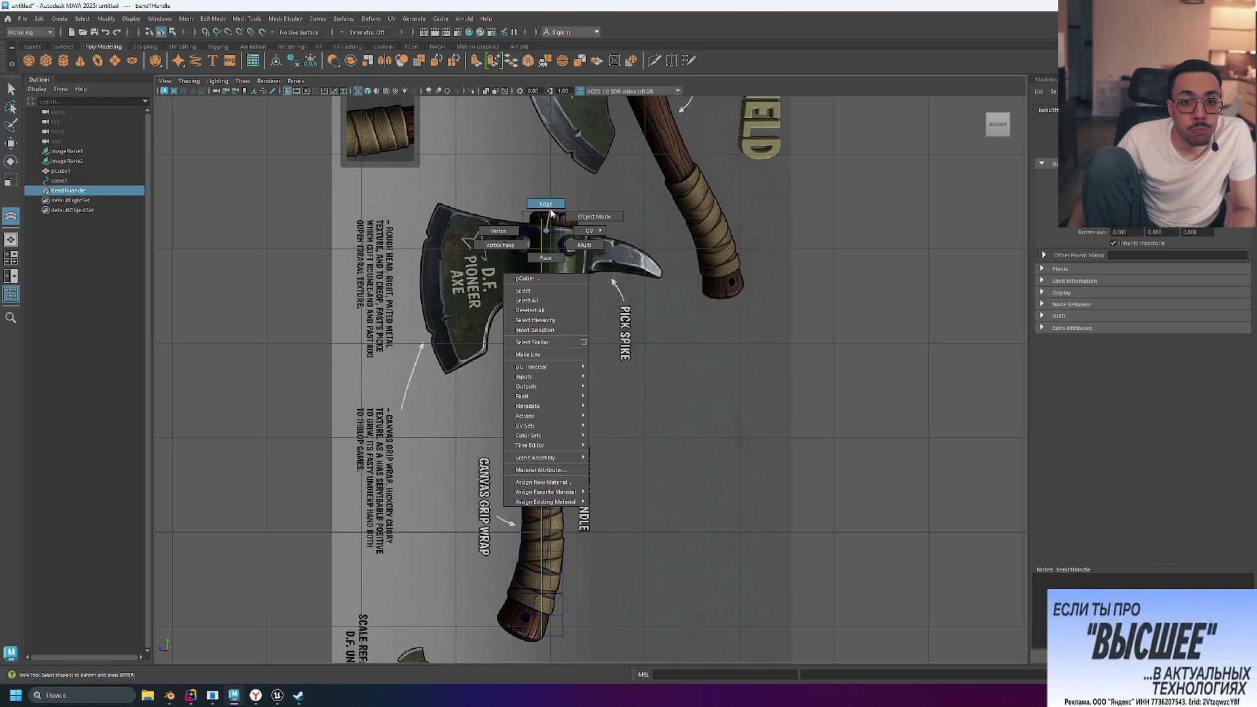
pyautogui.click(549, 205)
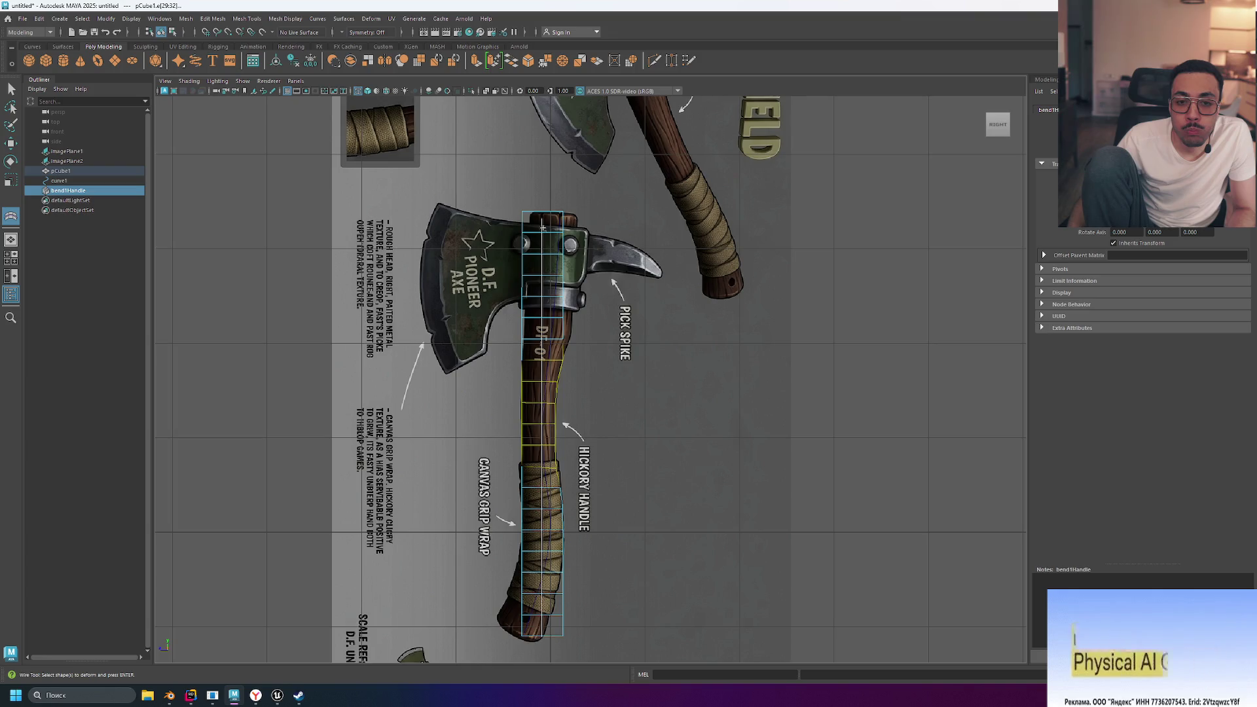
pyautogui.click(67, 161)
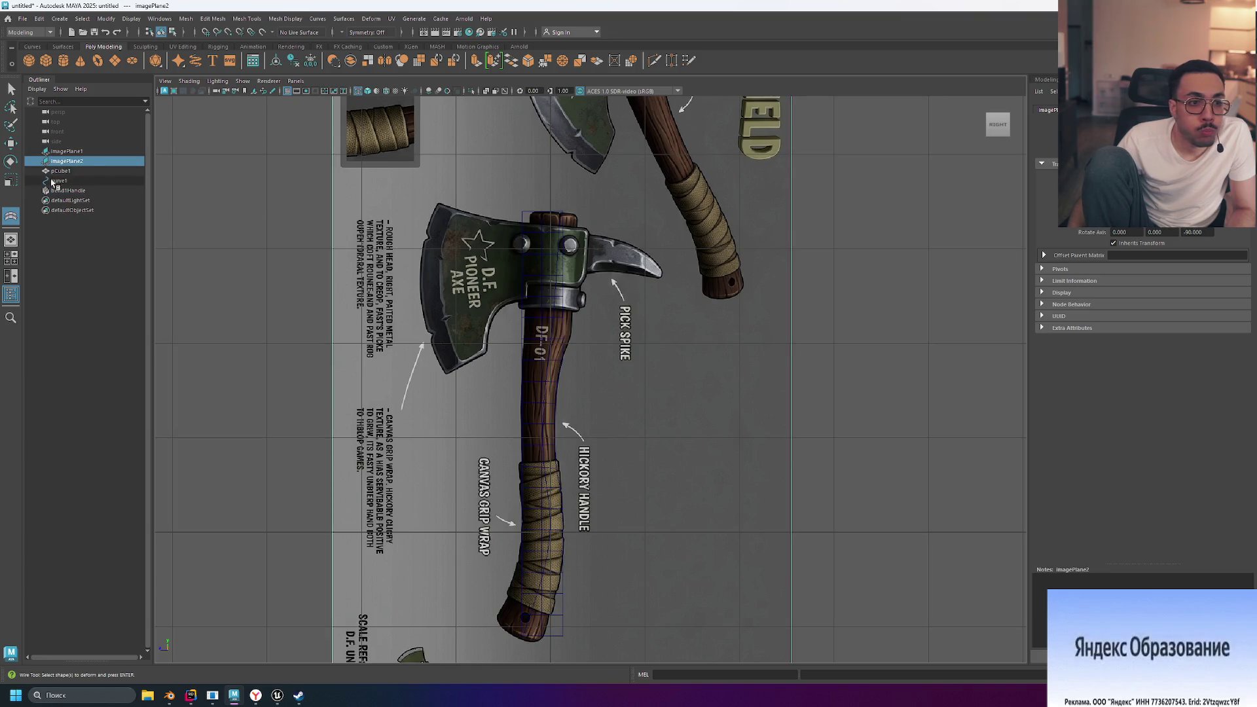
pyautogui.click(68, 190)
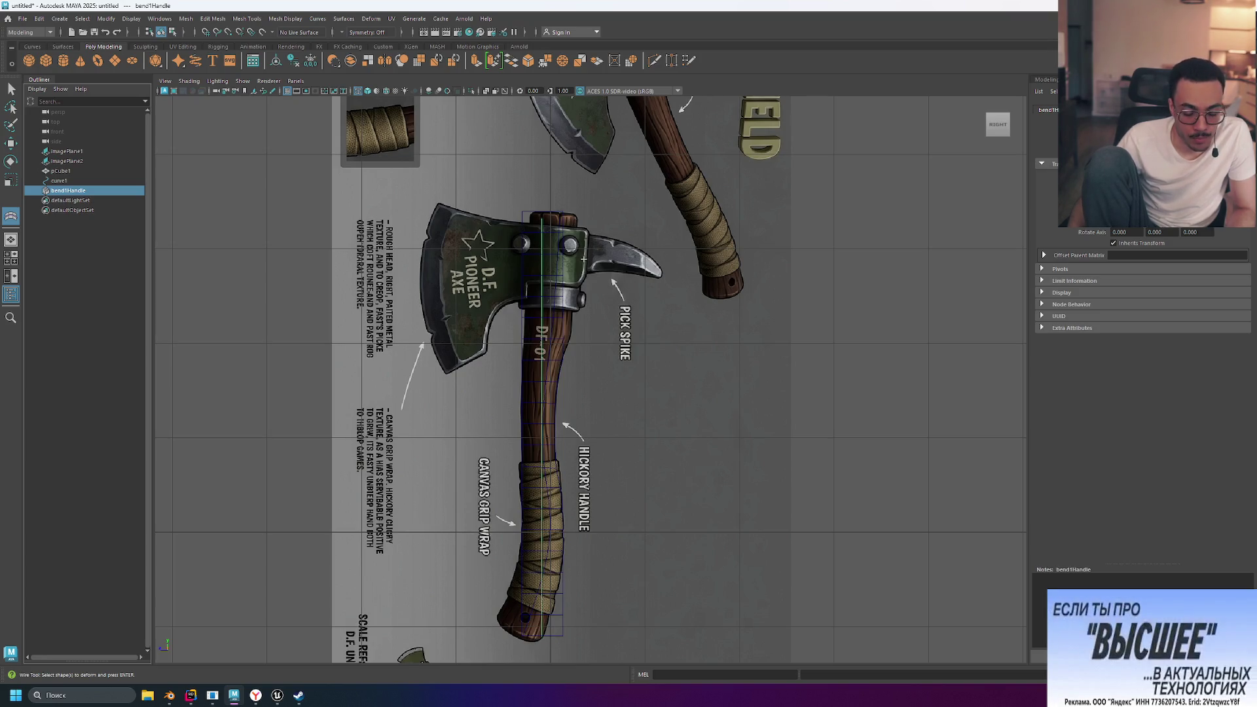
pyautogui.press('w')
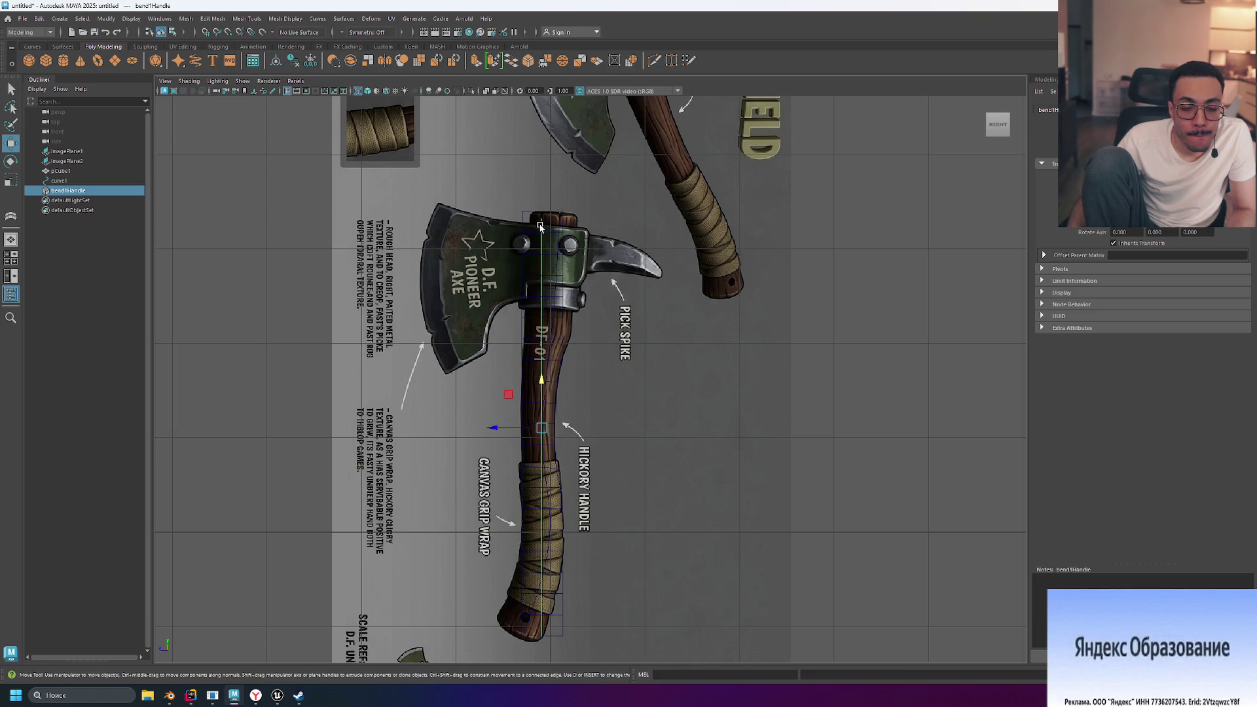
pyautogui.moveTo(529, 292); pyautogui.dragTo(567, 291, button='middle')
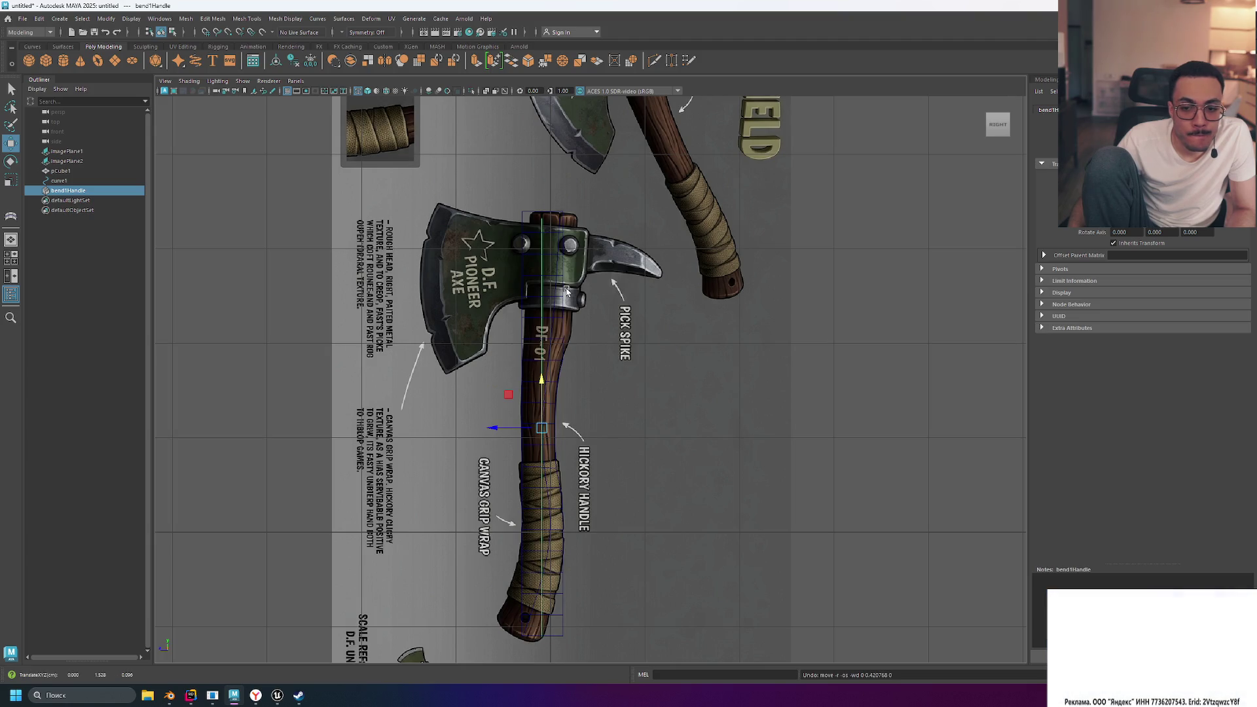
pyautogui.hotkey('alt', 'Tab')
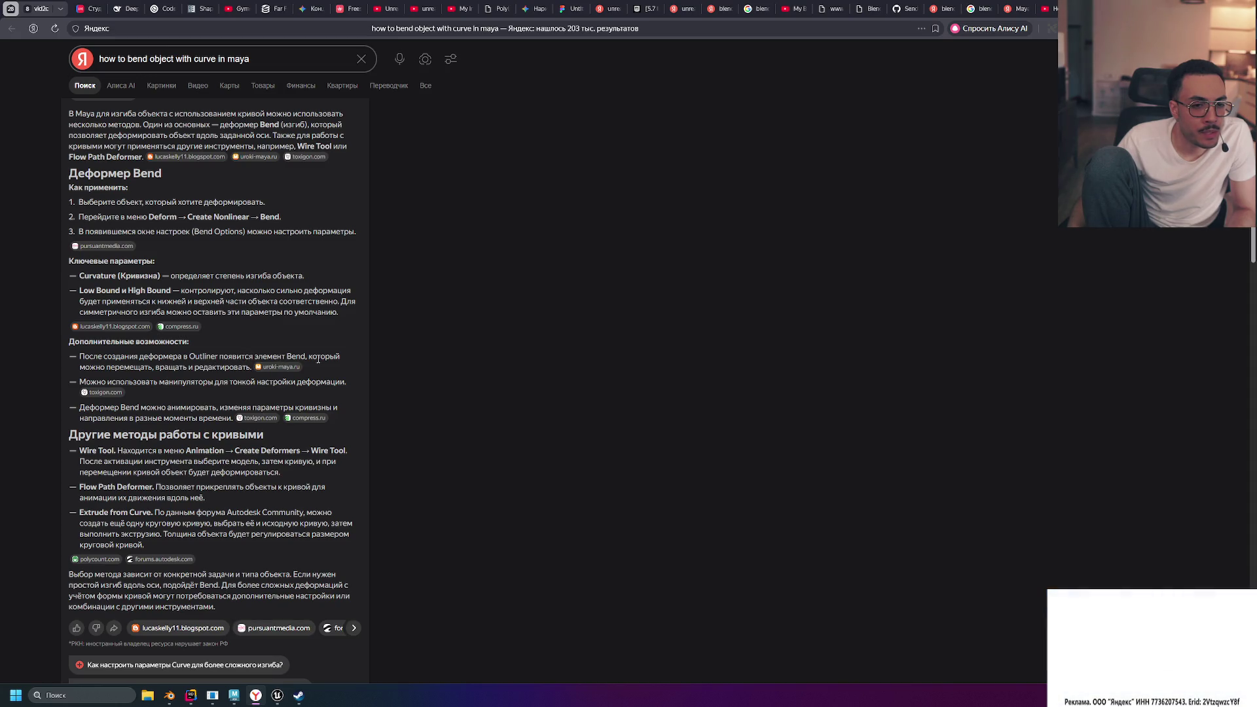
pyautogui.hotkey('alt', 'Tab')
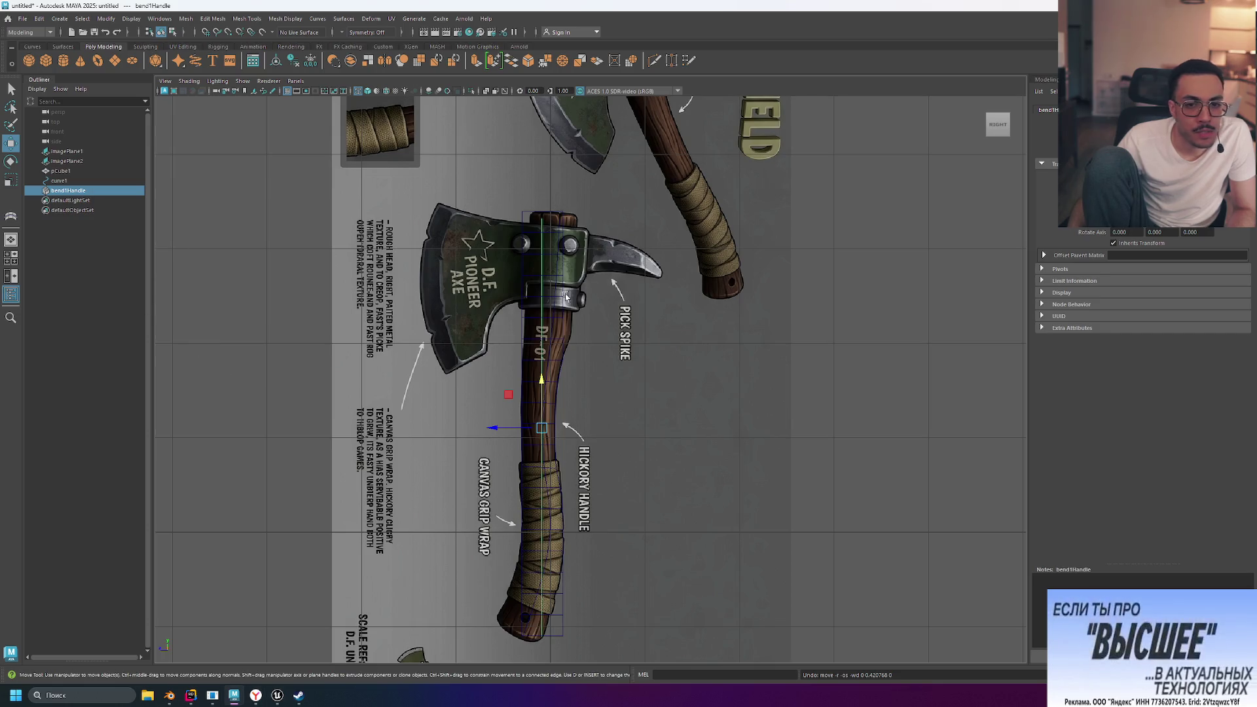
# Rotate bend1Handle about -5° and show the bend1 deformer's attributes
pyautogui.press('e')
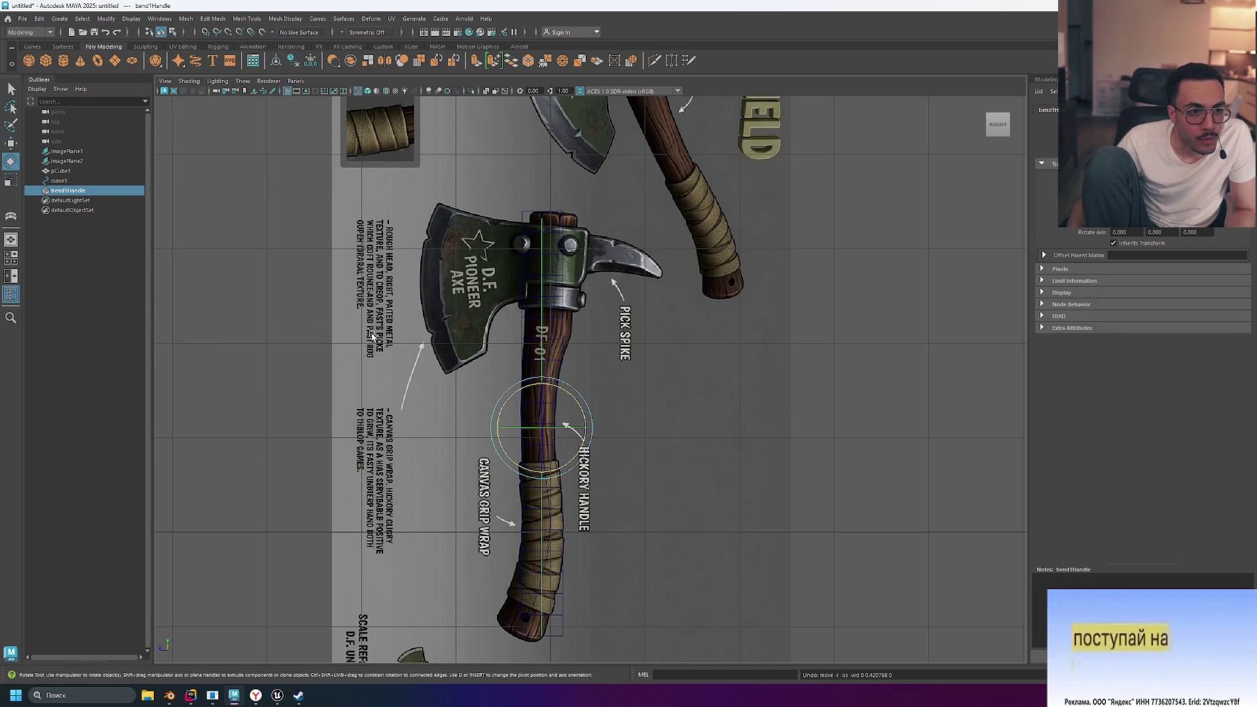
pyautogui.moveTo(566, 402); pyautogui.dragTo(576, 398)
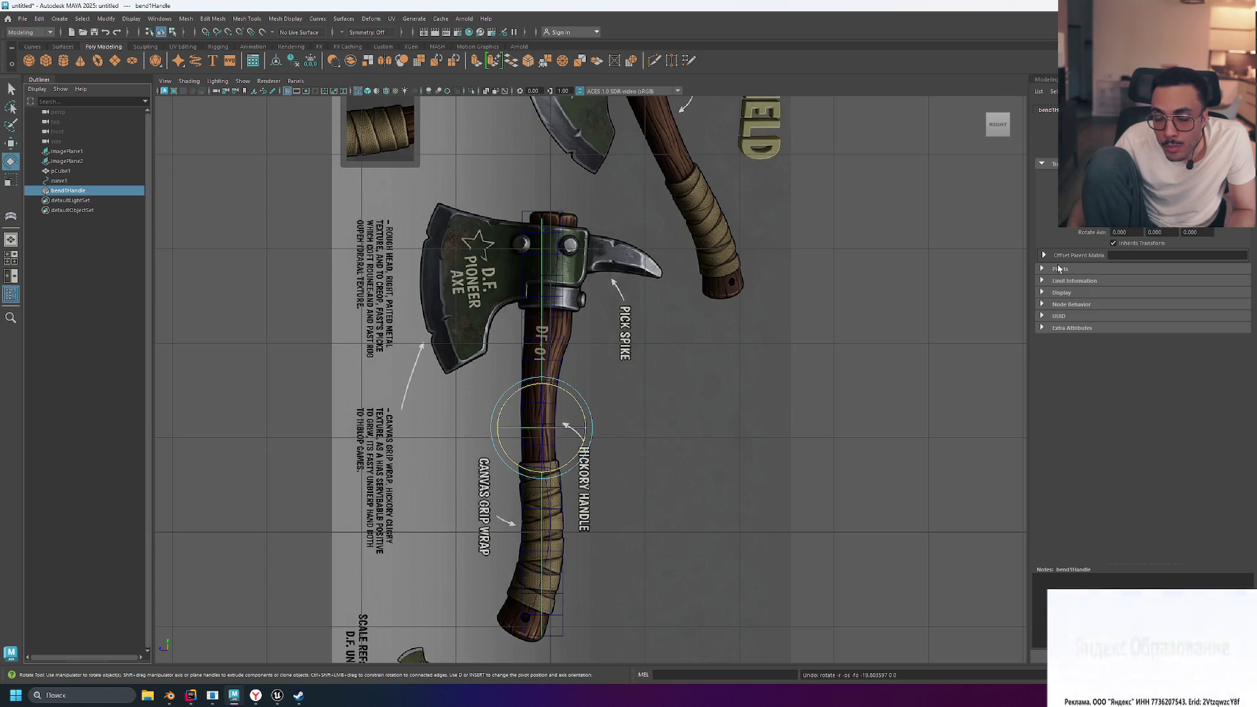
pyautogui.click(1049, 82)
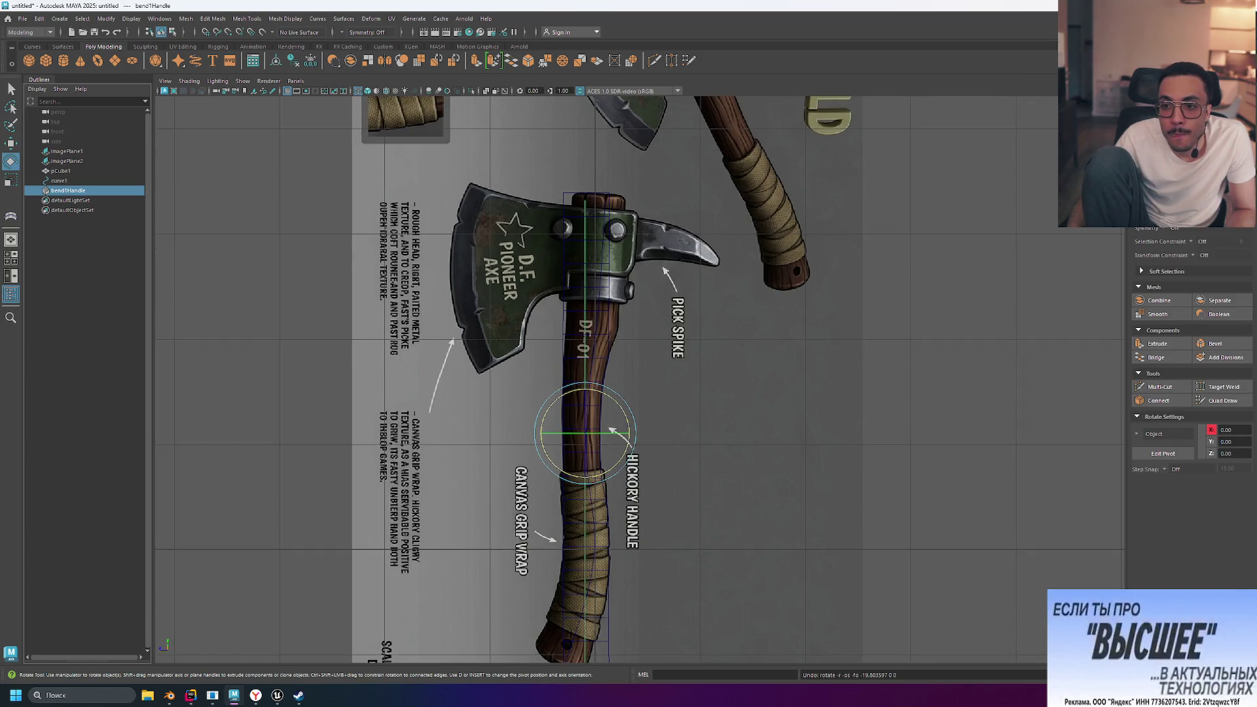
pyautogui.hotkey('ctrl', 'a')
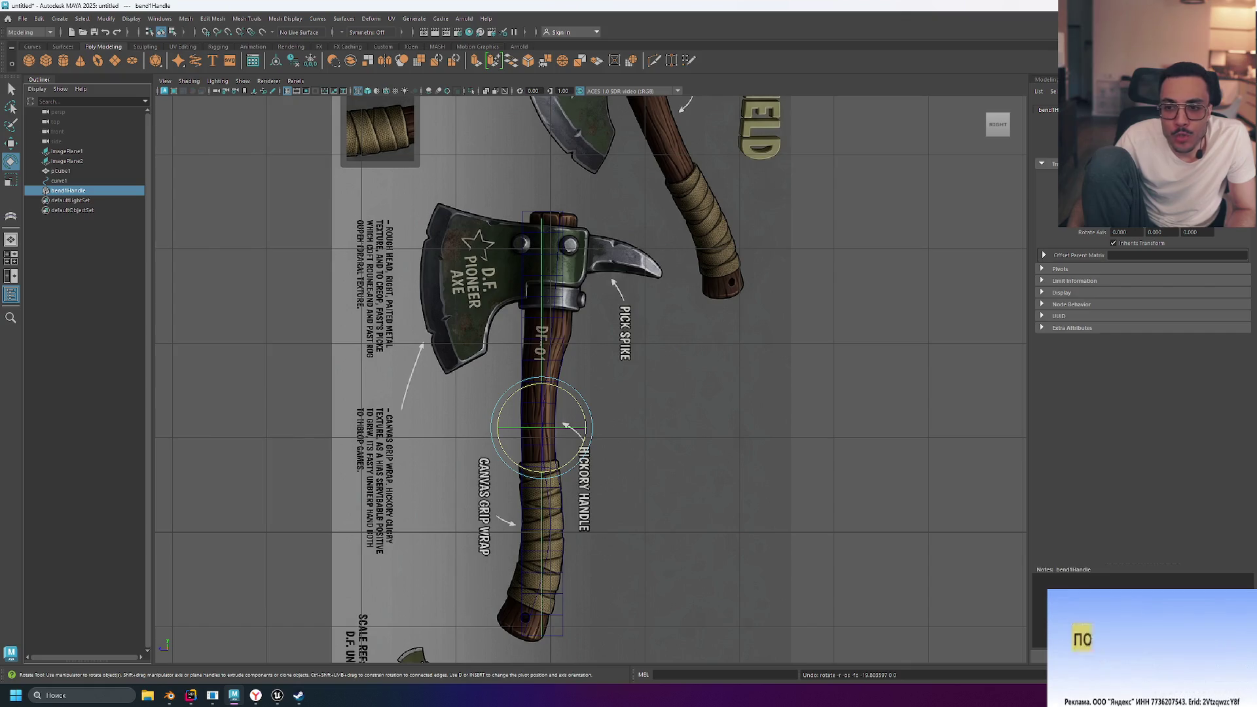
pyautogui.click(1087, 109)
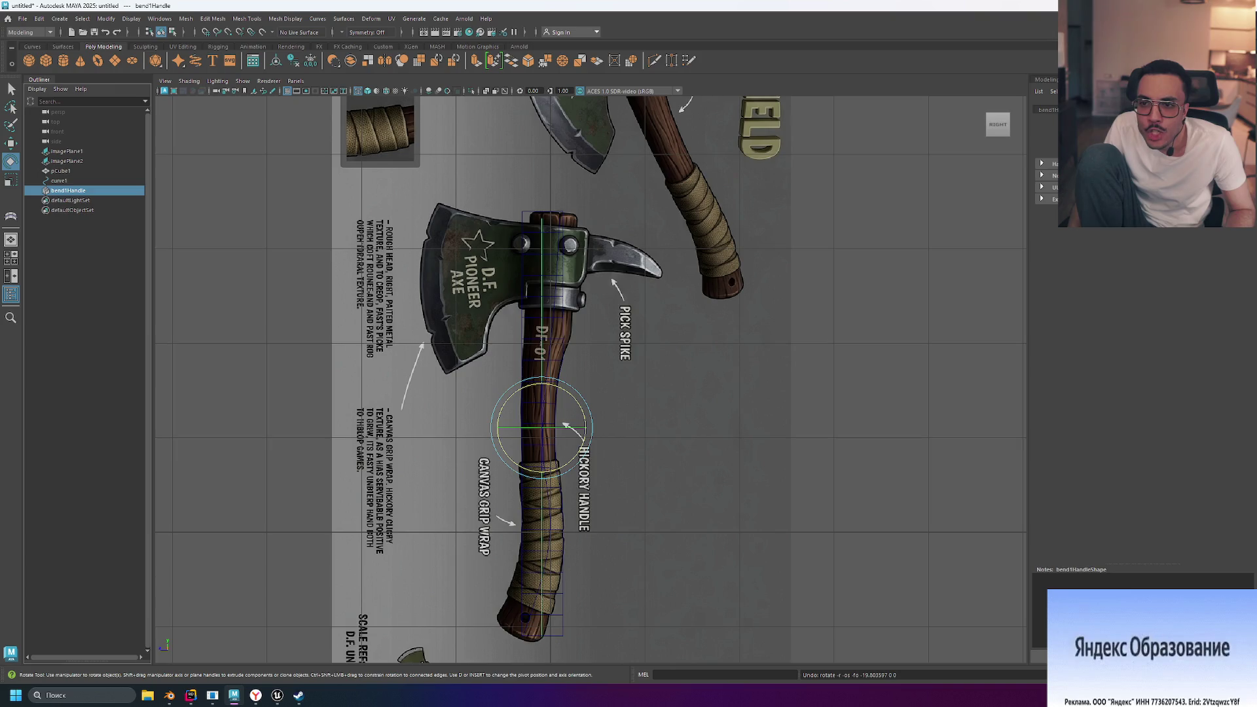
pyautogui.click(1040, 158)
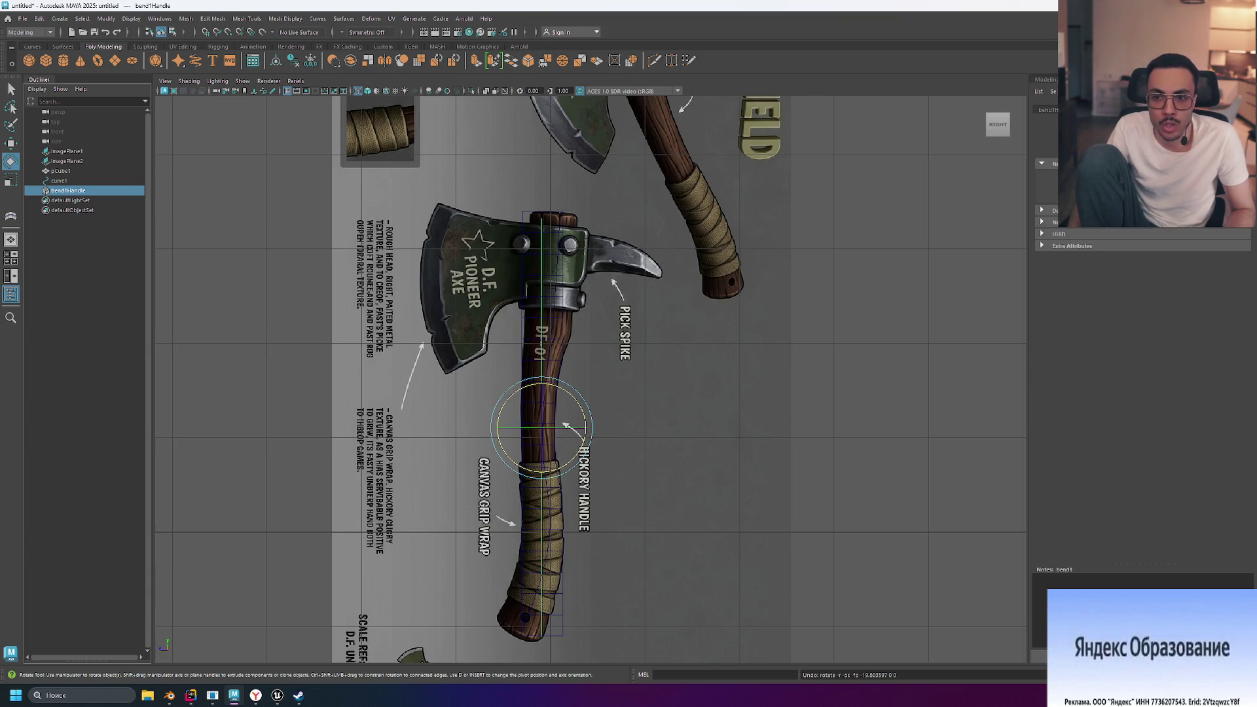
pyautogui.scroll(1, 592, 379)
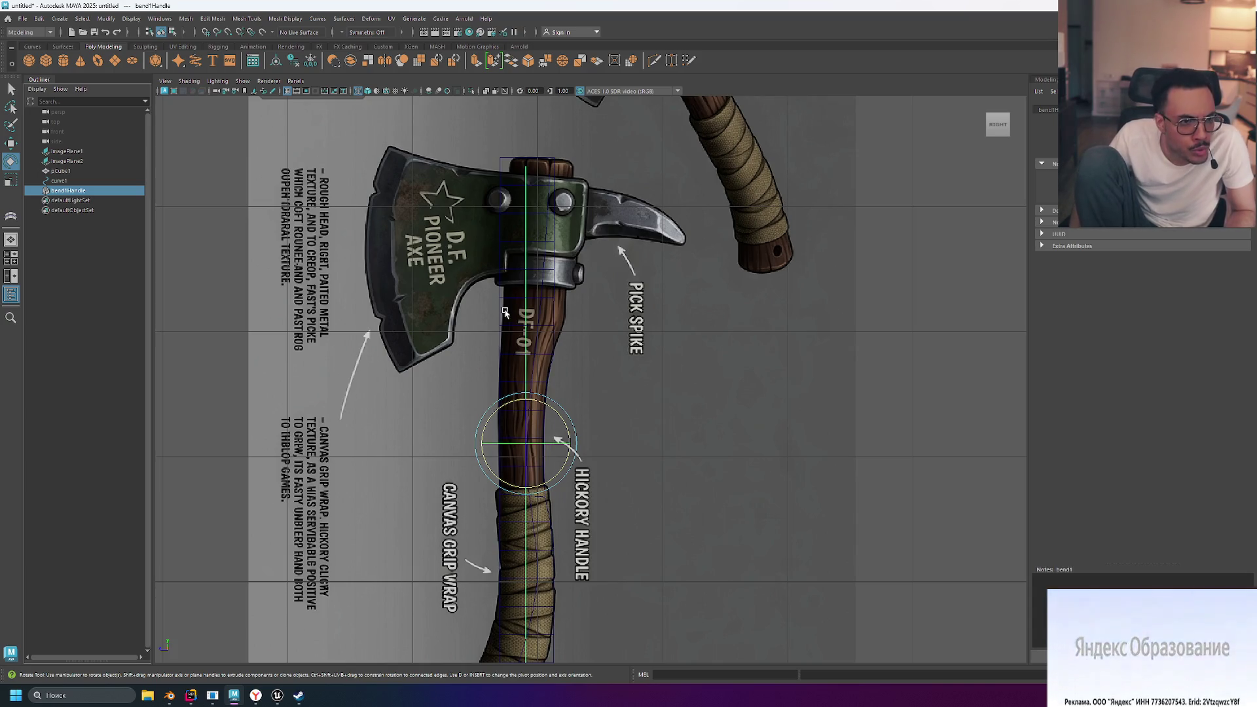
pyautogui.scroll(1, 555, 310)
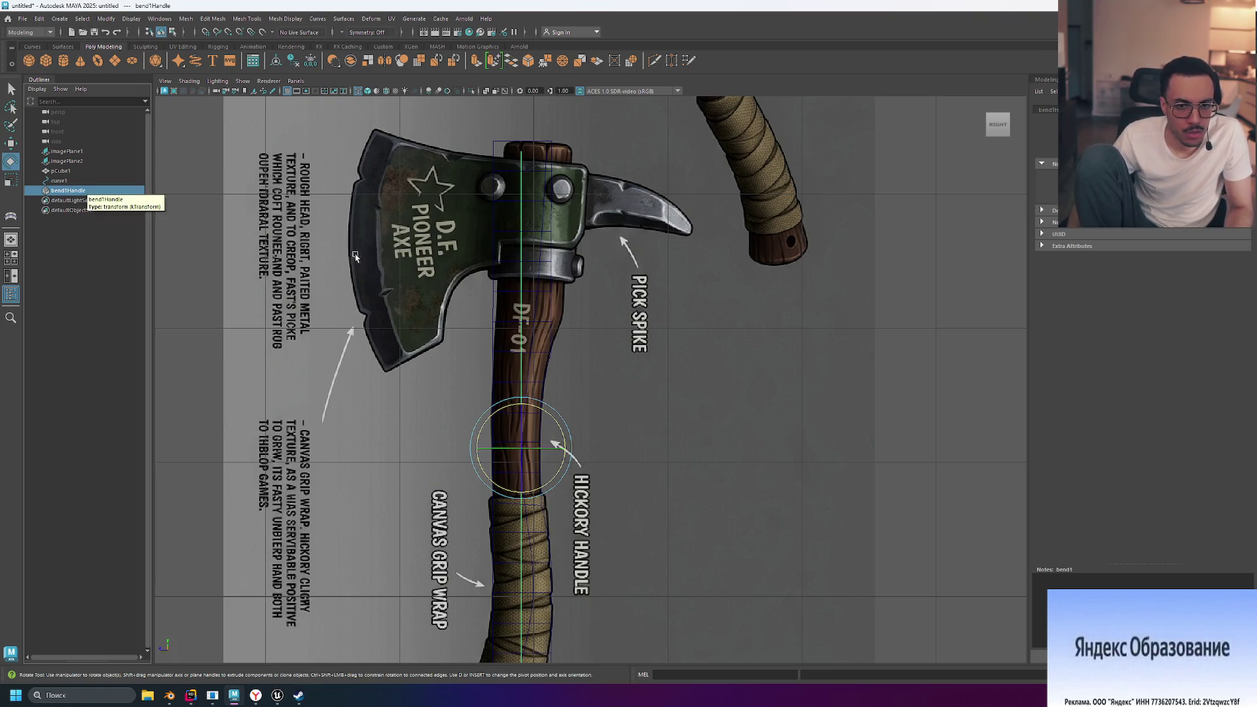
# Adjust the Bend deformer's manipulator handles along the axe handle, undoing a stray handle move
pyautogui.press('t')
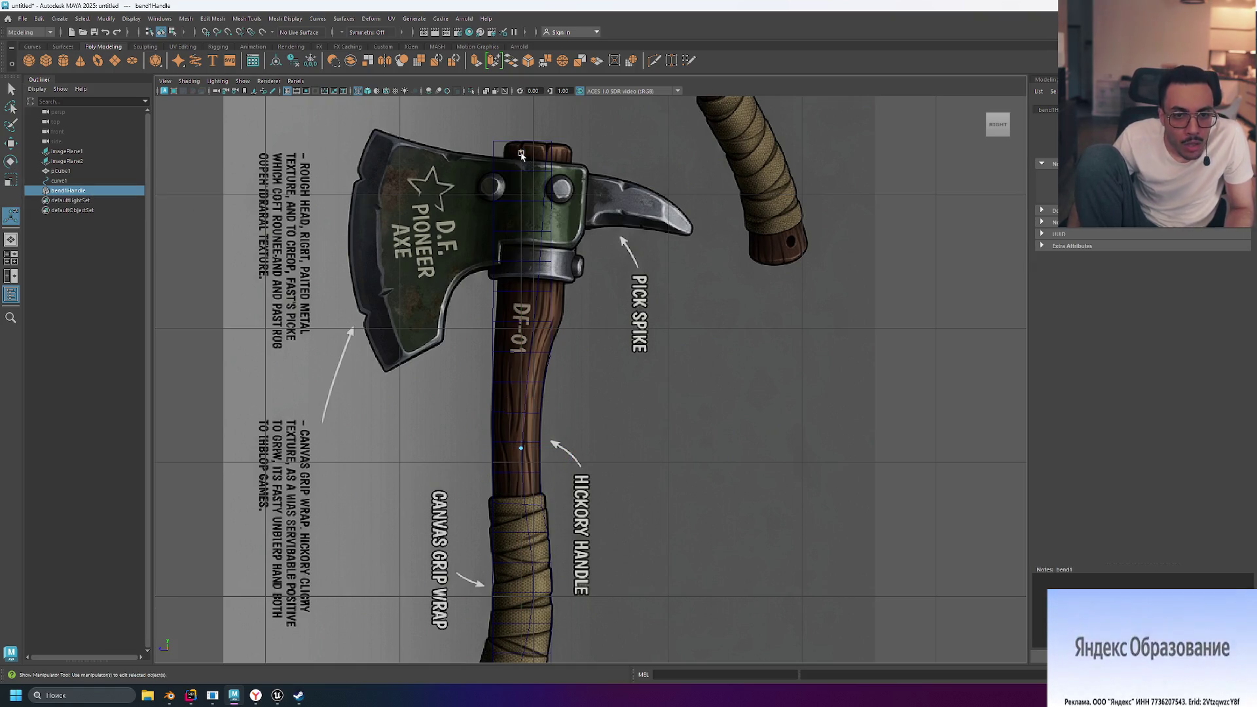
pyautogui.press('e')
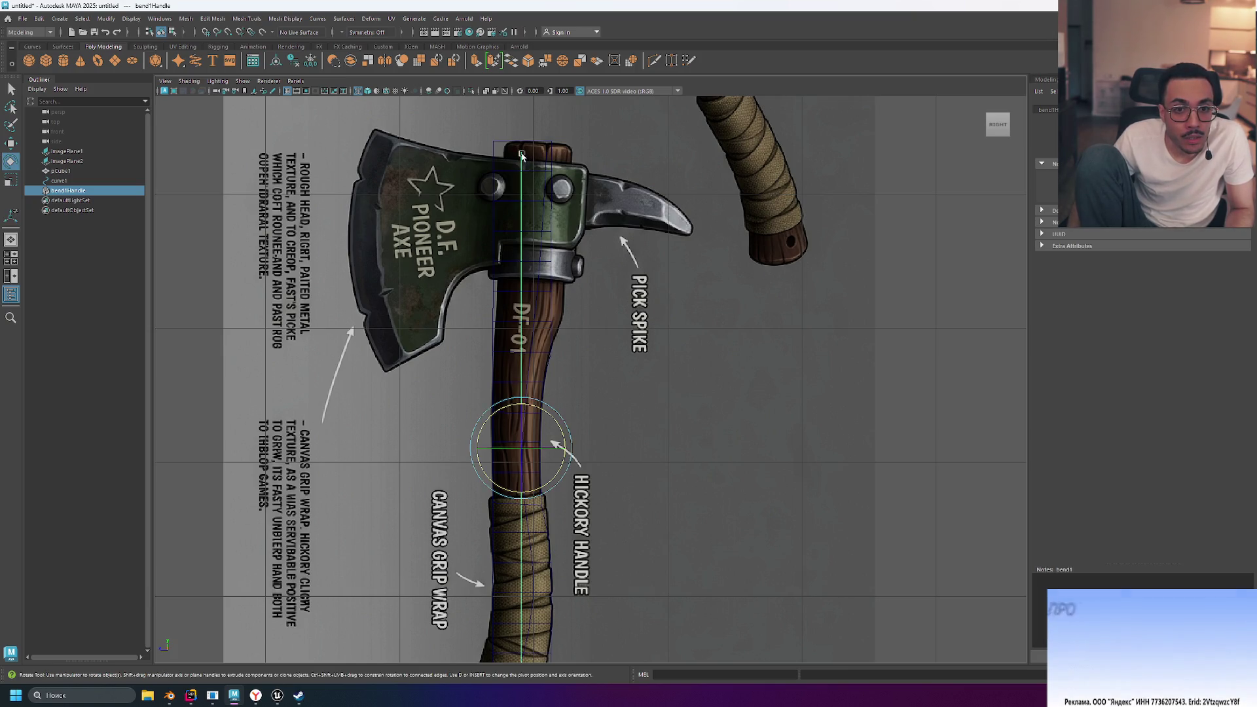
pyautogui.press('t')
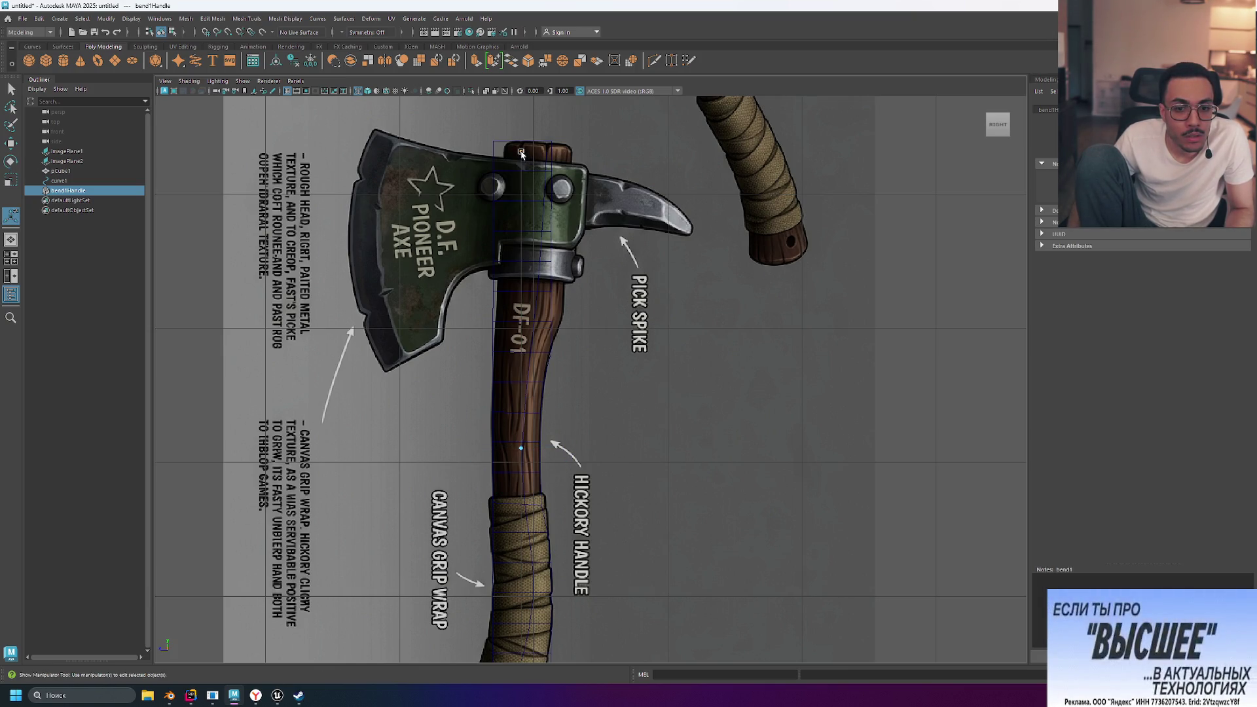
pyautogui.moveTo(521, 154); pyautogui.dragTo(557, 154)
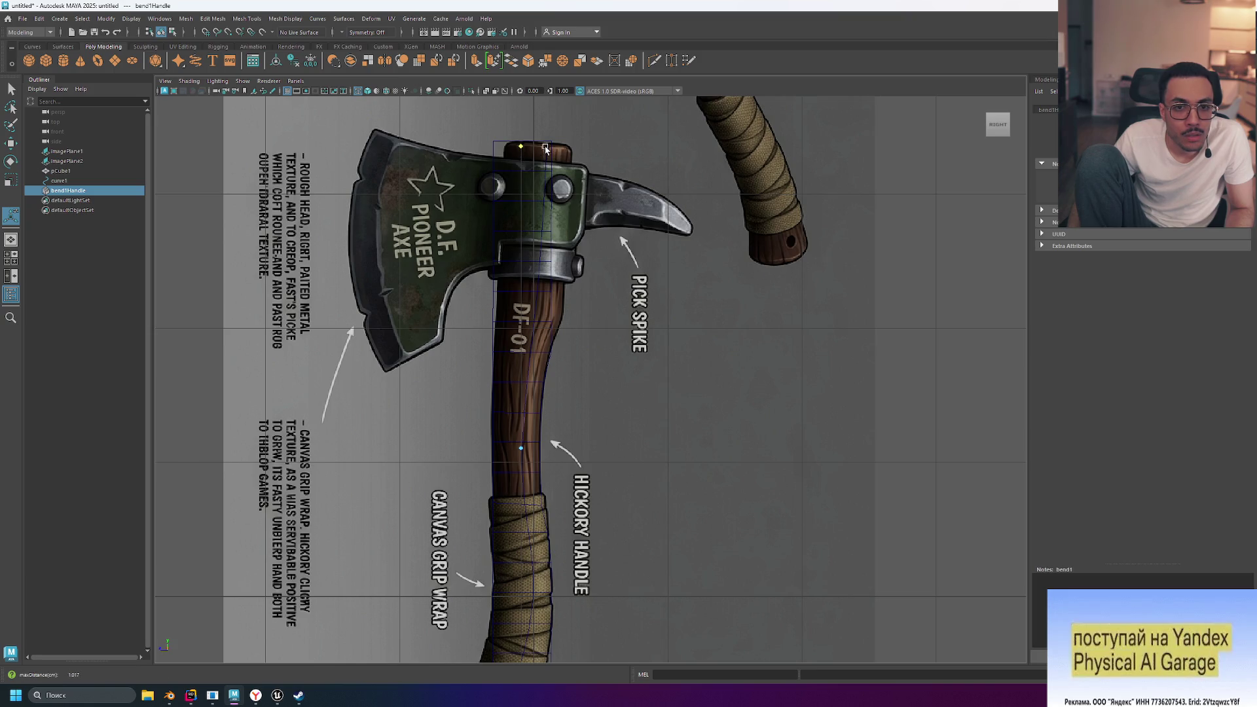
pyautogui.click(520, 448)
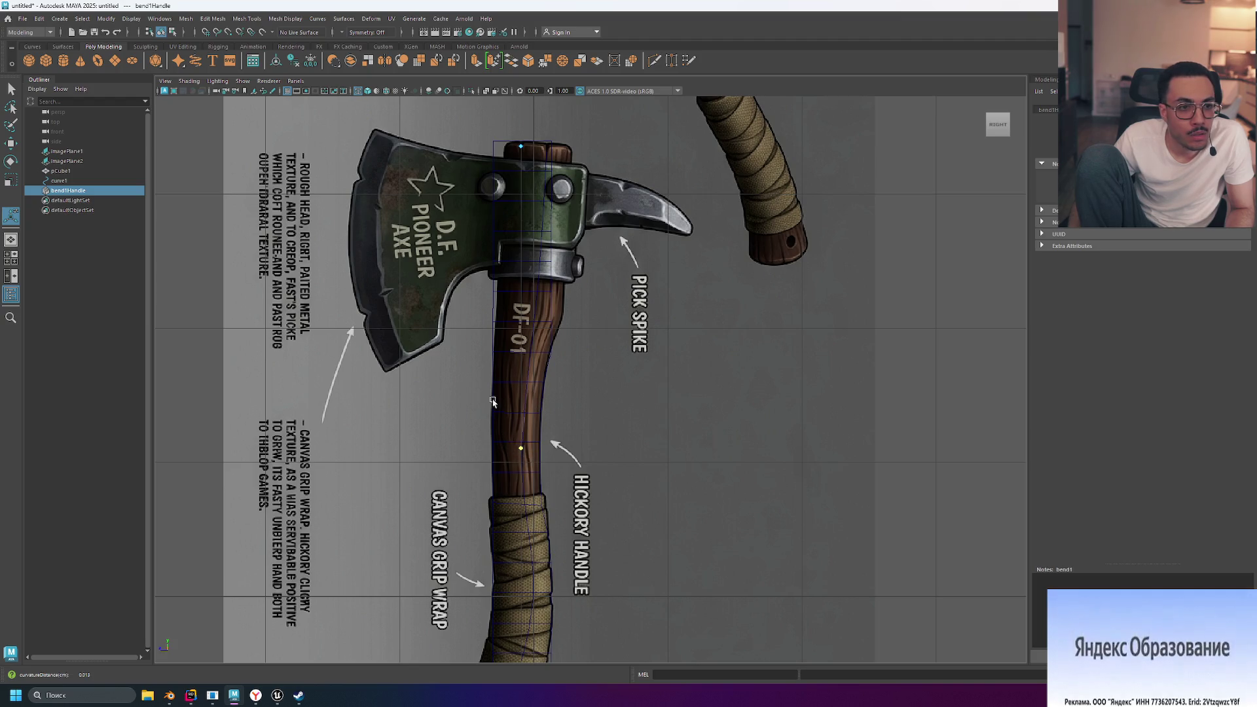
pyautogui.scroll(-5, 520, 389)
pyautogui.scroll(4, 530, 458)
pyautogui.scroll(1, 524, 488)
pyautogui.press('w')
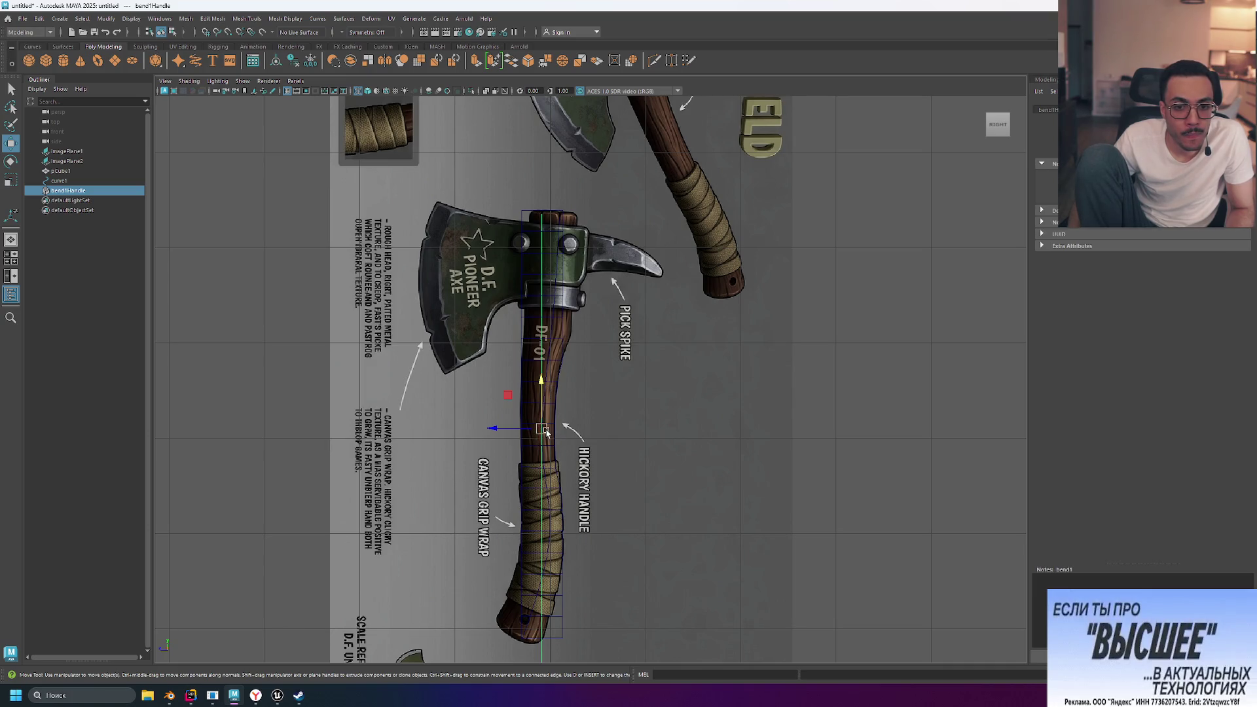
pyautogui.moveTo(546, 432)
pyautogui.mouseDown()
pyautogui.moveTo(570, 397)
pyautogui.moveTo(593, 387)
pyautogui.mouseUp()
pyautogui.hotkey('ctrl', 'z')
# Nudge the handle mesh's top edge slightly in edge mode, then return to the browser
pyautogui.moveTo(542, 422); pyautogui.dragTo(551, 370, button='right')
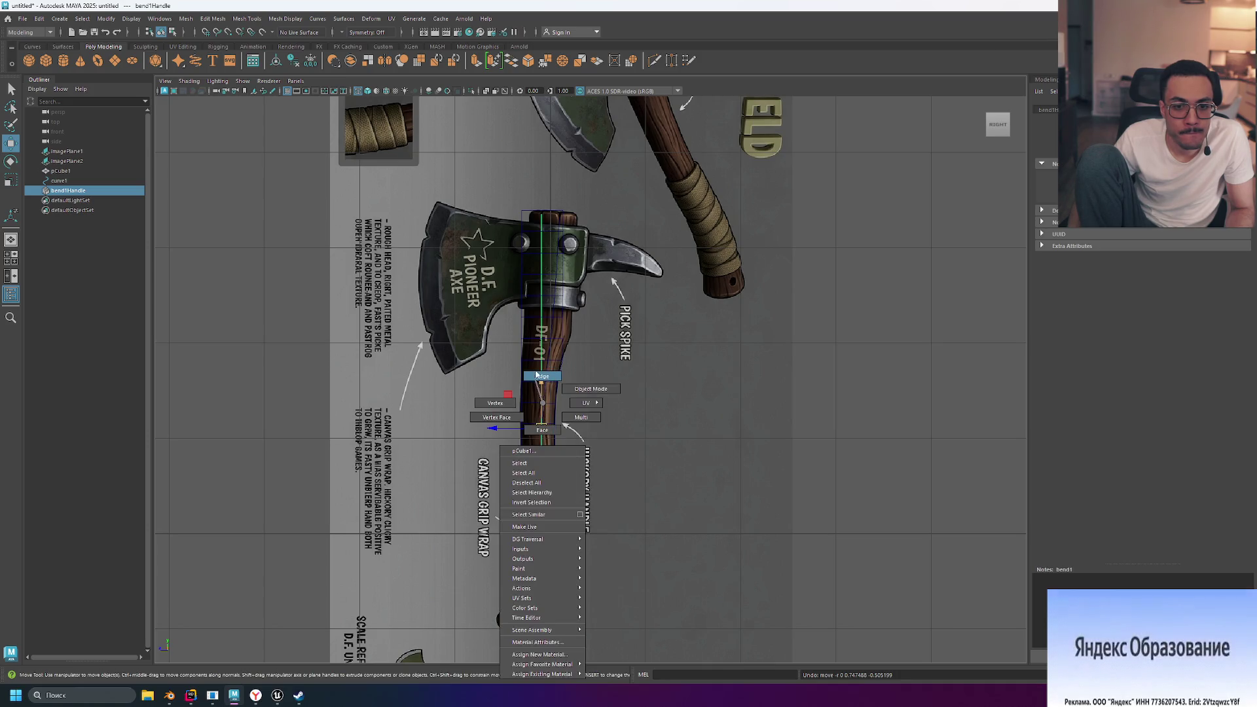
pyautogui.click(539, 376)
pyautogui.click(546, 221)
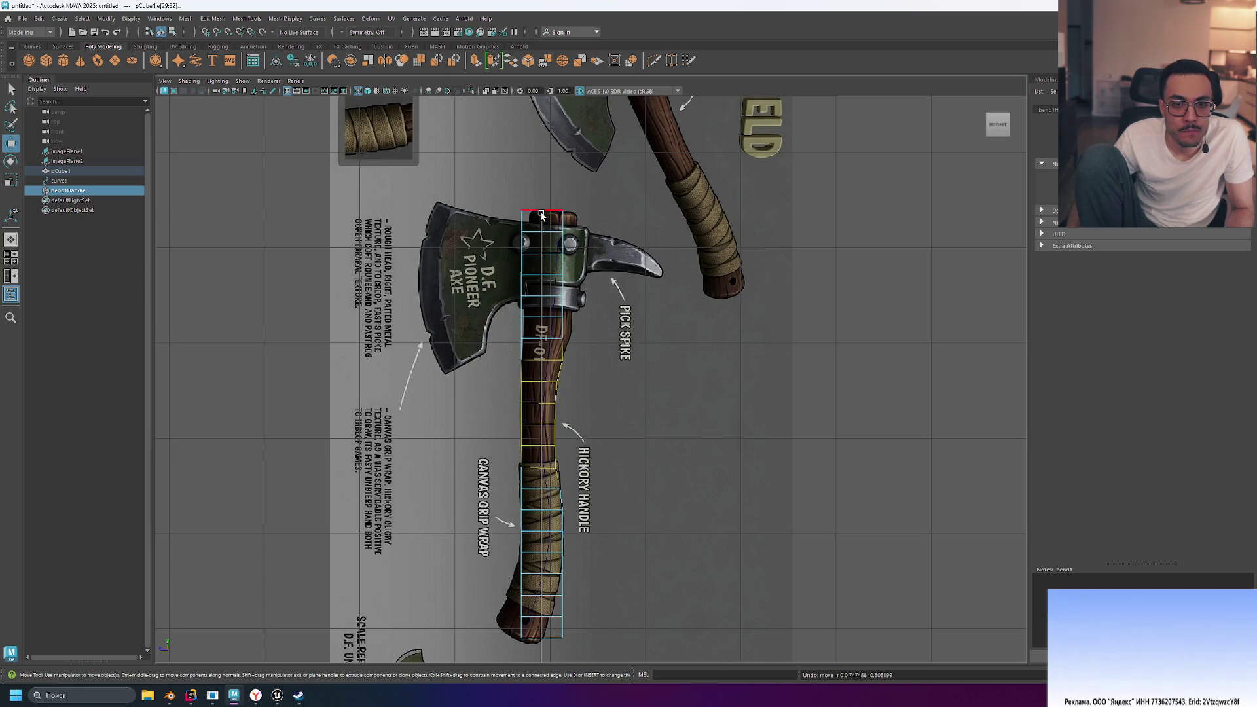
pyautogui.moveTo(533, 182); pyautogui.dragTo(531, 179)
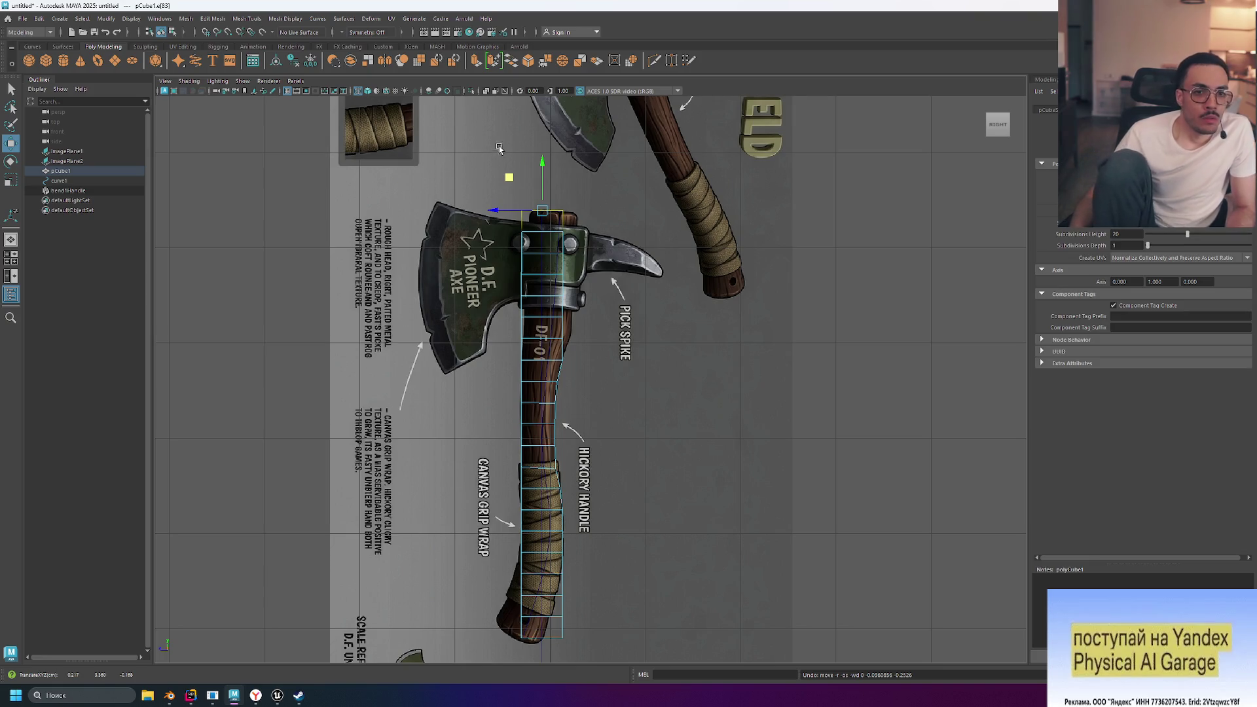
pyautogui.hotkey('alt', 'Tab')
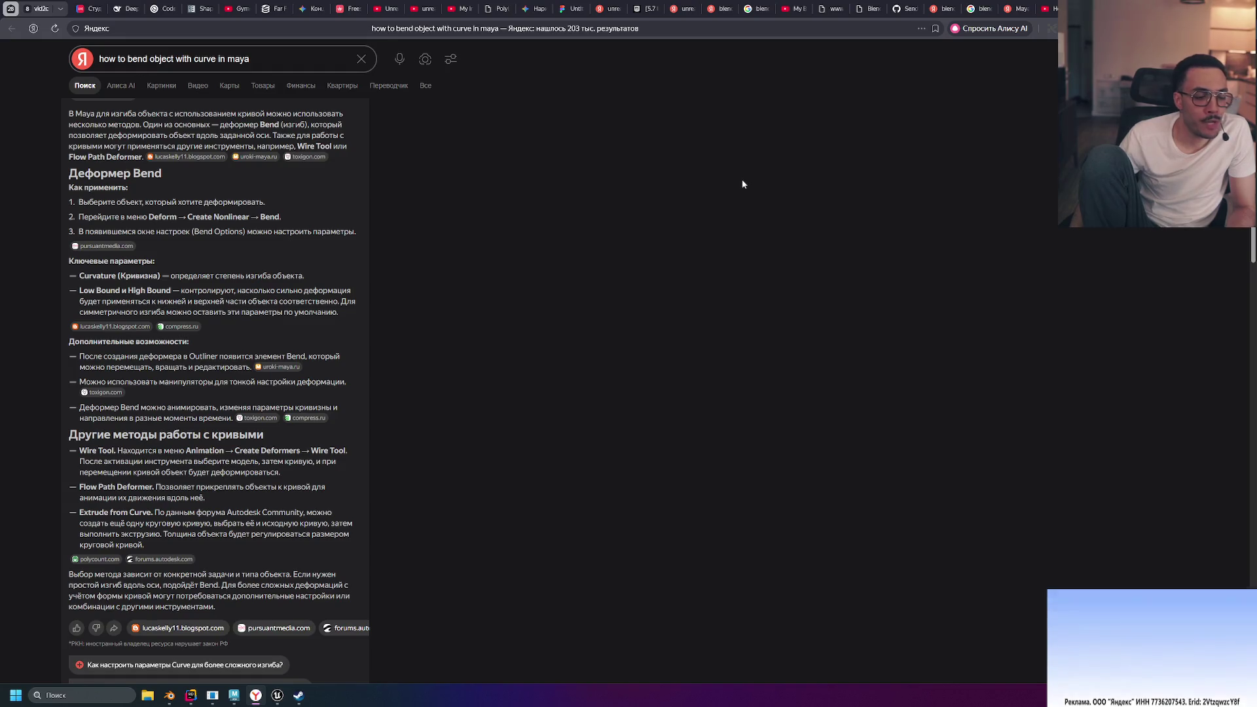
pyautogui.hotkey('ctrl', 't')
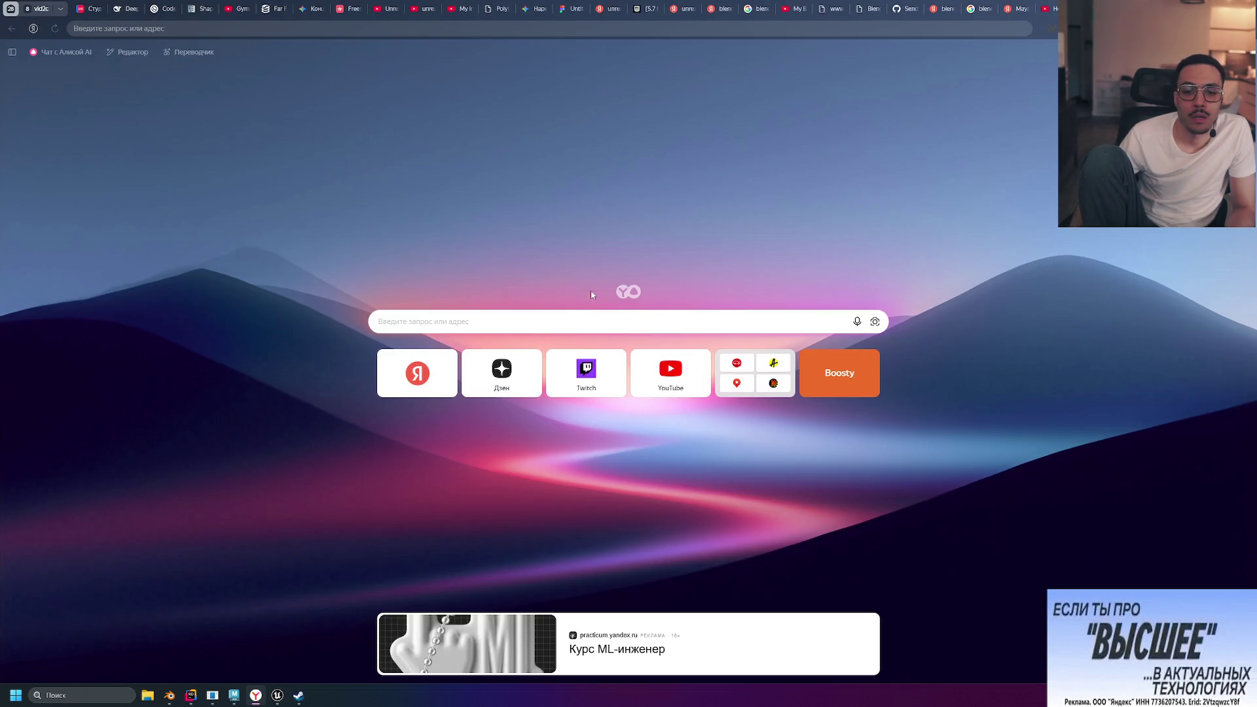
pyautogui.click(680, 374)
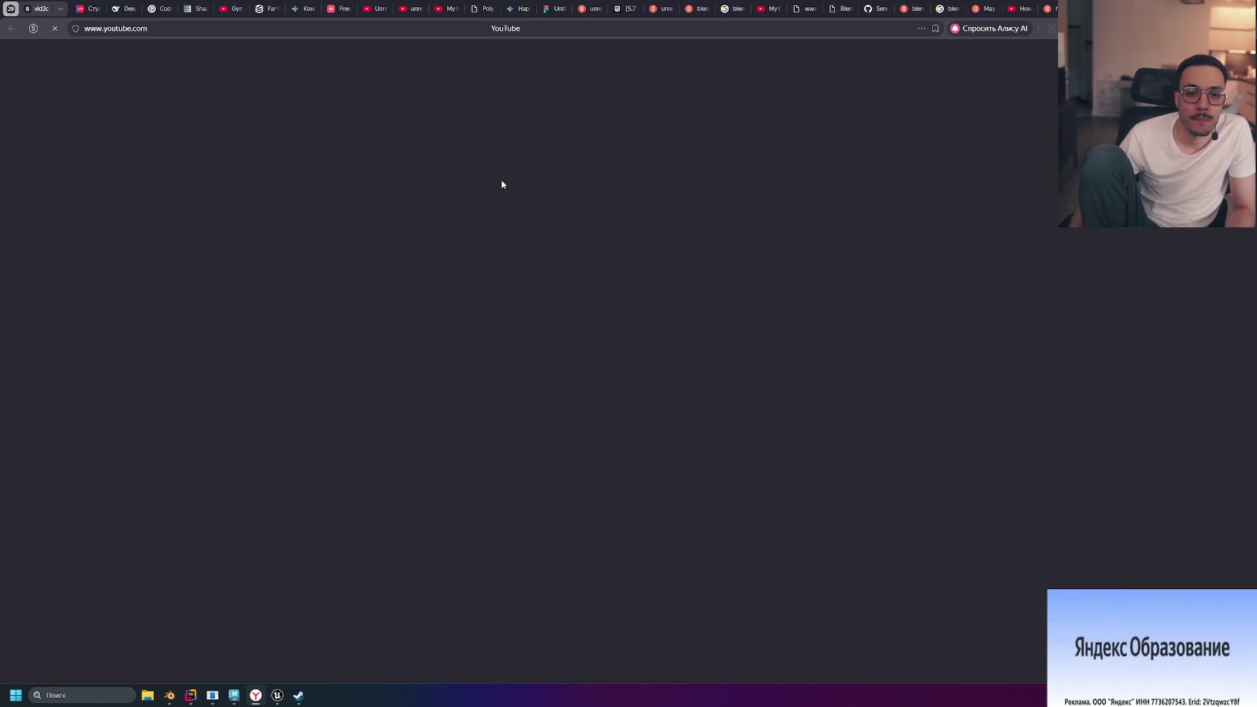